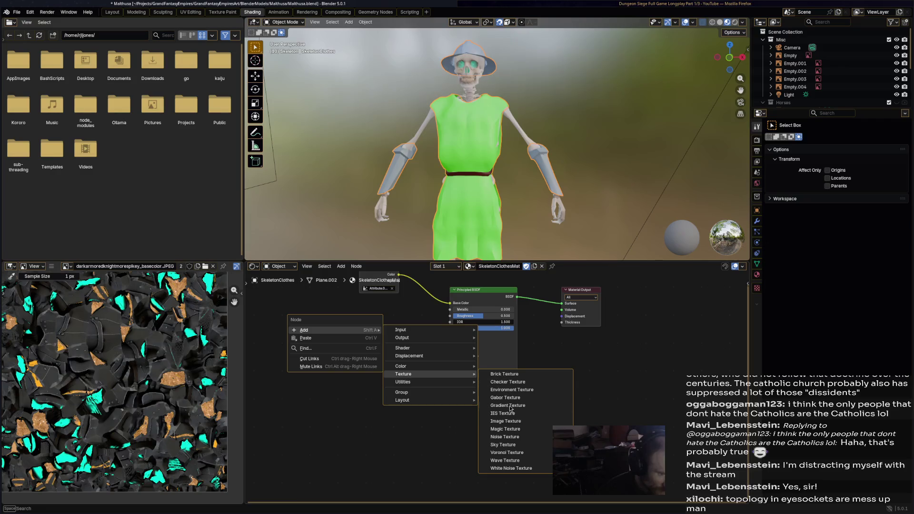
Add an empty Image Texture node to the clothes material and place it beside the shader
{"action": "left_click", "coordinate": [506, 421]}
{"action": "left_click", "coordinate": [361, 404]}
{"action": "right_click", "coordinate": [364, 404]}
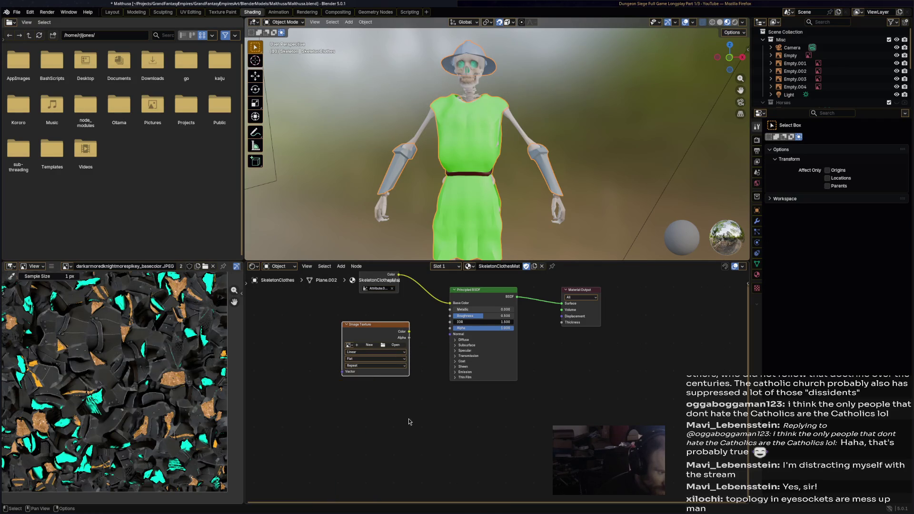
{"action": "right_click", "coordinate": [355, 401]}
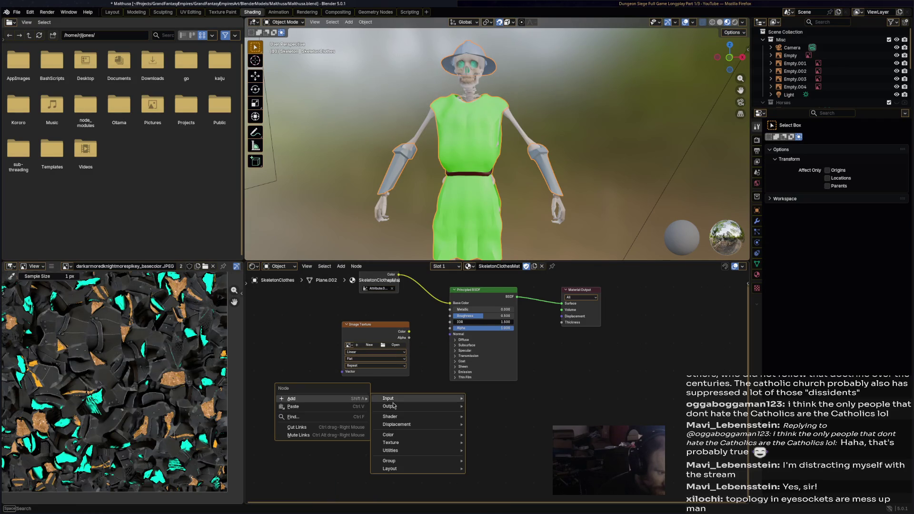
{"action": "mouse_move", "coordinate": [399, 398]}
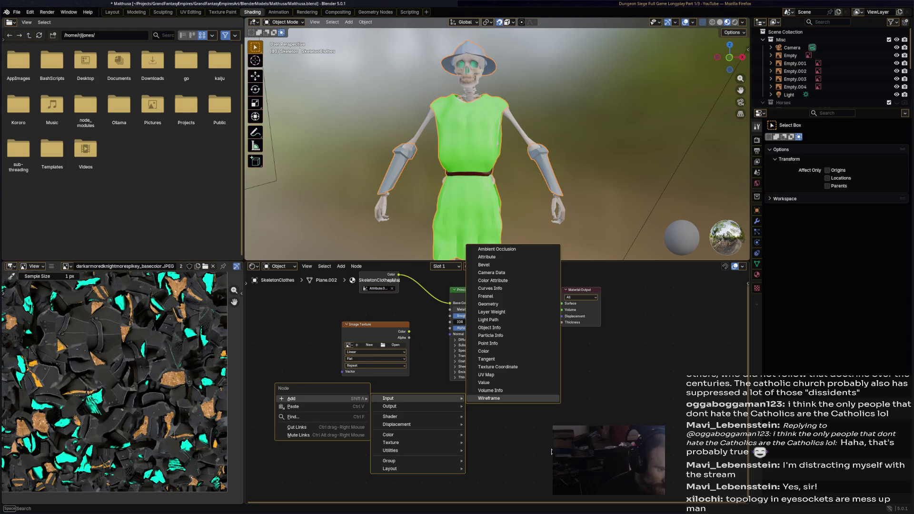
{"action": "key", "text": "Escape"}
Wire the image's Color output into the Principled BSDF's Metallic and Roughness, keeping Repeat extension
{"action": "mouse_move", "coordinate": [394, 328]}
{"action": "left_mouse_down"}
{"action": "mouse_move", "coordinate": [373, 327]}
{"action": "mouse_move", "coordinate": [450, 310]}
{"action": "left_mouse_up"}
{"action": "left_click_drag", "start_coordinate": [389, 331], "coordinate": [452, 315]}
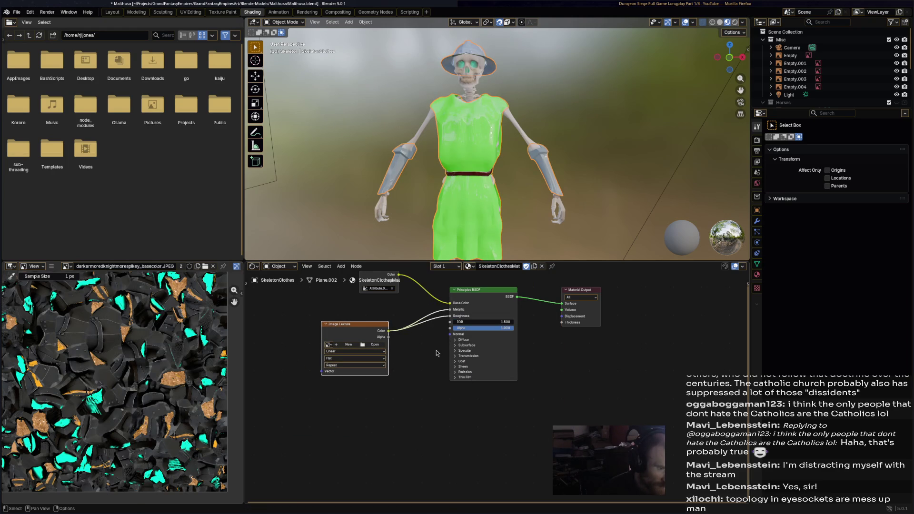
{"action": "left_click", "coordinate": [359, 365]}
{"action": "left_click", "coordinate": [363, 365]}
Create a new 1024 px image named SkeletonMetallicMap on the node and set its colour space to Non-Color
{"action": "left_click", "coordinate": [346, 345]}
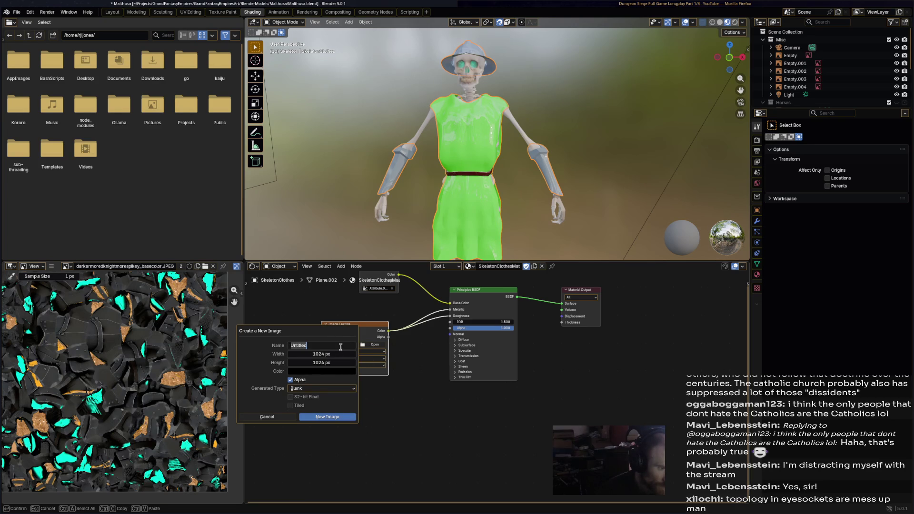
{"action": "type", "text": "Ms"}
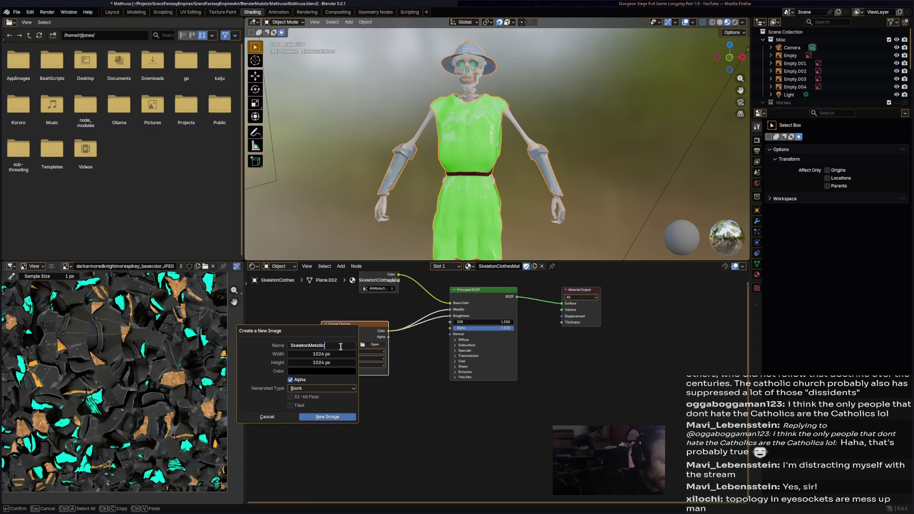
{"action": "key", "text": "Return"}
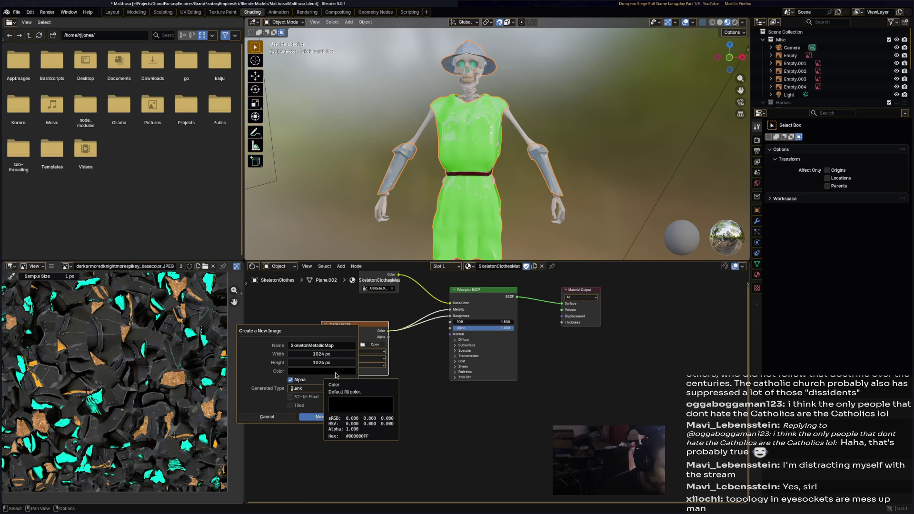
{"action": "left_click", "coordinate": [321, 417]}
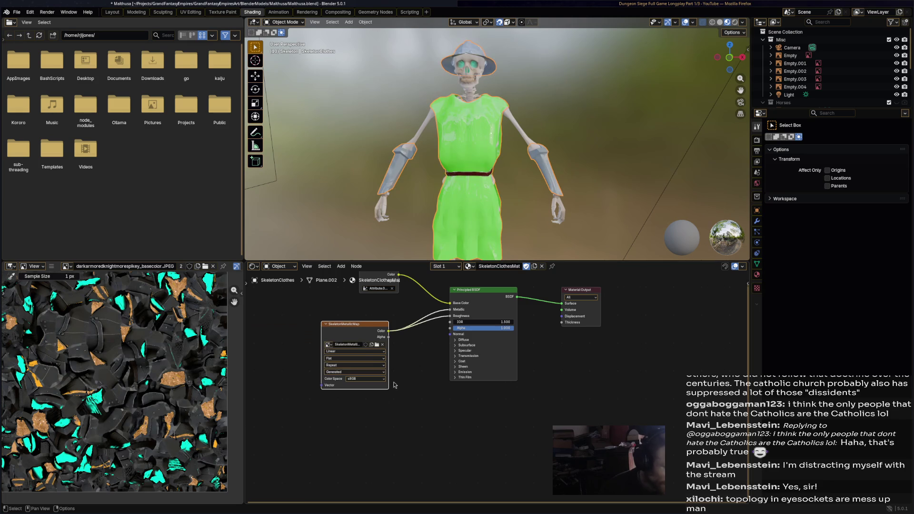
{"action": "left_click", "coordinate": [382, 379]}
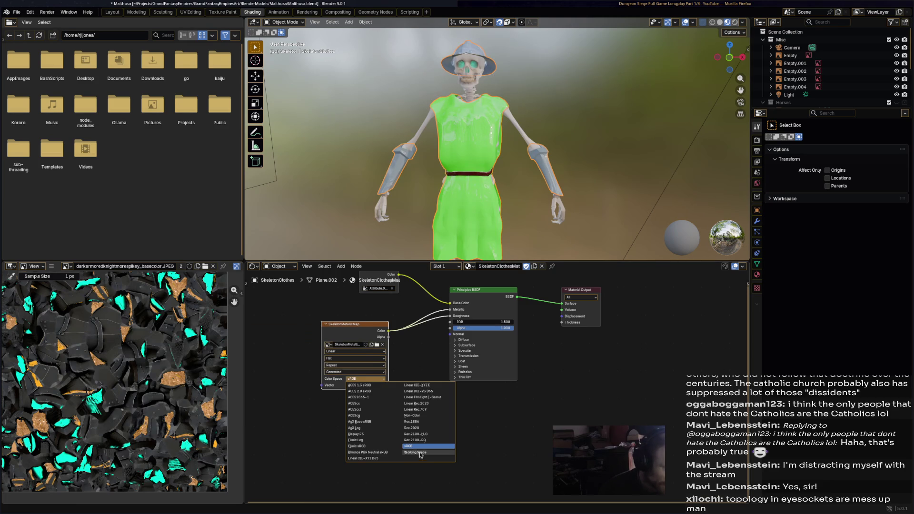
{"action": "left_click", "coordinate": [421, 417]}
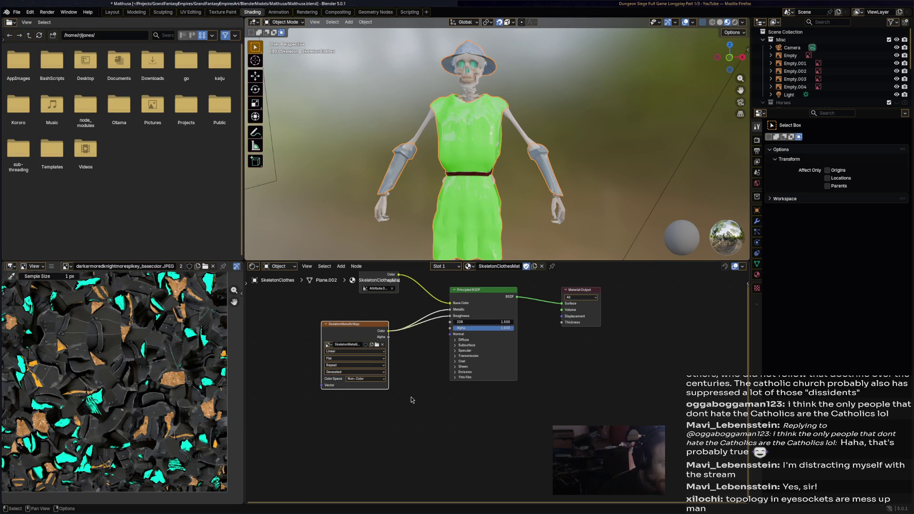
Save Malthusa.blend and move into the Texture Paint workspace with the skeleton in view
{"action": "key", "text": "ctrl+s"}
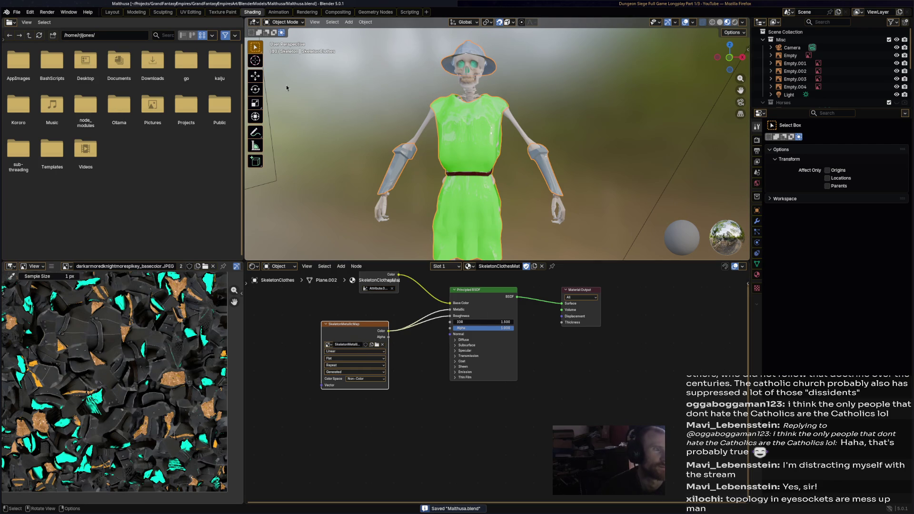
{"action": "mouse_move", "coordinate": [303, 98]}
{"action": "middle_mouse_down"}
{"action": "mouse_move", "coordinate": [437, 128]}
{"action": "mouse_move", "coordinate": [405, 134]}
{"action": "middle_mouse_up"}
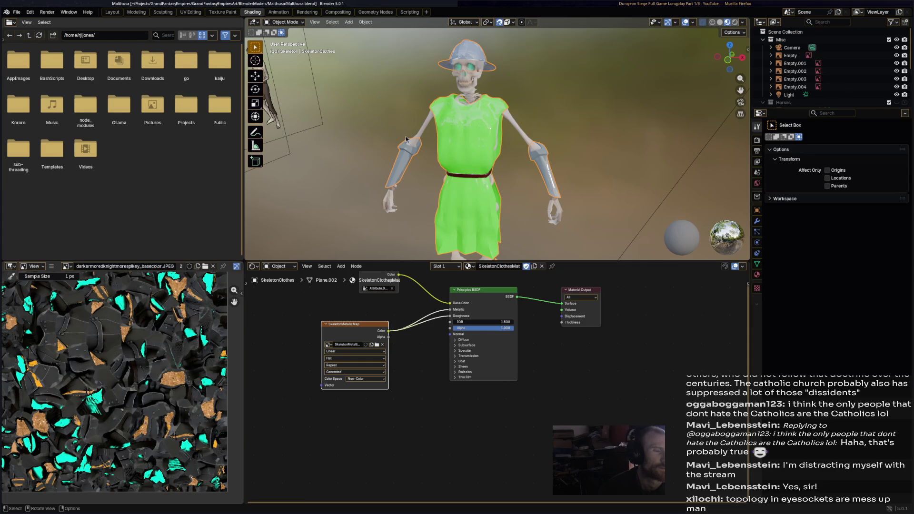
{"action": "left_click", "coordinate": [222, 13]}
{"action": "mouse_move", "coordinate": [414, 229]}
{"action": "middle_mouse_down"}
{"action": "mouse_move", "coordinate": [430, 236]}
{"action": "mouse_move", "coordinate": [470, 211]}
{"action": "middle_mouse_up"}
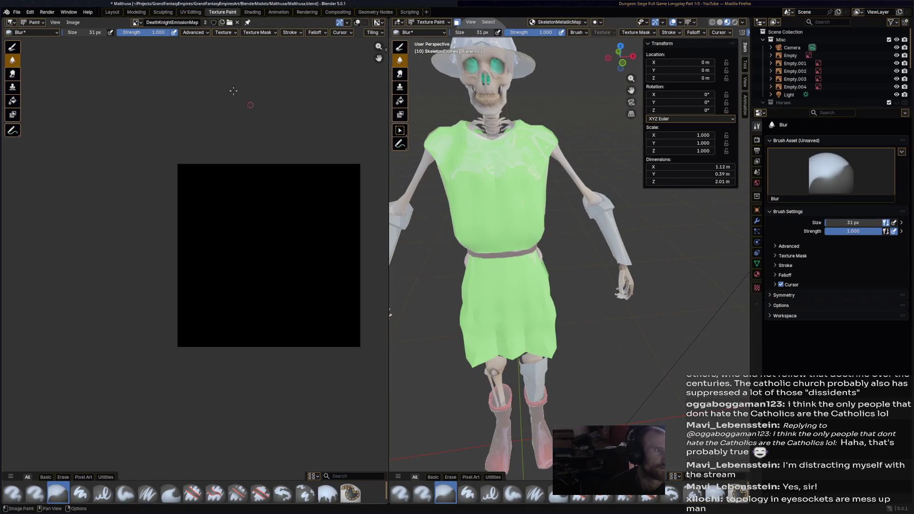
Show SkeletonMetallicMap in the paint image editor and face the skeleton forward
{"action": "left_click", "coordinate": [137, 23]}
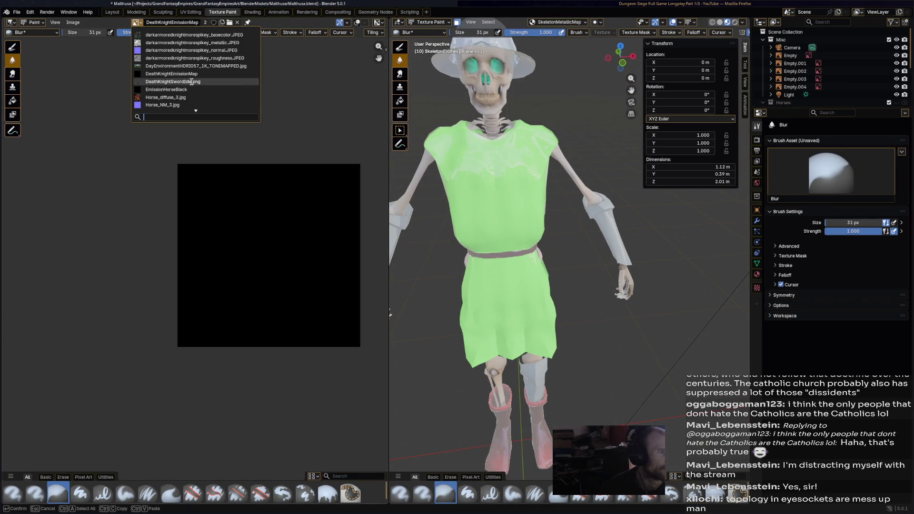
{"action": "scroll", "coordinate": [194, 96], "scroll_direction": "down", "scroll_amount": 2}
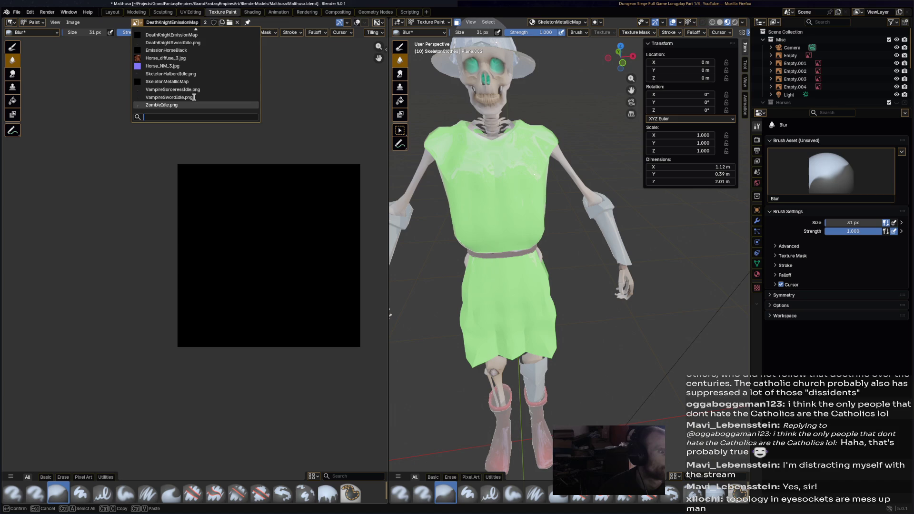
{"action": "left_click", "coordinate": [182, 105]}
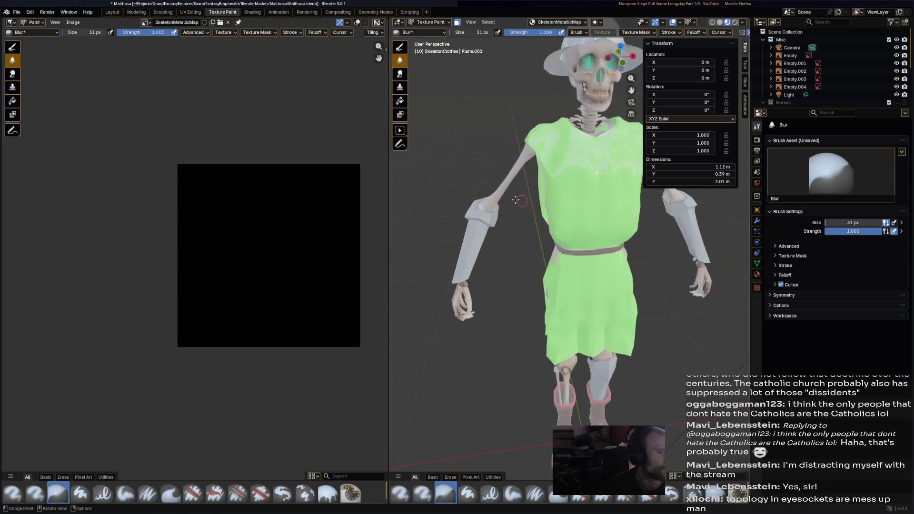
{"action": "middle_click_drag", "start_coordinate": [476, 203], "coordinate": [438, 221]}
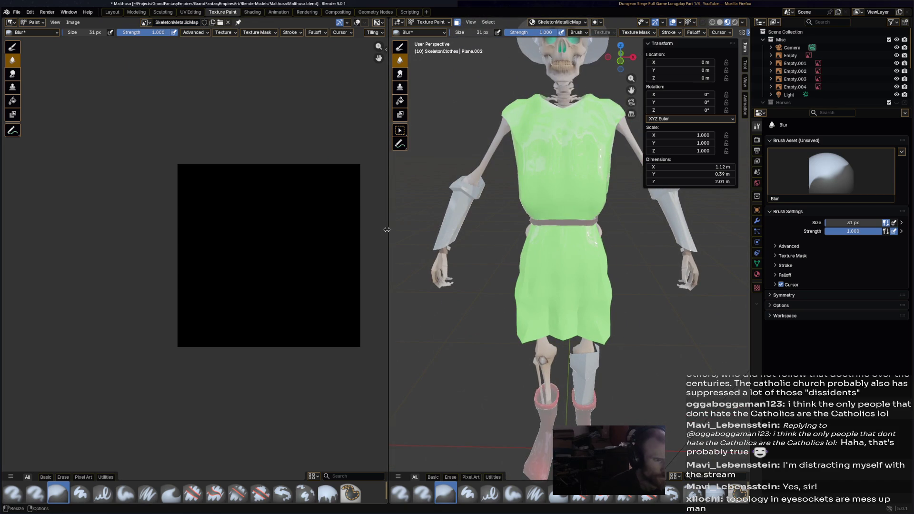
Widen the 3D view by dragging the editor border left and pick the Airbrush instead of Blur
{"action": "left_click_drag", "start_coordinate": [387, 229], "coordinate": [233, 227]}
{"action": "middle_click_drag", "start_coordinate": [196, 215], "coordinate": [94, 213]}
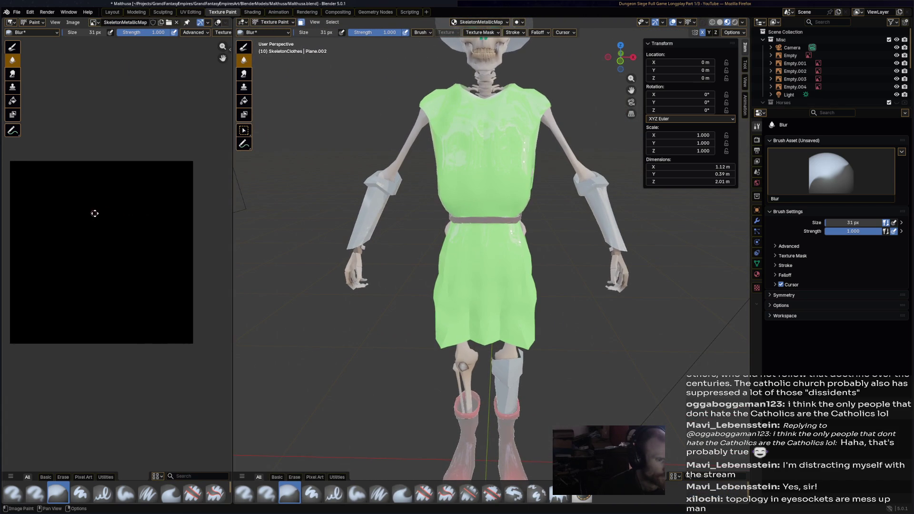
{"action": "left_click", "coordinate": [243, 493]}
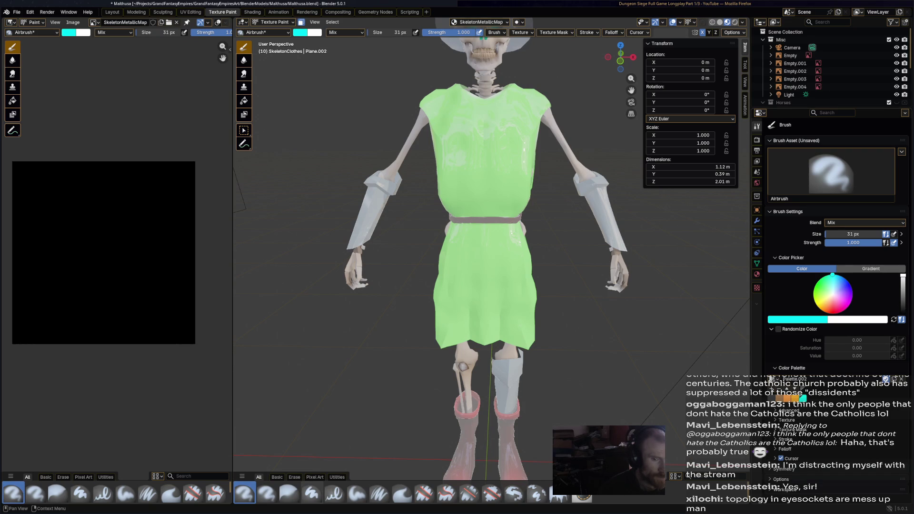
Set the airbrush colour to black and its size to 228 px, then save Malthusa.blend
{"action": "left_click_drag", "start_coordinate": [905, 311], "coordinate": [903, 313]}
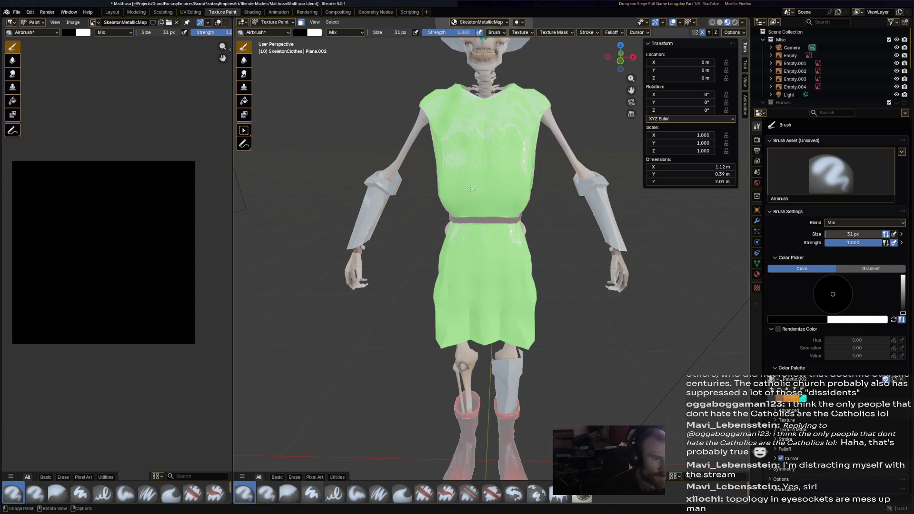
{"action": "left_click_drag", "start_coordinate": [390, 36], "coordinate": [429, 36]}
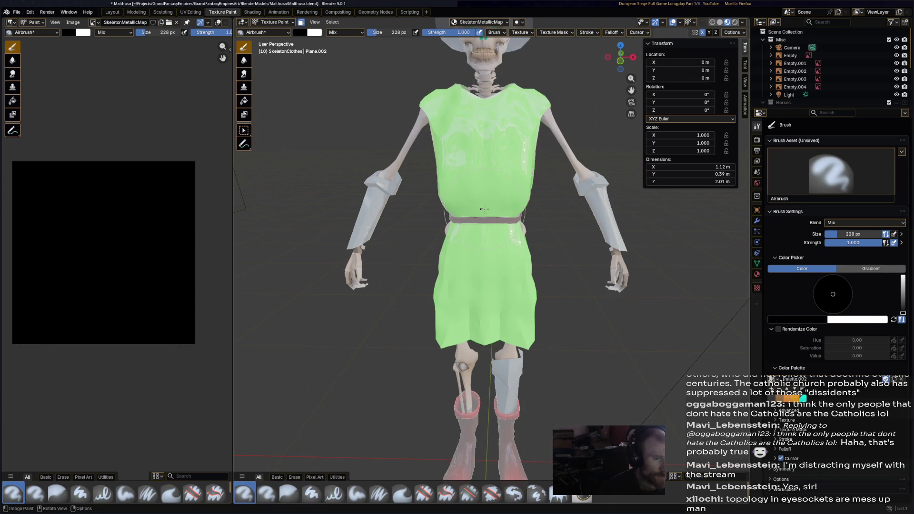
{"action": "middle_click_drag", "start_coordinate": [464, 201], "coordinate": [520, 150]}
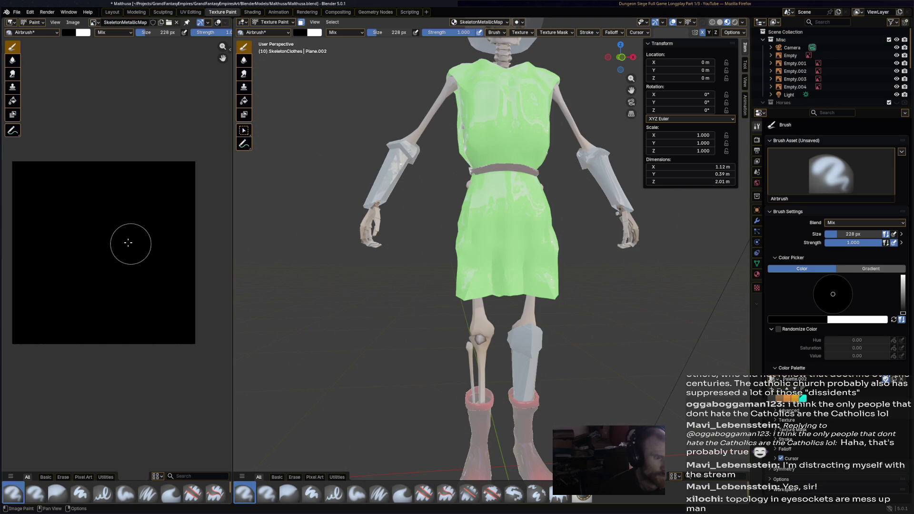
{"action": "key", "text": "ctrl+s"}
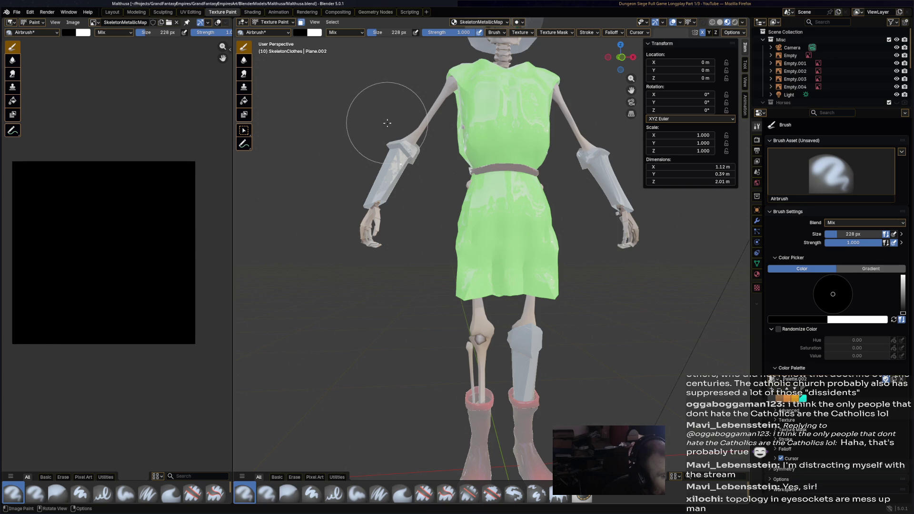
{"action": "left_click", "coordinate": [273, 21]}
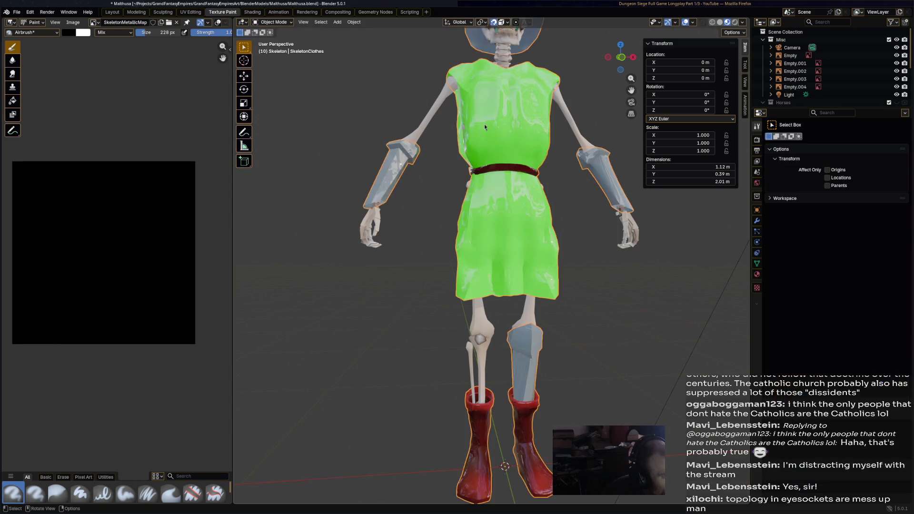
{"action": "left_click", "coordinate": [264, 23]}
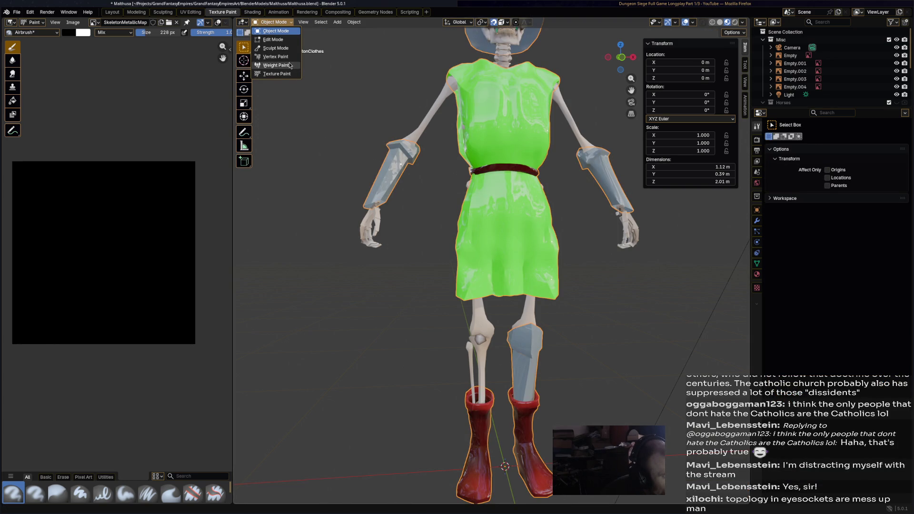
{"action": "left_click", "coordinate": [277, 73]}
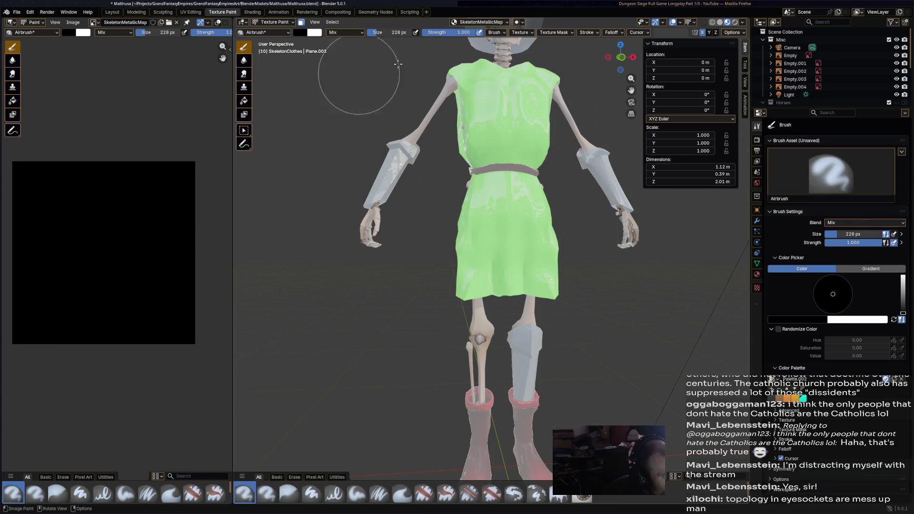
{"action": "left_click", "coordinate": [460, 22]}
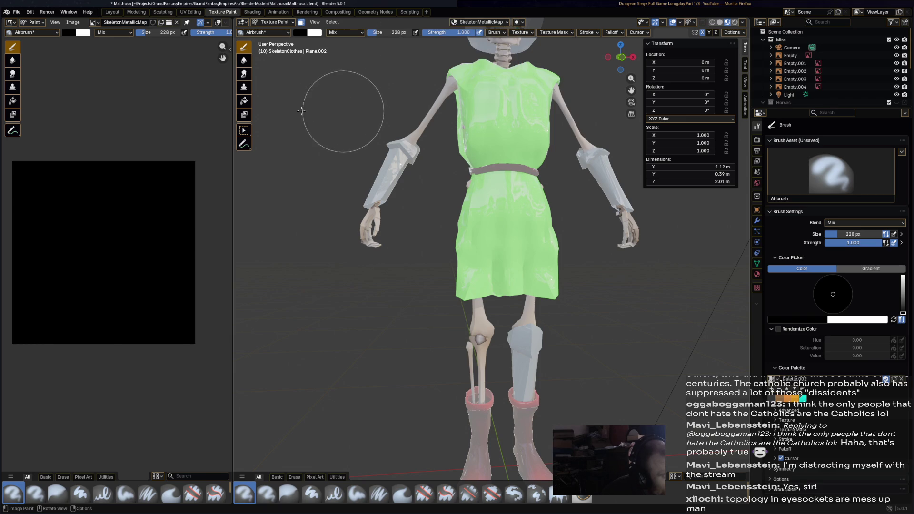
Try white airbrush strokes on the metallic map and undo them, leaving it fully black
{"action": "left_click", "coordinate": [120, 263]}
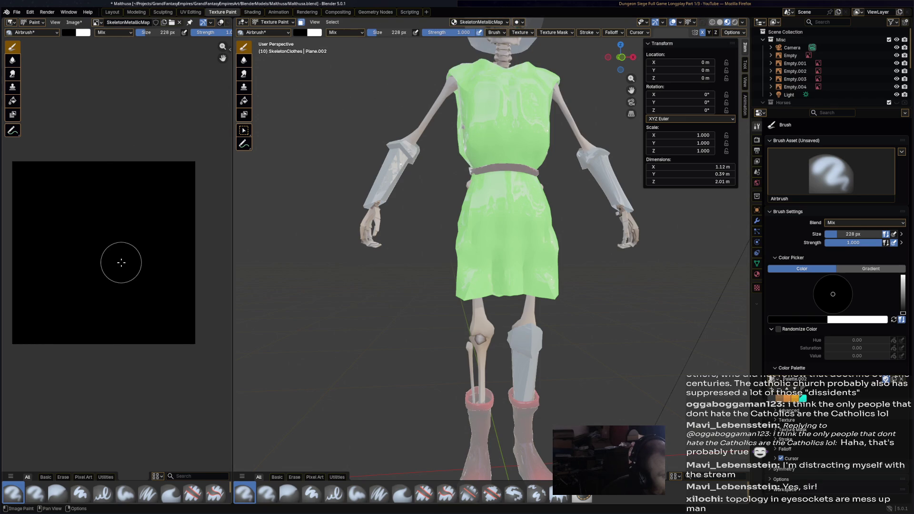
{"action": "mouse_move", "coordinate": [100, 270]}
{"action": "left_mouse_down"}
{"action": "mouse_move", "coordinate": [149, 228]}
{"action": "mouse_move", "coordinate": [172, 274]}
{"action": "left_mouse_up"}
{"action": "key", "text": "ctrl+z"}
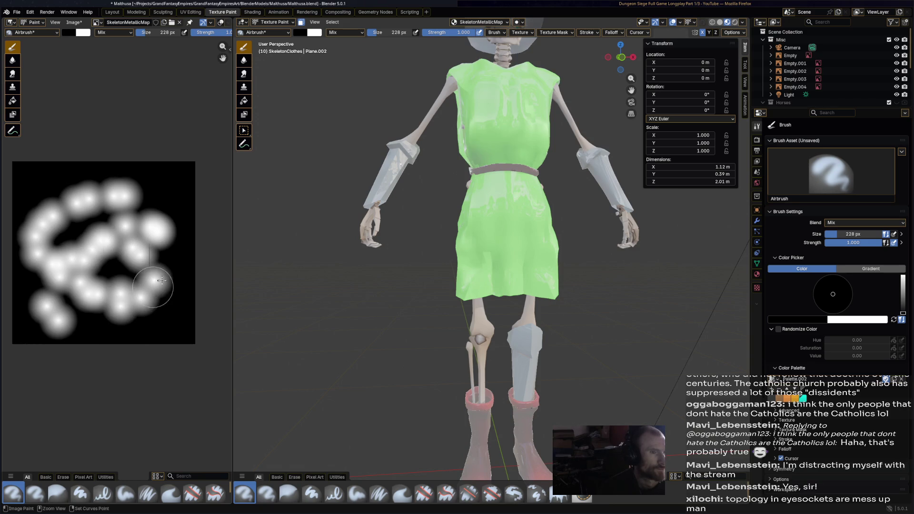
{"action": "key", "text": "ctrl+z"}
{"action": "middle_click_drag", "start_coordinate": [419, 211], "coordinate": [446, 218]}
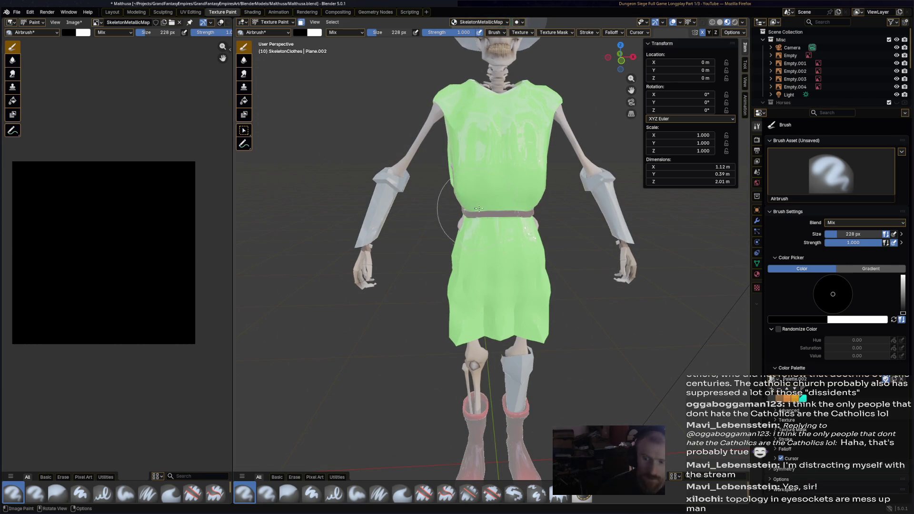
{"action": "mouse_move", "coordinate": [44, 153]}
{"action": "left_mouse_down"}
{"action": "mouse_move", "coordinate": [28, 285]}
{"action": "mouse_move", "coordinate": [122, 168]}
{"action": "mouse_move", "coordinate": [200, 231]}
{"action": "left_mouse_up"}
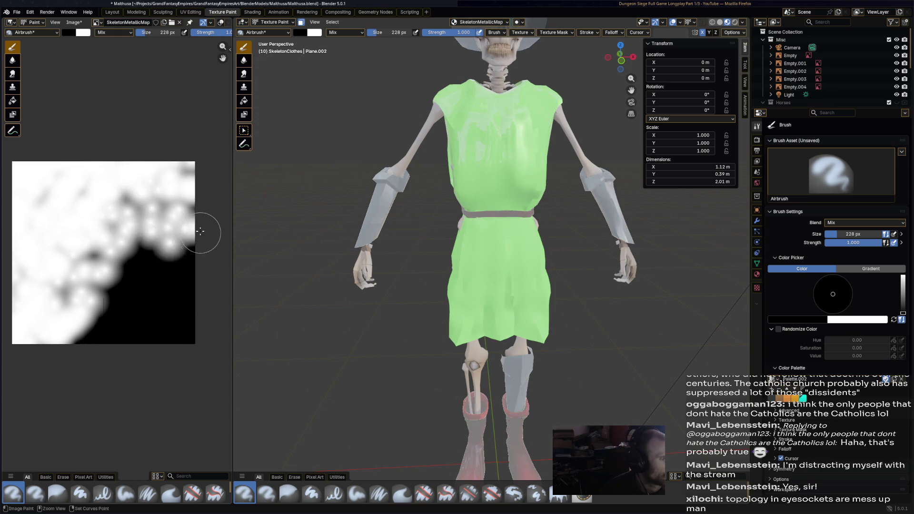
{"action": "key", "text": "ctrl+z"}
Fill SkeletonMetallicMap solid white with the Fill tool, then return to the airbrush
{"action": "left_click", "coordinate": [11, 102]}
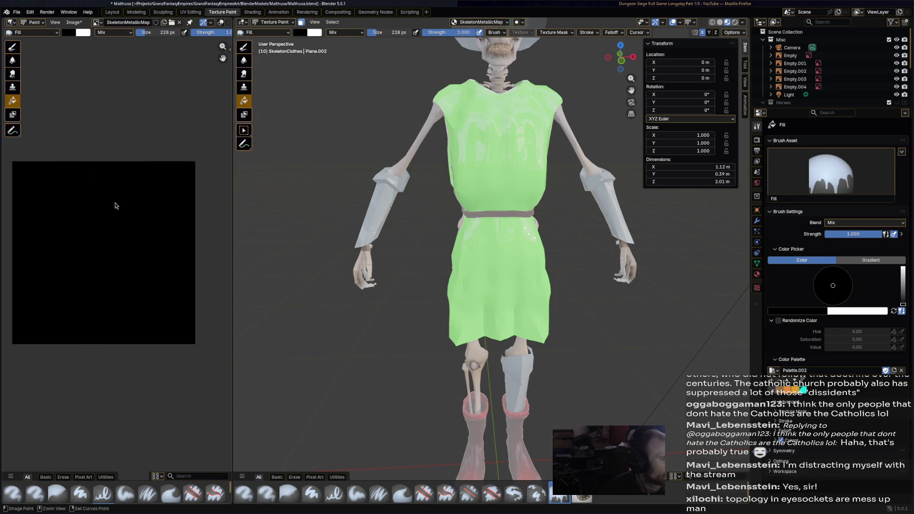
{"action": "left_click", "coordinate": [115, 205]}
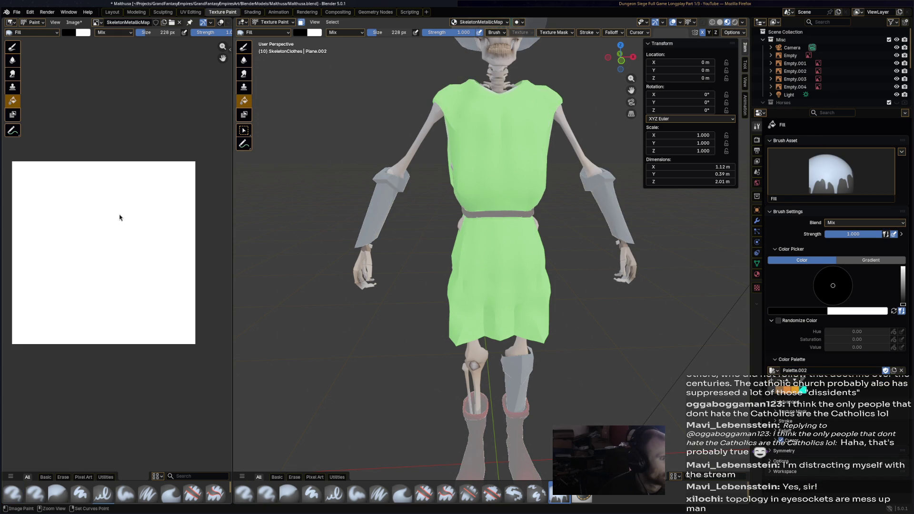
{"action": "left_click", "coordinate": [12, 47]}
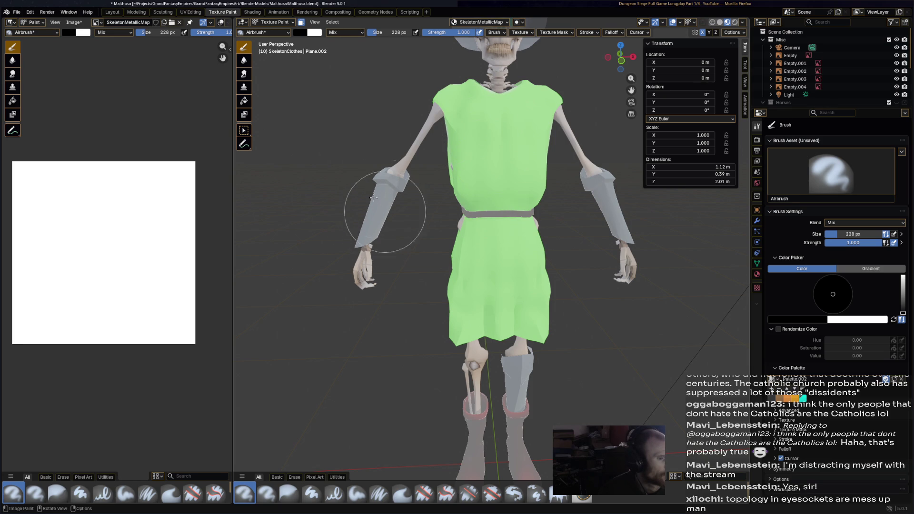
{"action": "scroll", "coordinate": [389, 195], "scroll_direction": "up", "scroll_amount": 2}
{"action": "scroll", "coordinate": [411, 197], "scroll_direction": "up", "scroll_amount": 3}
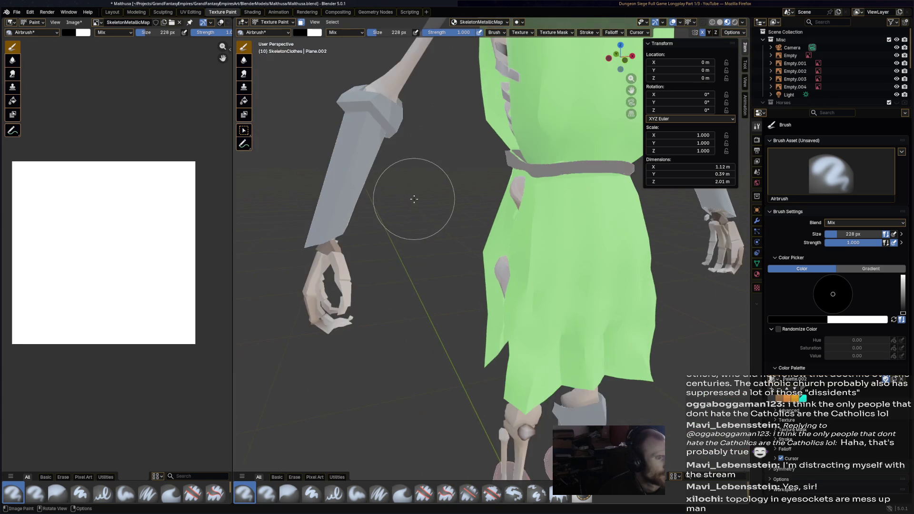
Save the project and start a metallic stroke on the skeleton's left forearm
{"action": "key", "text": "ctrl+s"}
{"action": "middle_click_drag", "start_coordinate": [410, 193], "coordinate": [442, 198], "text": "shift"}
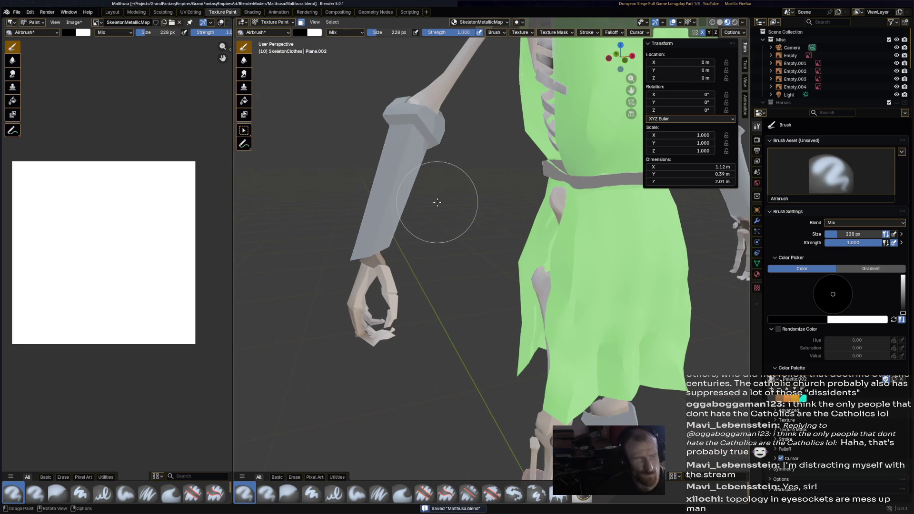
{"action": "left_click_drag", "start_coordinate": [436, 199], "coordinate": [388, 204]}
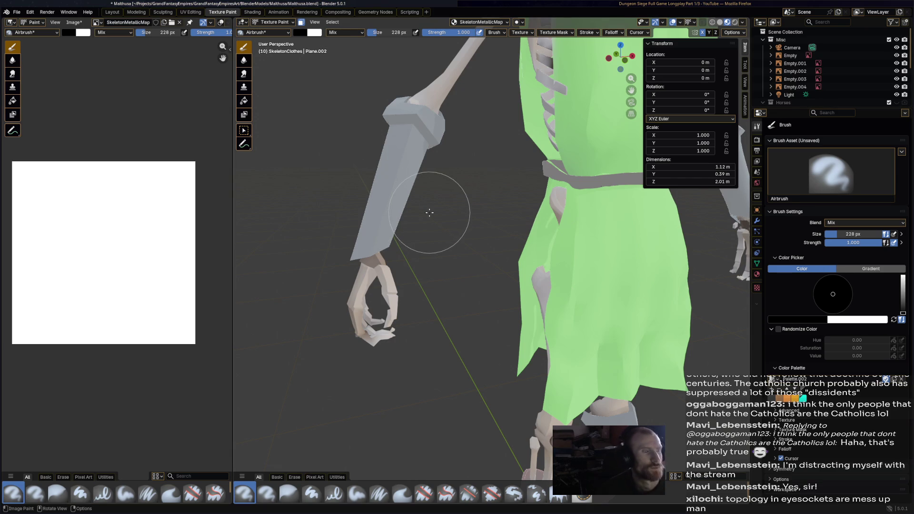
Airbrush the forearm bracers white on the metallic map from several angles
{"action": "left_click_drag", "start_coordinate": [410, 185], "coordinate": [388, 179]}
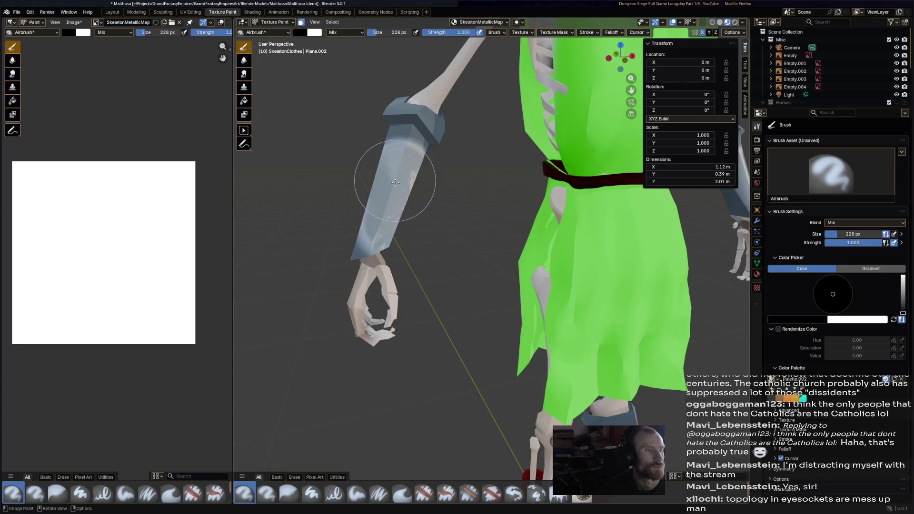
{"action": "key", "text": "ctrl+z"}
{"action": "mouse_move", "coordinate": [378, 214]}
{"action": "left_mouse_down"}
{"action": "mouse_move", "coordinate": [353, 237]}
{"action": "mouse_move", "coordinate": [440, 141]}
{"action": "left_mouse_up"}
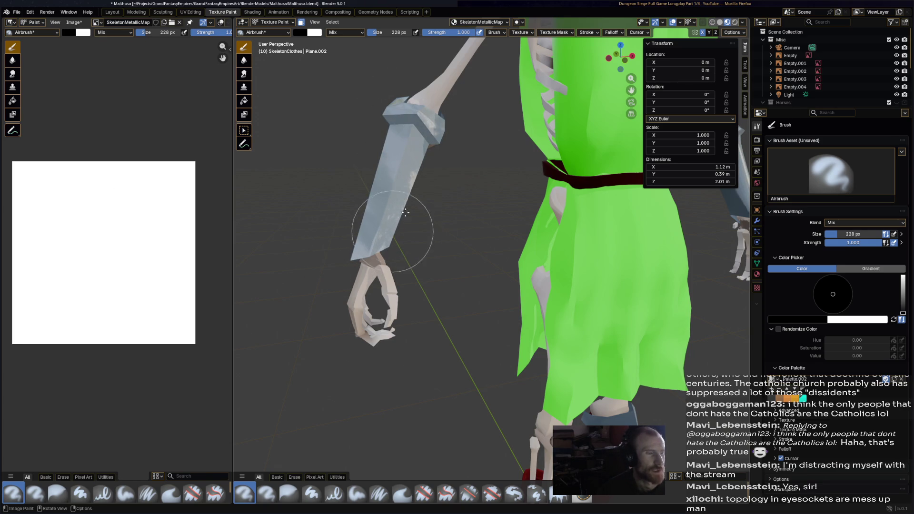
{"action": "mouse_move", "coordinate": [388, 204]}
{"action": "middle_mouse_down"}
{"action": "mouse_move", "coordinate": [473, 208]}
{"action": "mouse_move", "coordinate": [490, 194]}
{"action": "middle_mouse_up"}
{"action": "scroll", "coordinate": [428, 173], "scroll_direction": "up", "scroll_amount": 5}
{"action": "left_click_drag", "start_coordinate": [473, 145], "coordinate": [474, 204]}
{"action": "mouse_move", "coordinate": [474, 204]}
{"action": "middle_mouse_down"}
{"action": "mouse_move", "coordinate": [321, 209]}
{"action": "mouse_move", "coordinate": [534, 245]}
{"action": "mouse_move", "coordinate": [523, 182]}
{"action": "middle_mouse_up"}
{"action": "scroll", "coordinate": [534, 245], "scroll_direction": "up", "scroll_amount": 4}
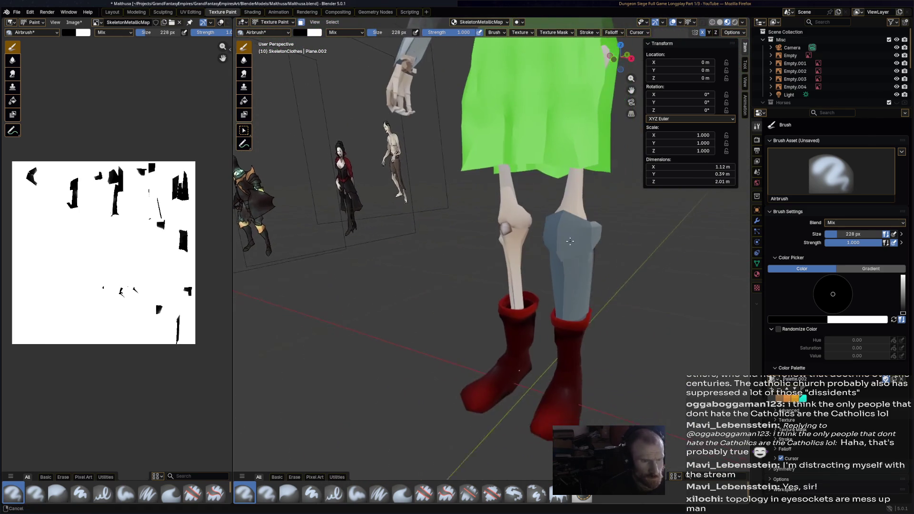
Paint the shin guard and the helmet white on the metallic map
{"action": "left_click_drag", "start_coordinate": [523, 182], "coordinate": [551, 214]}
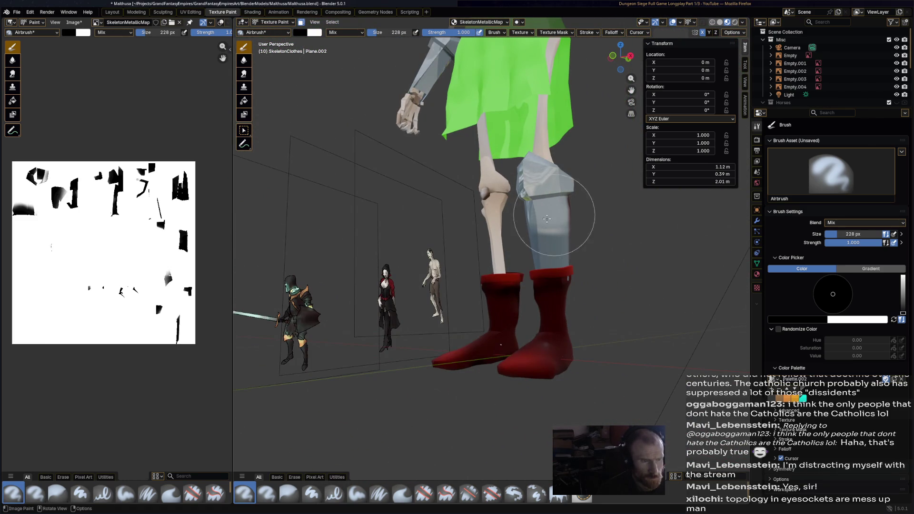
{"action": "middle_click_drag", "start_coordinate": [551, 214], "coordinate": [525, 229]}
{"action": "left_click_drag", "start_coordinate": [525, 229], "coordinate": [528, 242]}
{"action": "middle_click_drag", "start_coordinate": [529, 242], "coordinate": [612, 224]}
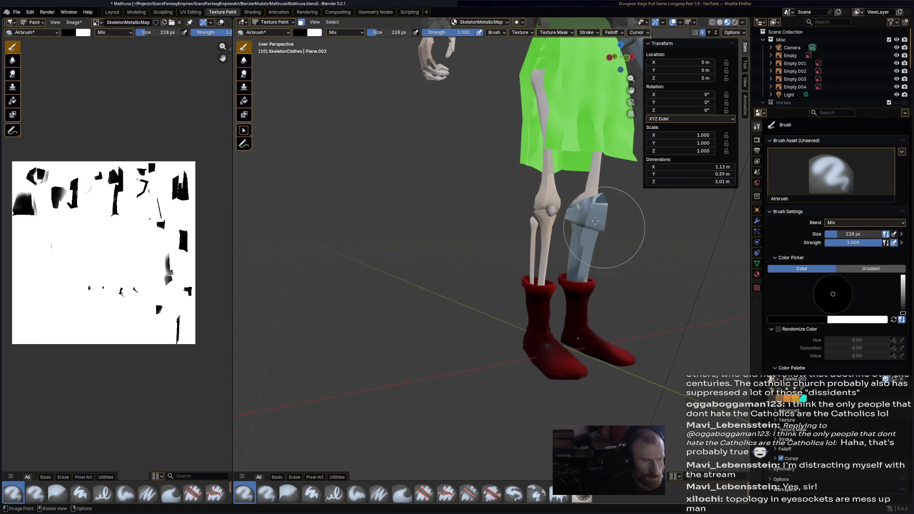
{"action": "left_click_drag", "start_coordinate": [612, 224], "coordinate": [588, 251]}
{"action": "middle_click_drag", "start_coordinate": [589, 252], "coordinate": [508, 256]}
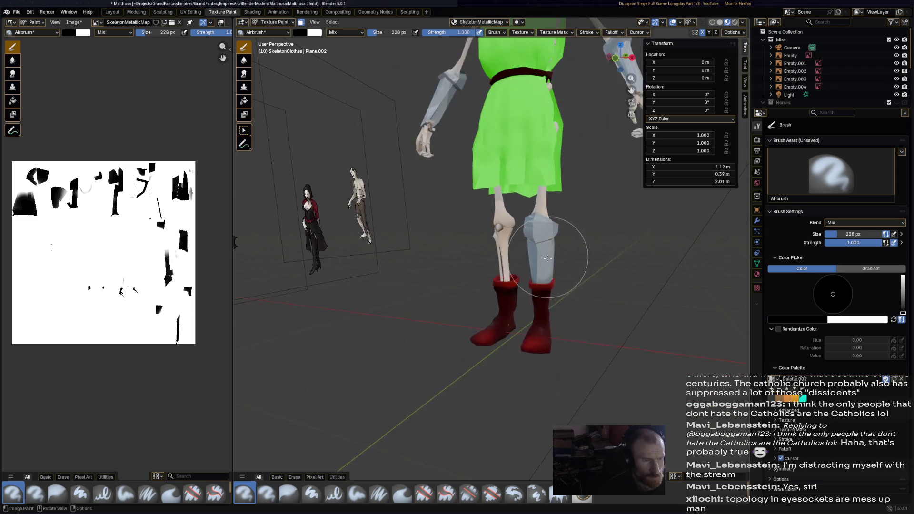
{"action": "scroll", "coordinate": [509, 255], "scroll_direction": "up", "scroll_amount": 3}
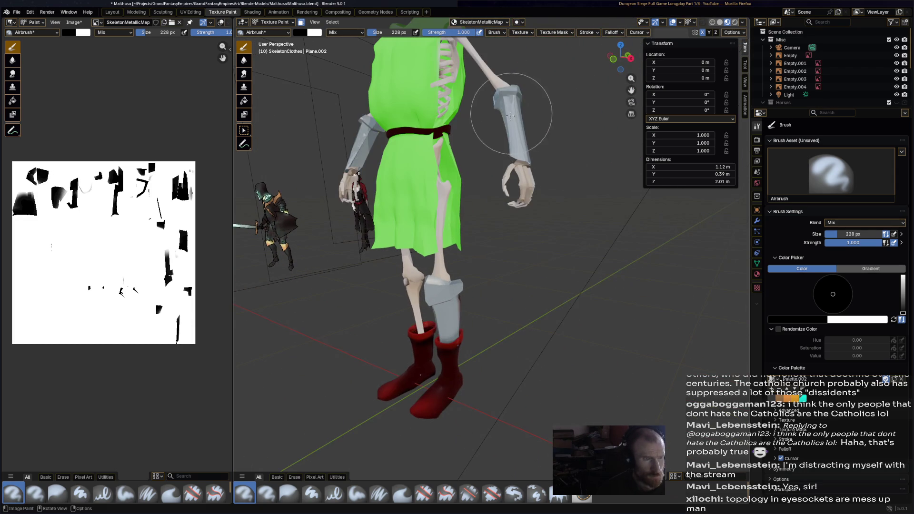
{"action": "mouse_move", "coordinate": [540, 112]}
{"action": "middle_mouse_down"}
{"action": "mouse_move", "coordinate": [521, 191]}
{"action": "mouse_move", "coordinate": [471, 137]}
{"action": "middle_mouse_up"}
{"action": "mouse_move", "coordinate": [471, 135]}
{"action": "left_mouse_down"}
{"action": "mouse_move", "coordinate": [450, 148]}
{"action": "mouse_move", "coordinate": [492, 160]}
{"action": "left_mouse_up"}
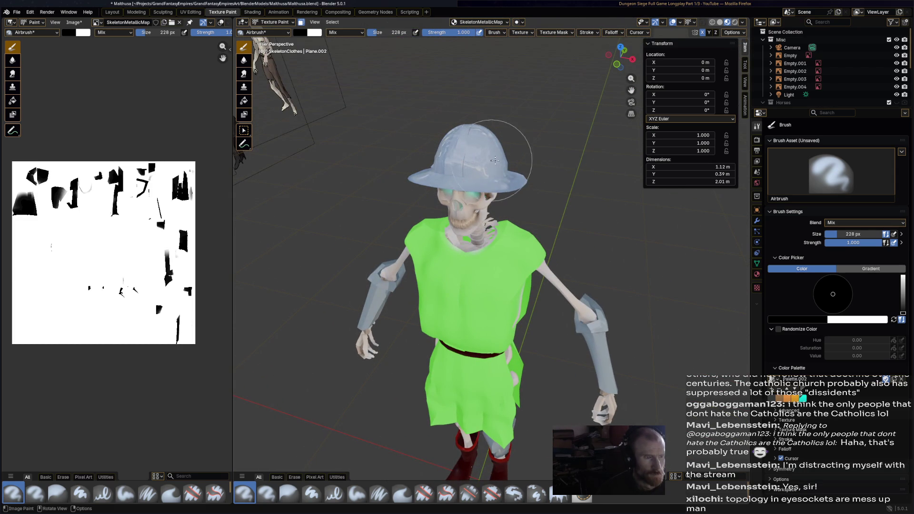
{"action": "mouse_move", "coordinate": [522, 162]}
{"action": "middle_mouse_down"}
{"action": "mouse_move", "coordinate": [376, 94]}
{"action": "mouse_move", "coordinate": [480, 163]}
{"action": "middle_mouse_up"}
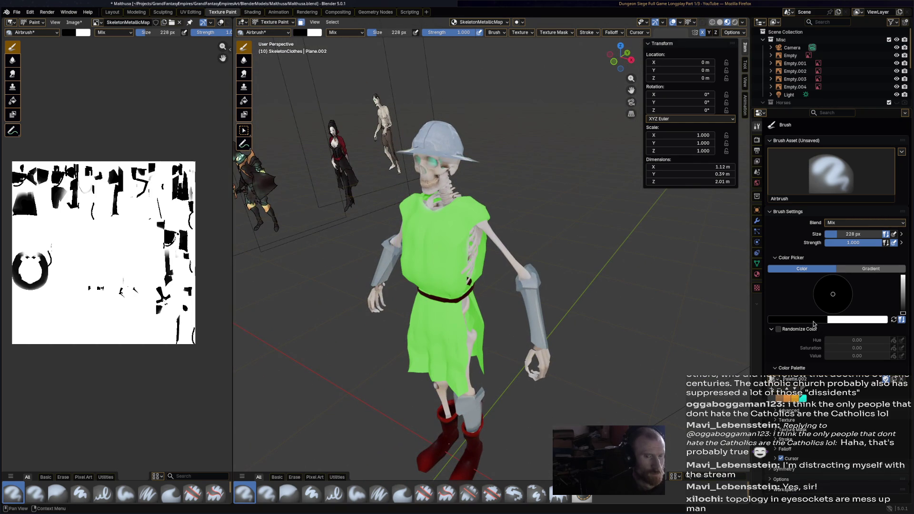
Lower the paint colour to mid-grey and repaint the helmet, arm bracer and shin guard
{"action": "left_click", "coordinate": [901, 298]}
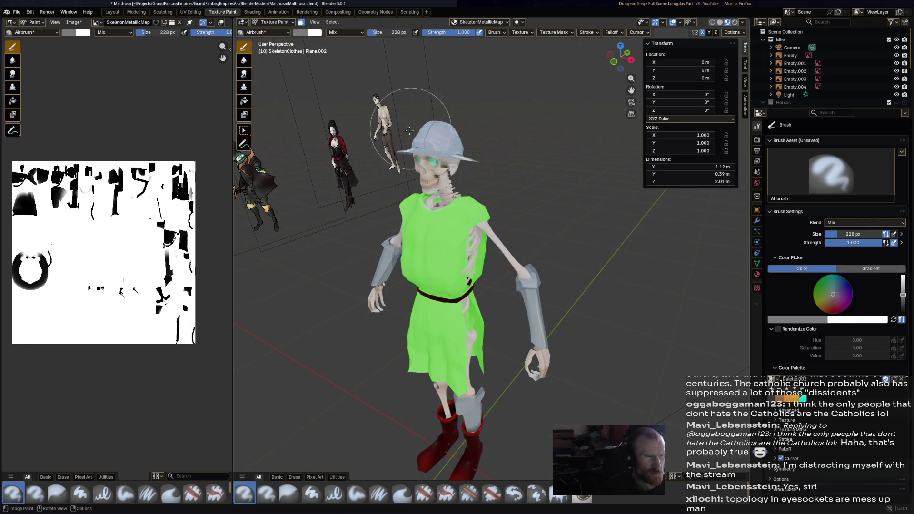
{"action": "left_click_drag", "start_coordinate": [387, 128], "coordinate": [473, 154]}
{"action": "middle_click_drag", "start_coordinate": [472, 155], "coordinate": [364, 159]}
{"action": "mouse_move", "coordinate": [364, 159]}
{"action": "left_mouse_down"}
{"action": "mouse_move", "coordinate": [336, 150]}
{"action": "mouse_move", "coordinate": [438, 276]}
{"action": "left_mouse_up"}
{"action": "mouse_move", "coordinate": [438, 276]}
{"action": "middle_mouse_down"}
{"action": "mouse_move", "coordinate": [508, 255]}
{"action": "mouse_move", "coordinate": [510, 215]}
{"action": "middle_mouse_up"}
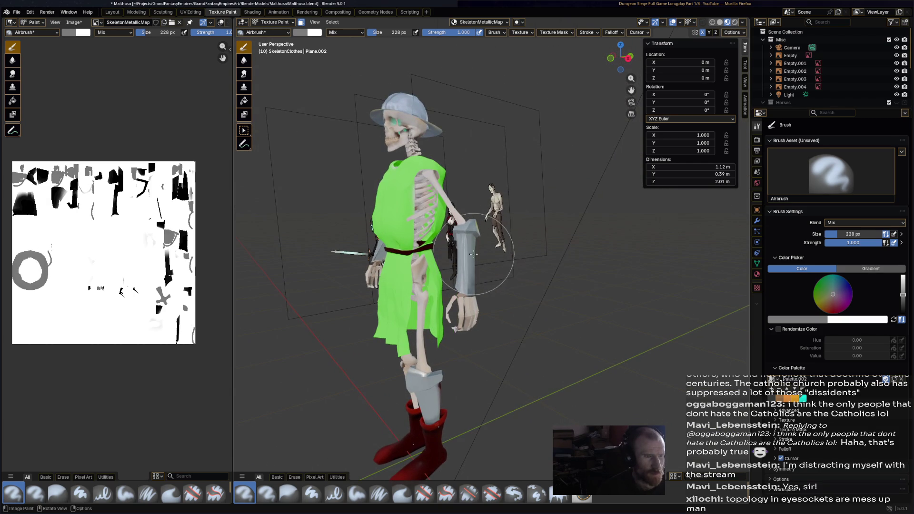
{"action": "left_click_drag", "start_coordinate": [510, 214], "coordinate": [500, 236]}
{"action": "mouse_move", "coordinate": [499, 236]}
{"action": "middle_mouse_down"}
{"action": "mouse_move", "coordinate": [599, 246]}
{"action": "mouse_move", "coordinate": [448, 245]}
{"action": "middle_mouse_up"}
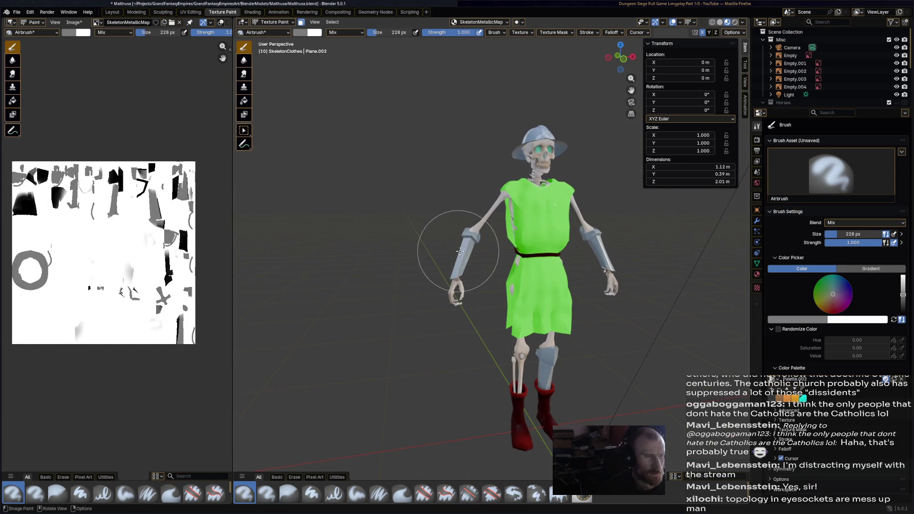
{"action": "left_click_drag", "start_coordinate": [551, 378], "coordinate": [560, 364]}
{"action": "middle_click_drag", "start_coordinate": [622, 388], "coordinate": [540, 326]}
Save the project, preview the skeleton with rendered shading and bring up the interaction mode list
{"action": "key", "text": "ctrl+s"}
{"action": "middle_click_drag", "start_coordinate": [545, 327], "coordinate": [336, 336]}
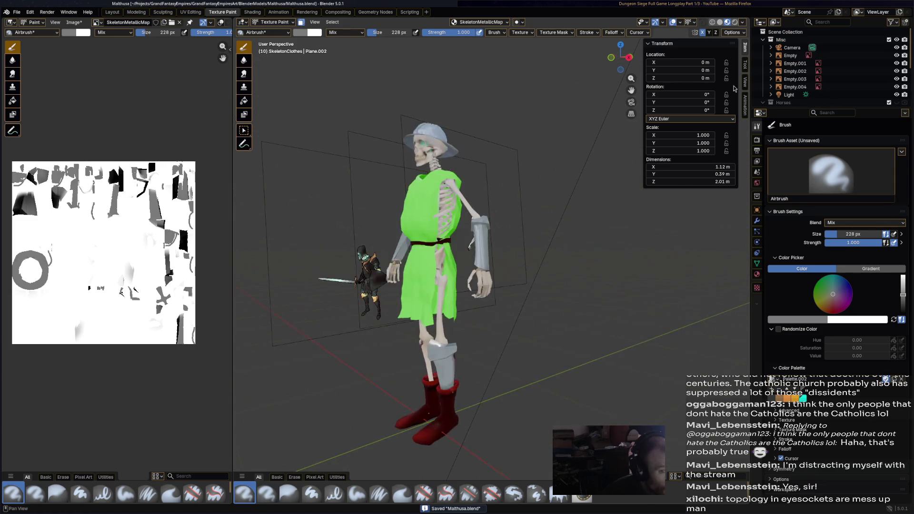
{"action": "key", "text": "z"}
{"action": "mouse_move", "coordinate": [563, 356]}
{"action": "middle_mouse_down"}
{"action": "mouse_move", "coordinate": [524, 350]}
{"action": "mouse_move", "coordinate": [592, 307]}
{"action": "middle_mouse_up"}
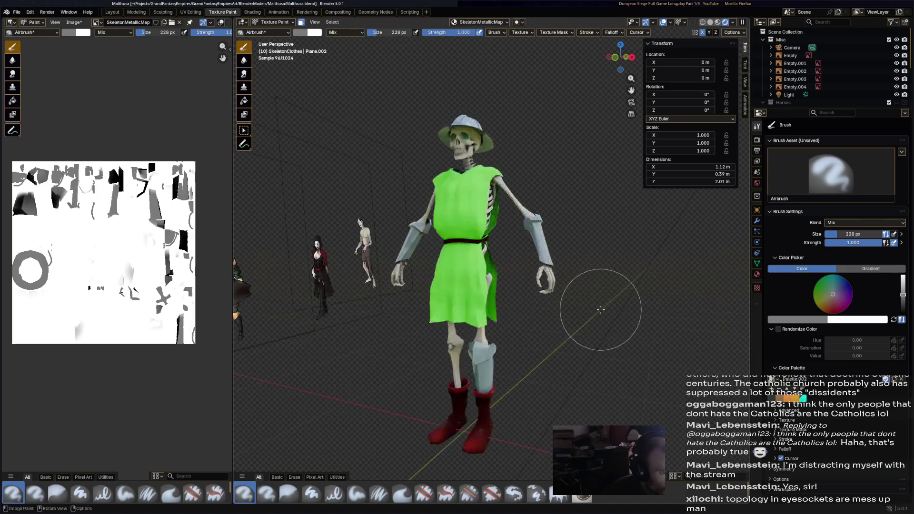
{"action": "left_click", "coordinate": [274, 22]}
Enter Vertex Paint mode and set the brush colour to a pale grey-lavender
{"action": "left_click", "coordinate": [275, 56]}
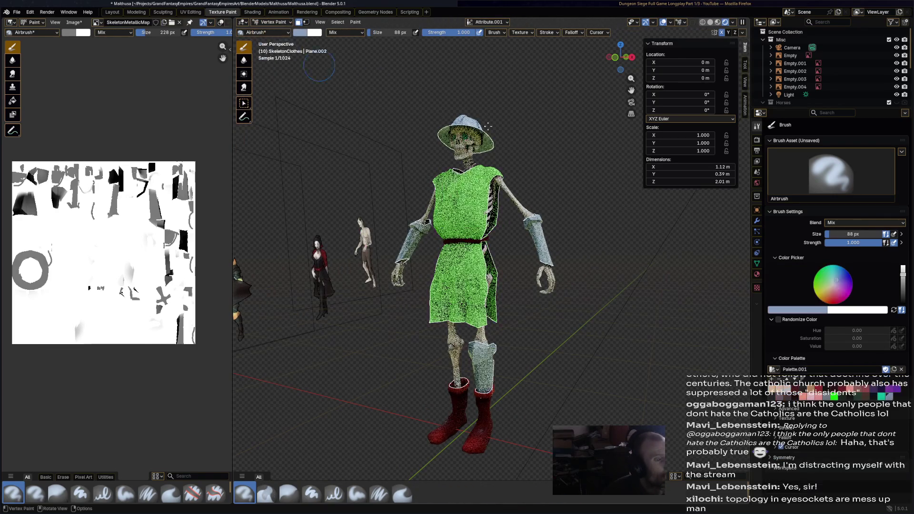
{"action": "middle_click_drag", "start_coordinate": [500, 286], "coordinate": [543, 272]}
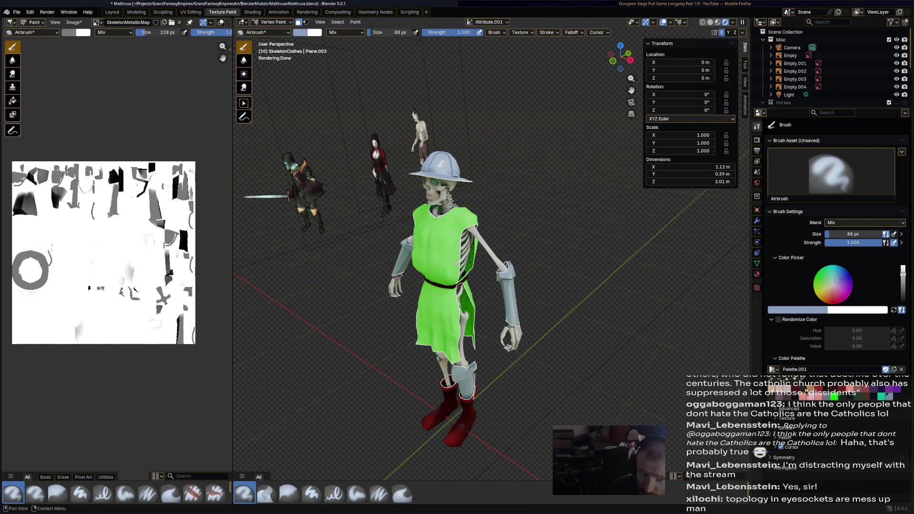
{"action": "key", "text": "s"}
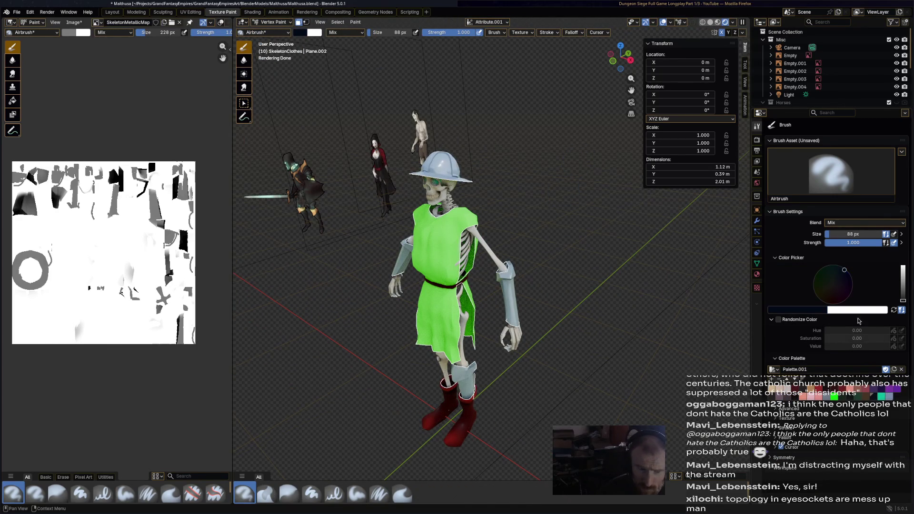
{"action": "left_click_drag", "start_coordinate": [898, 295], "coordinate": [903, 284]}
{"action": "left_click_drag", "start_coordinate": [831, 283], "coordinate": [835, 283]}
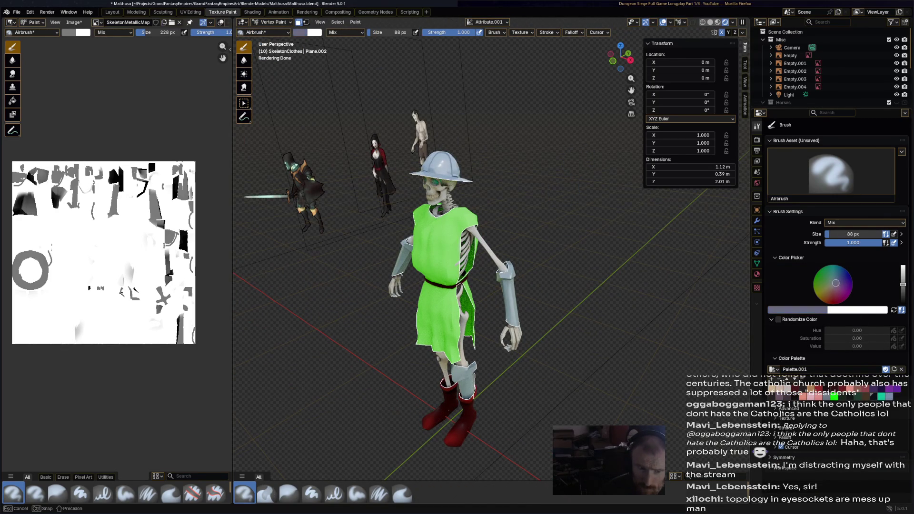
{"action": "scroll", "coordinate": [457, 272], "scroll_direction": "up", "scroll_amount": 1}
{"action": "scroll", "coordinate": [456, 271], "scroll_direction": "up", "scroll_amount": 3}
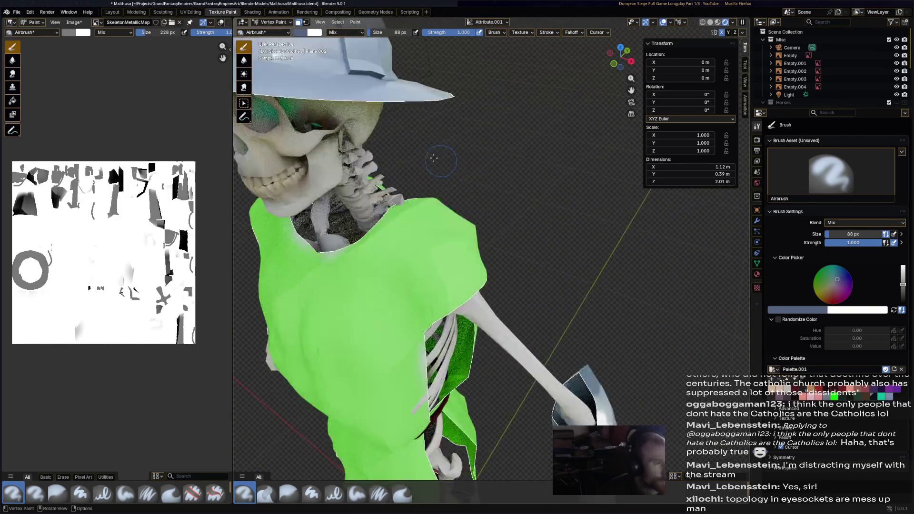
{"action": "scroll", "coordinate": [457, 271], "scroll_direction": "up", "scroll_amount": 2}
Airbrush darker shading across the hat dome from several sides in plain preview
{"action": "middle_click_drag", "start_coordinate": [457, 246], "coordinate": [475, 225]}
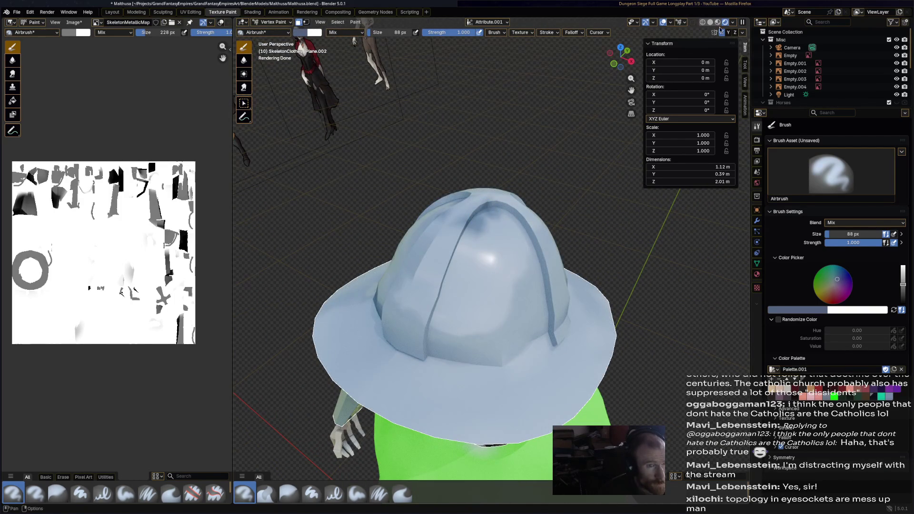
{"action": "key", "text": "z"}
{"action": "mouse_move", "coordinate": [500, 227]}
{"action": "left_mouse_down"}
{"action": "mouse_move", "coordinate": [451, 293]}
{"action": "mouse_move", "coordinate": [541, 351]}
{"action": "left_mouse_up"}
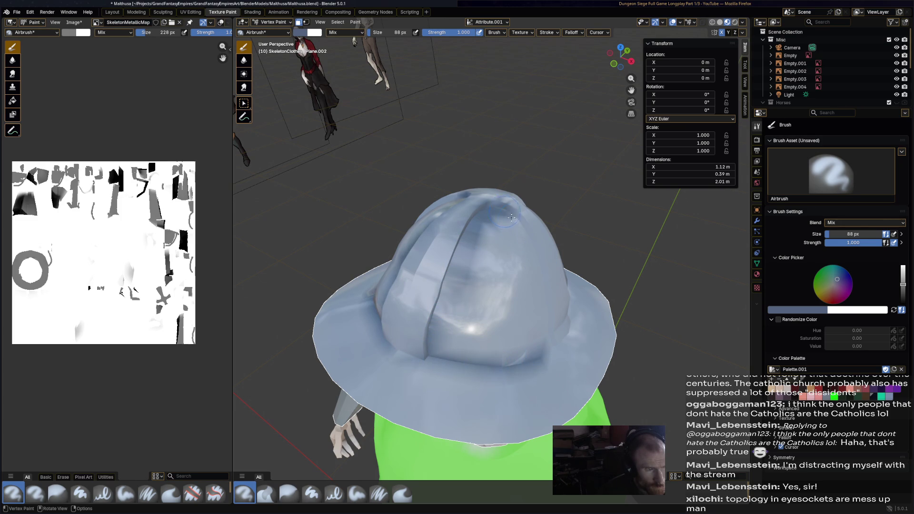
{"action": "left_click_drag", "start_coordinate": [506, 214], "coordinate": [540, 341]}
{"action": "mouse_move", "coordinate": [540, 341]}
{"action": "middle_mouse_down"}
{"action": "mouse_move", "coordinate": [535, 313]}
{"action": "mouse_move", "coordinate": [395, 211]}
{"action": "middle_mouse_up"}
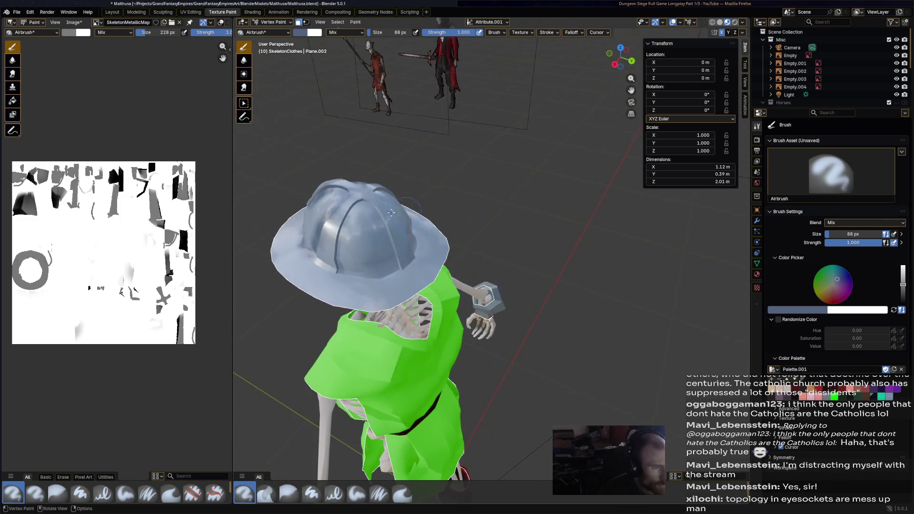
{"action": "left_click_drag", "start_coordinate": [361, 207], "coordinate": [345, 275]}
{"action": "mouse_move", "coordinate": [372, 213]}
{"action": "left_mouse_down"}
{"action": "mouse_move", "coordinate": [396, 274]}
{"action": "mouse_move", "coordinate": [349, 267]}
{"action": "left_mouse_up"}
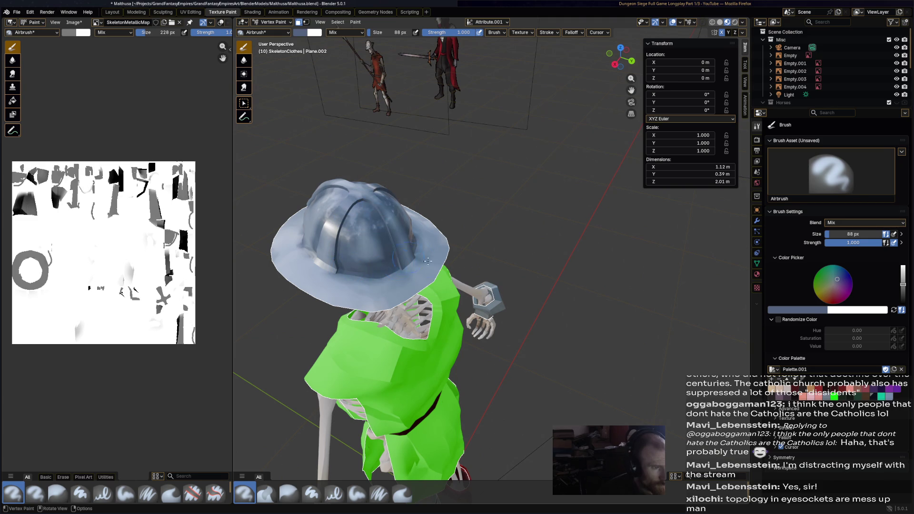
{"action": "middle_click_drag", "start_coordinate": [450, 251], "coordinate": [492, 146], "text": "ctrl"}
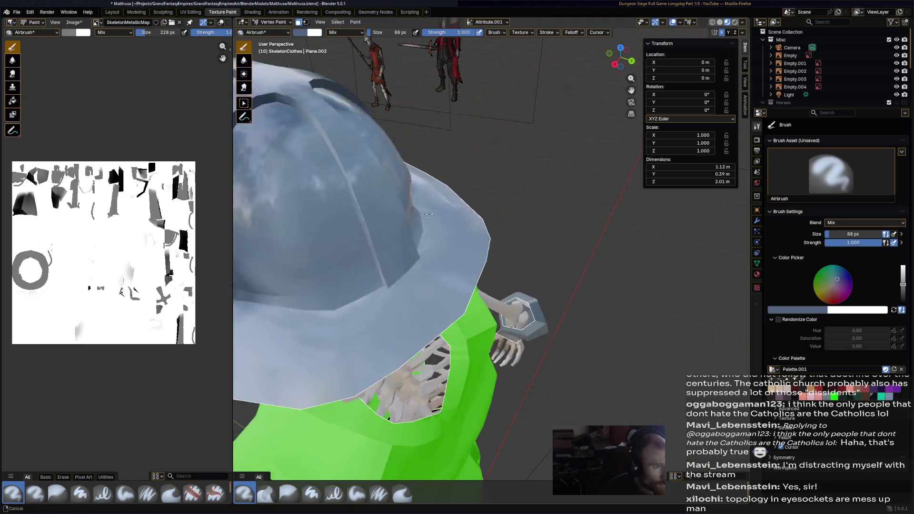
{"action": "left_click_drag", "start_coordinate": [503, 127], "coordinate": [434, 302]}
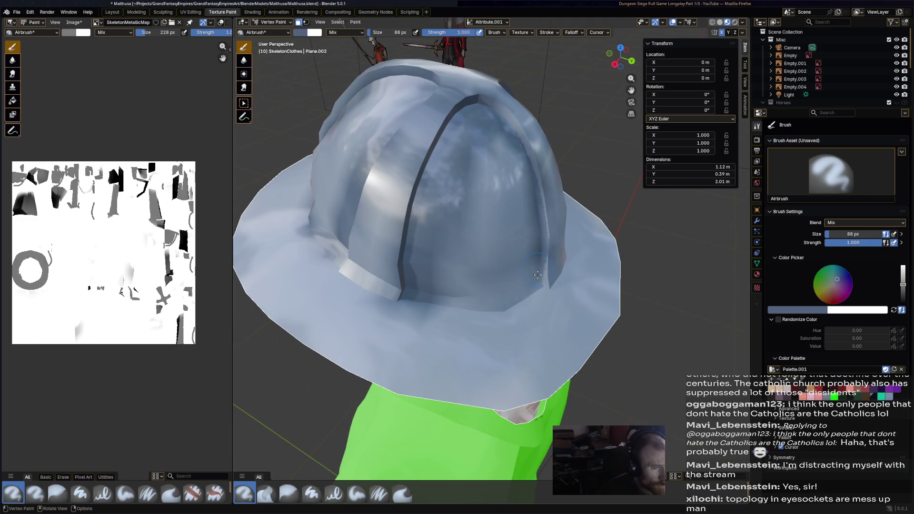
{"action": "scroll", "coordinate": [435, 303], "scroll_direction": "down", "scroll_amount": 8}
Darken the forearm guards with airbrush strokes and check the boots from the side
{"action": "mouse_move", "coordinate": [435, 303]}
{"action": "middle_mouse_down"}
{"action": "mouse_move", "coordinate": [534, 236]}
{"action": "mouse_move", "coordinate": [496, 217]}
{"action": "middle_mouse_up"}
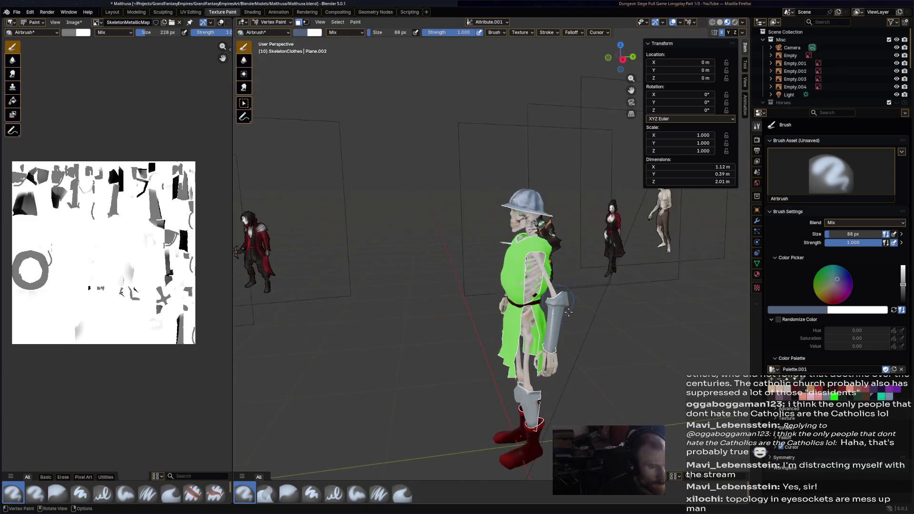
{"action": "scroll", "coordinate": [497, 218], "scroll_direction": "up", "scroll_amount": 5}
{"action": "scroll", "coordinate": [524, 203], "scroll_direction": "up", "scroll_amount": 3}
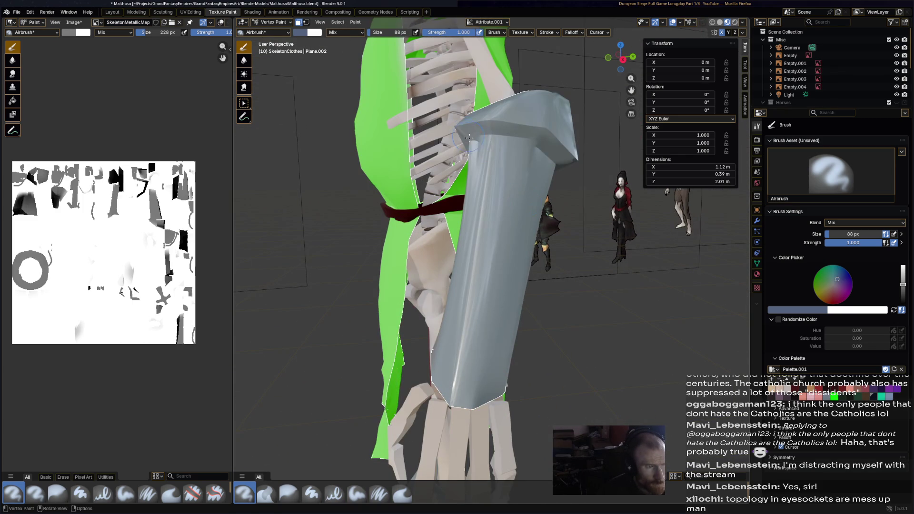
{"action": "middle_click_drag", "start_coordinate": [568, 178], "coordinate": [422, 166]}
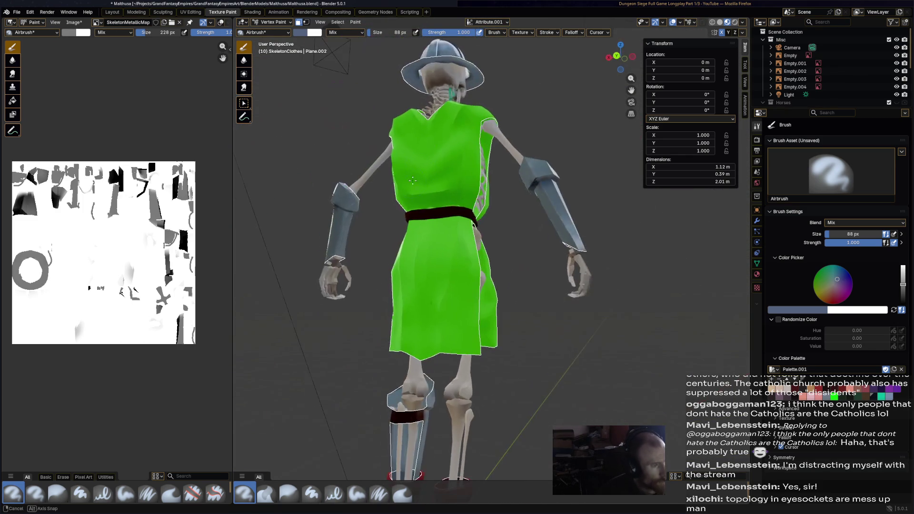
{"action": "scroll", "coordinate": [423, 165], "scroll_direction": "up", "scroll_amount": 3}
{"action": "scroll", "coordinate": [307, 187], "scroll_direction": "up", "scroll_amount": 2}
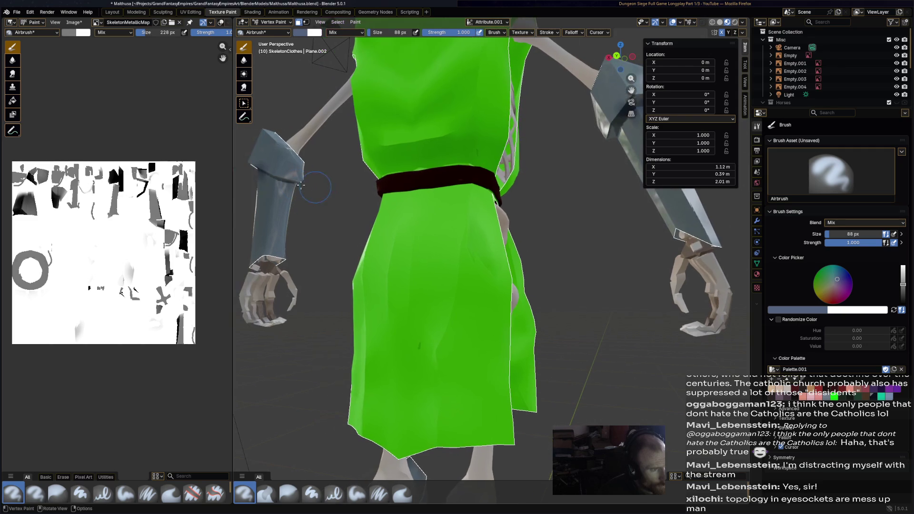
{"action": "left_click_drag", "start_coordinate": [263, 177], "coordinate": [292, 192]}
{"action": "scroll", "coordinate": [311, 214], "scroll_direction": "down", "scroll_amount": 4}
{"action": "scroll", "coordinate": [428, 356], "scroll_direction": "up", "scroll_amount": 3}
{"action": "mouse_move", "coordinate": [428, 358]}
{"action": "middle_mouse_down"}
{"action": "mouse_move", "coordinate": [519, 250]}
{"action": "mouse_move", "coordinate": [466, 183]}
{"action": "mouse_move", "coordinate": [511, 191]}
{"action": "middle_mouse_up"}
{"action": "scroll", "coordinate": [466, 183], "scroll_direction": "up", "scroll_amount": 3}
{"action": "scroll", "coordinate": [612, 201], "scroll_direction": "down", "scroll_amount": 2}
{"action": "scroll", "coordinate": [577, 207], "scroll_direction": "down", "scroll_amount": 3}
Save Malthusa.blend and switch to the material Shading layout
{"action": "key", "text": "ctrl+s"}
{"action": "scroll", "coordinate": [556, 219], "scroll_direction": "down", "scroll_amount": 2}
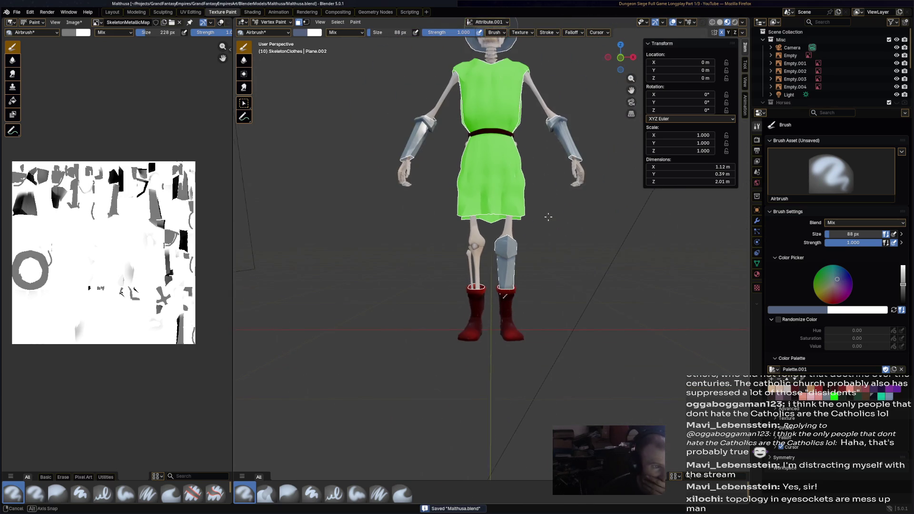
{"action": "middle_click_drag", "start_coordinate": [557, 219], "coordinate": [288, 15]}
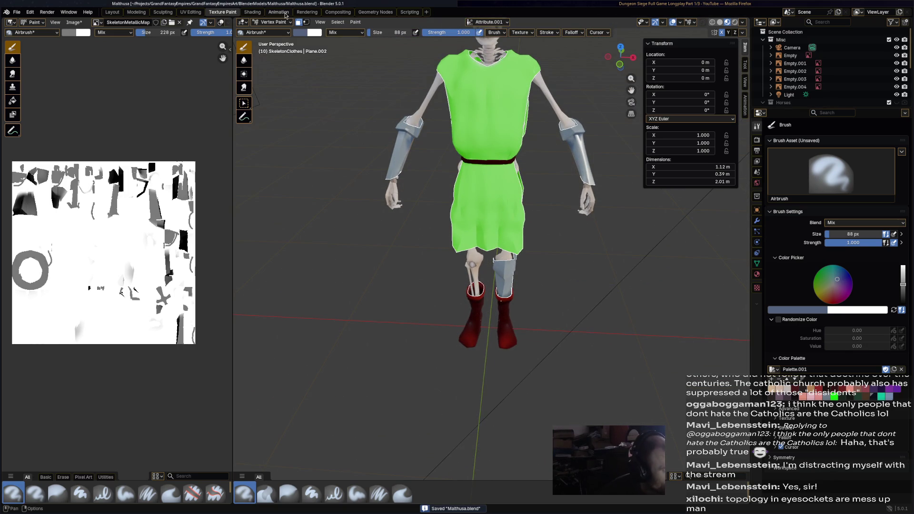
{"action": "left_click", "coordinate": [253, 12]}
Add a second Image Texture node to the clothes material
{"action": "left_click", "coordinate": [435, 399]}
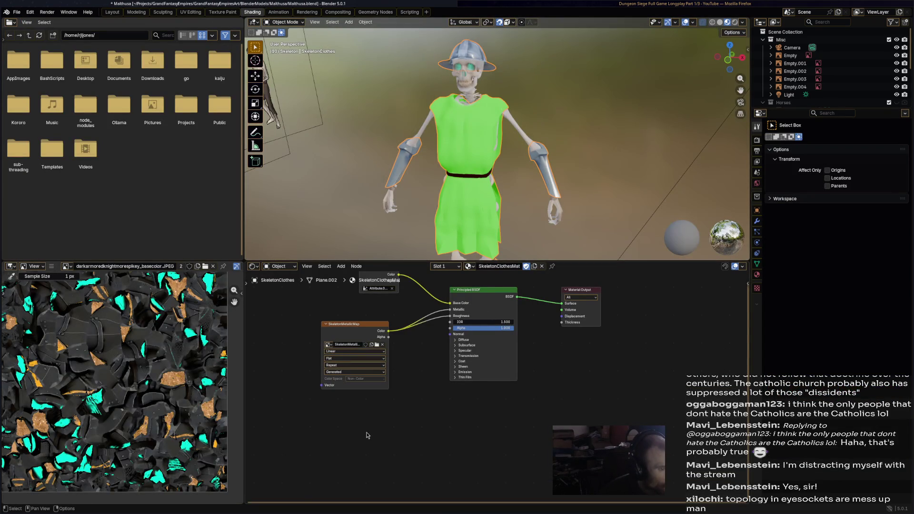
{"action": "right_click", "coordinate": [370, 434]}
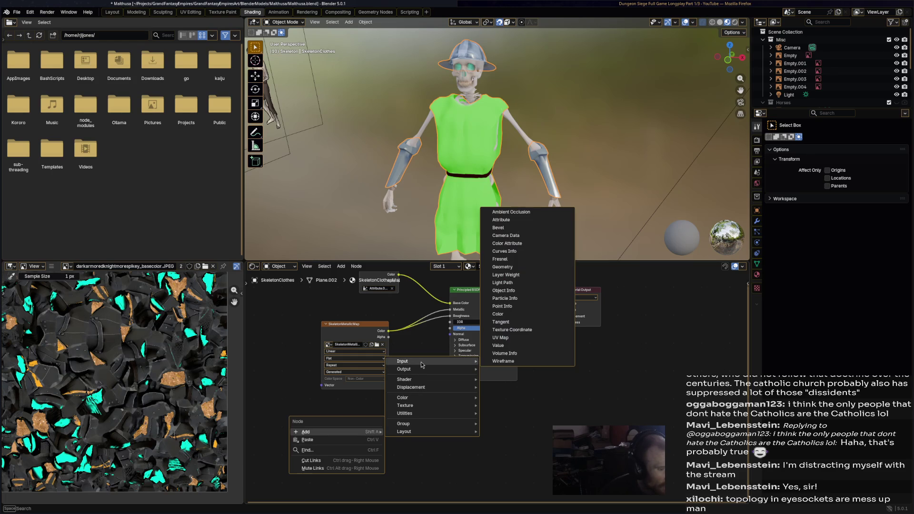
{"action": "mouse_move", "coordinate": [306, 431]}
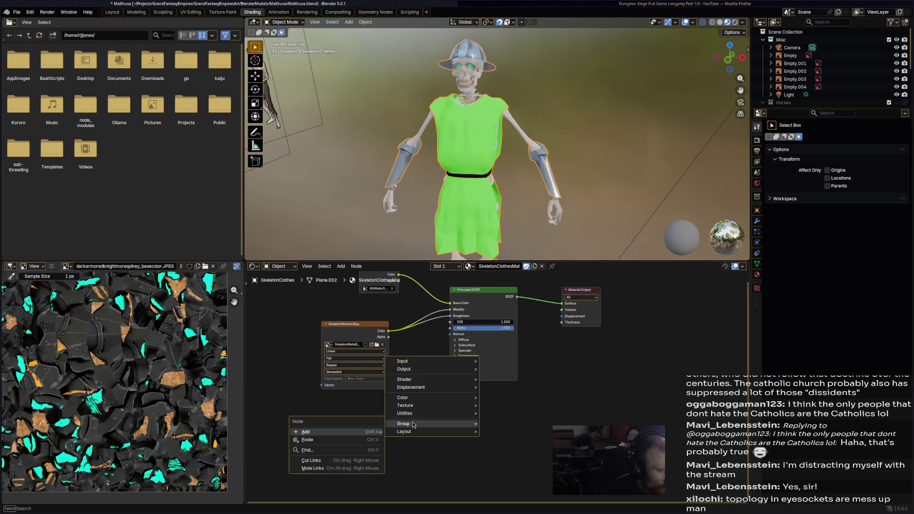
{"action": "mouse_move", "coordinate": [405, 405]}
{"action": "left_click", "coordinate": [528, 360]}
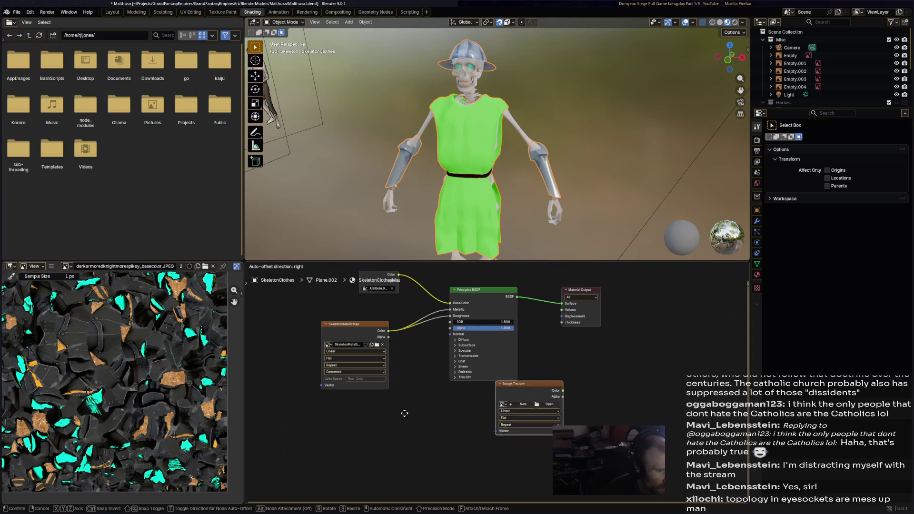
{"action": "left_click", "coordinate": [322, 403]}
Create a new blank 1024×1024 image named SkeletonEmissionMap in that node
{"action": "left_click", "coordinate": [356, 427]}
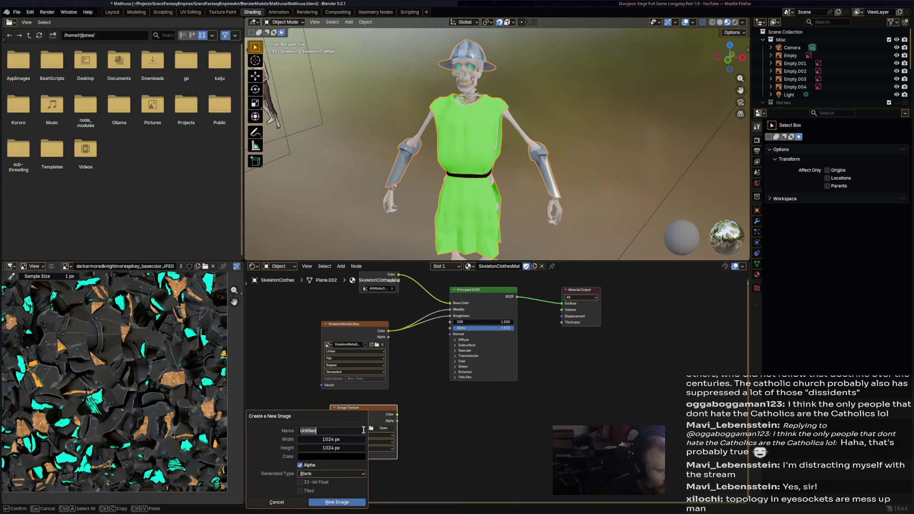
{"action": "type", "text": "Sk"}
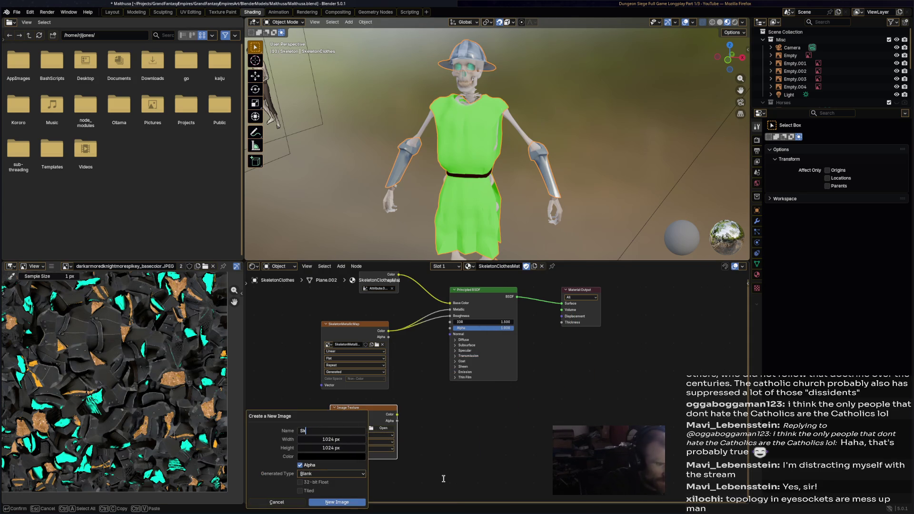
{"action": "type", "text": "eletonEmissionMap"}
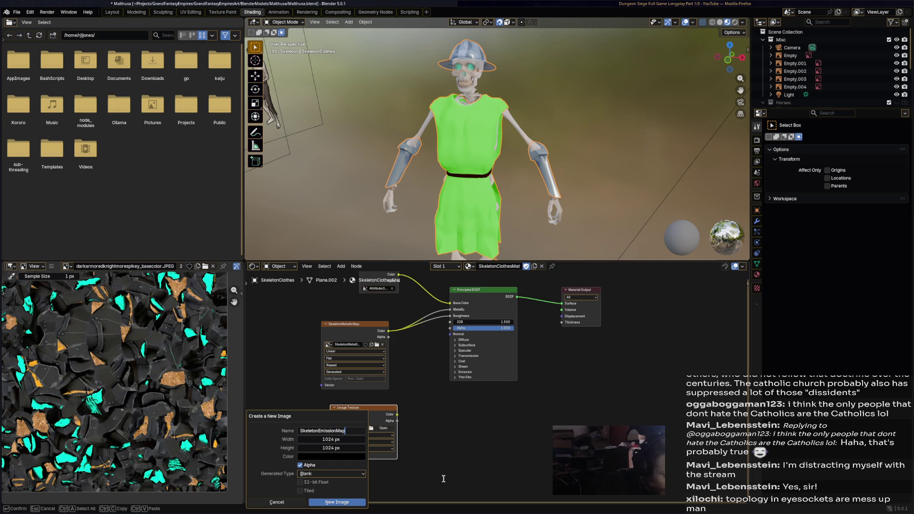
{"action": "key", "text": "Return"}
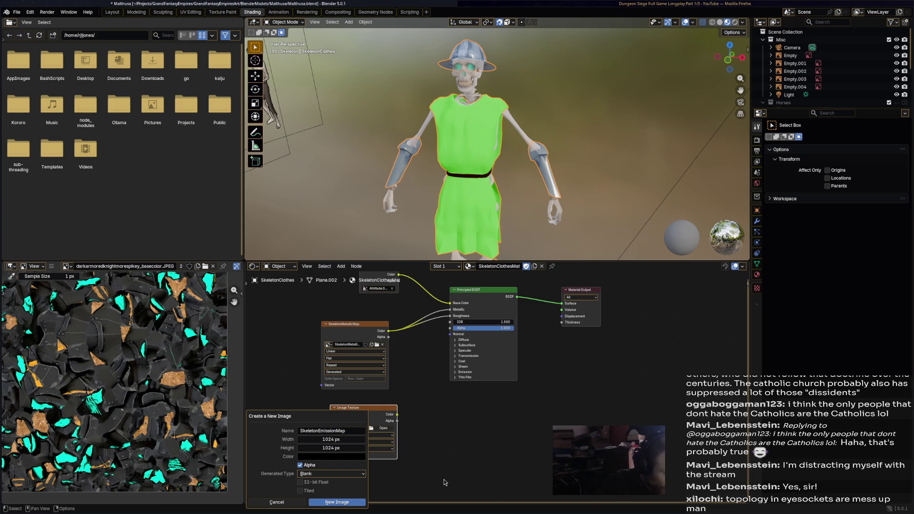
{"action": "key", "text": "Return"}
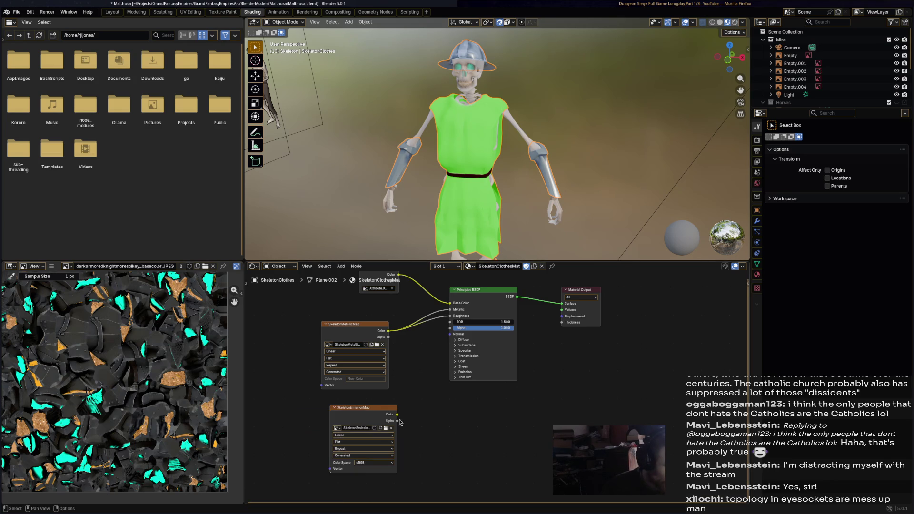
Feed SkeletonEmissionMap's colour into the Principled BSDF Emission Color socket
{"action": "left_click", "coordinate": [375, 464]}
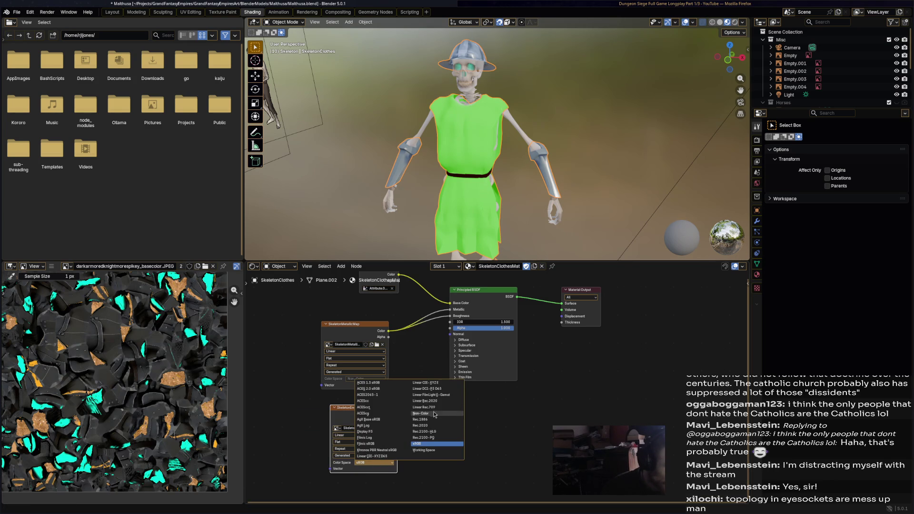
{"action": "left_click", "coordinate": [411, 429]}
{"action": "mouse_move", "coordinate": [395, 415]}
{"action": "left_mouse_down"}
{"action": "mouse_move", "coordinate": [425, 377]}
{"action": "mouse_move", "coordinate": [462, 376]}
{"action": "left_mouse_up"}
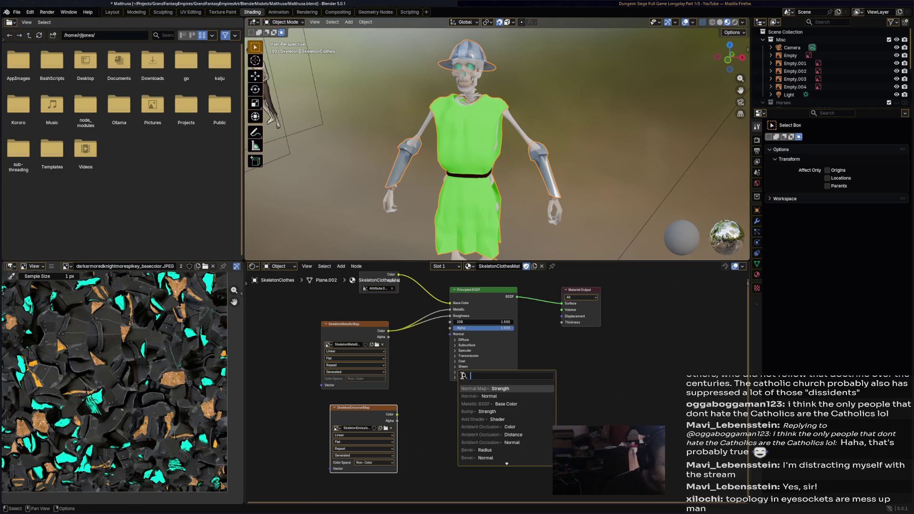
{"action": "left_click", "coordinate": [451, 374]}
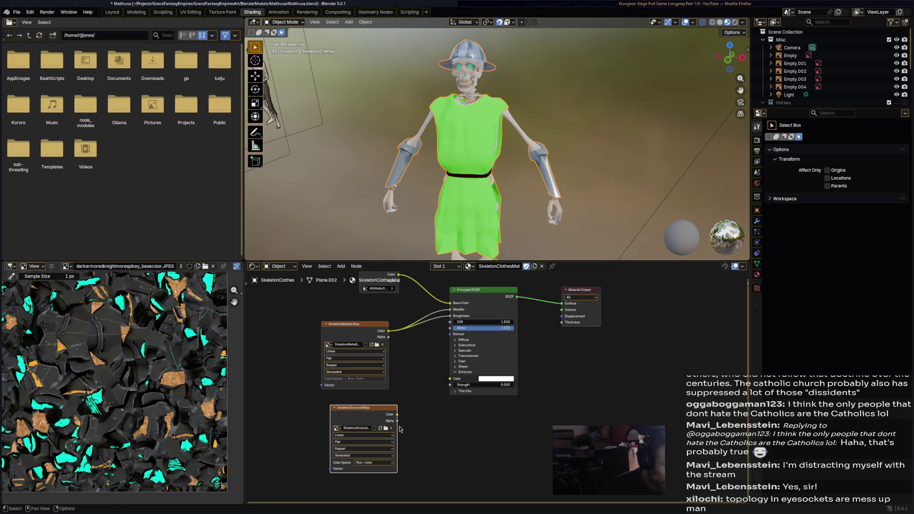
{"action": "left_click_drag", "start_coordinate": [397, 416], "coordinate": [452, 379]}
Raise Emission Strength to 2.100 and set the image colour space to sRGB
{"action": "left_click_drag", "start_coordinate": [512, 388], "coordinate": [512, 385]}
{"action": "middle_click_drag", "start_coordinate": [543, 165], "coordinate": [528, 135]}
{"action": "left_click", "coordinate": [386, 466]}
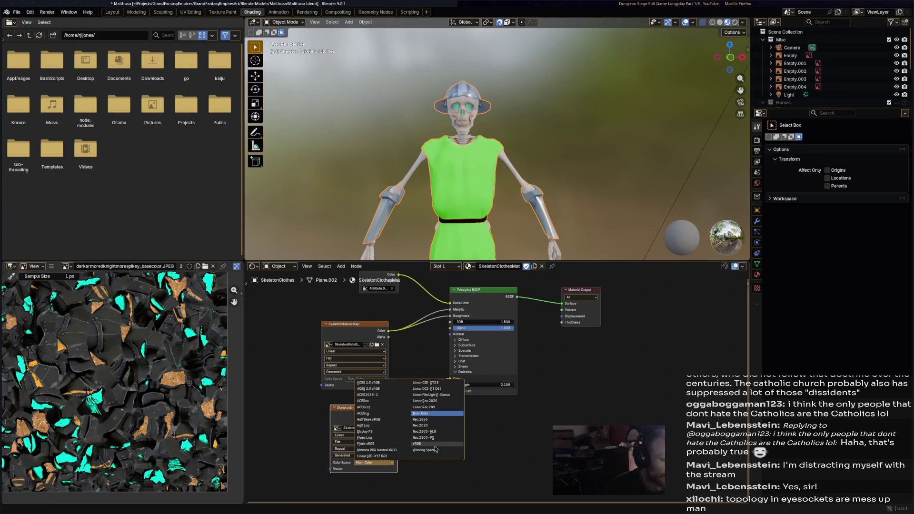
{"action": "left_click", "coordinate": [434, 450]}
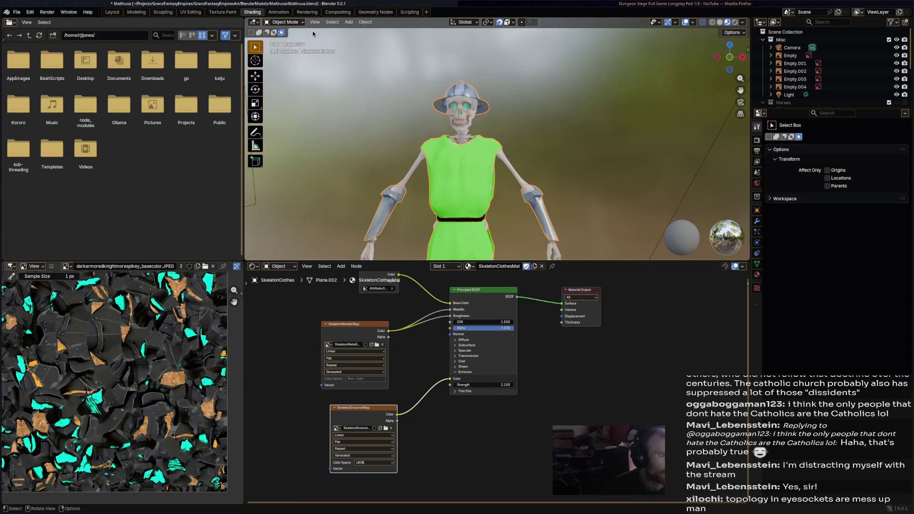
Return to texture painting with a bright cyan brush colour and a frontal skull view
{"action": "left_click", "coordinate": [222, 12]}
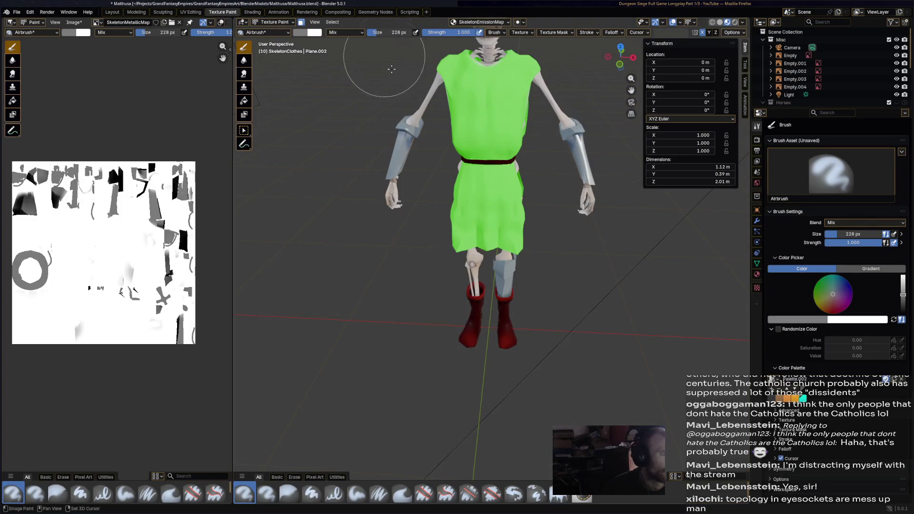
{"action": "scroll", "coordinate": [377, 62], "scroll_direction": "down", "scroll_amount": 3}
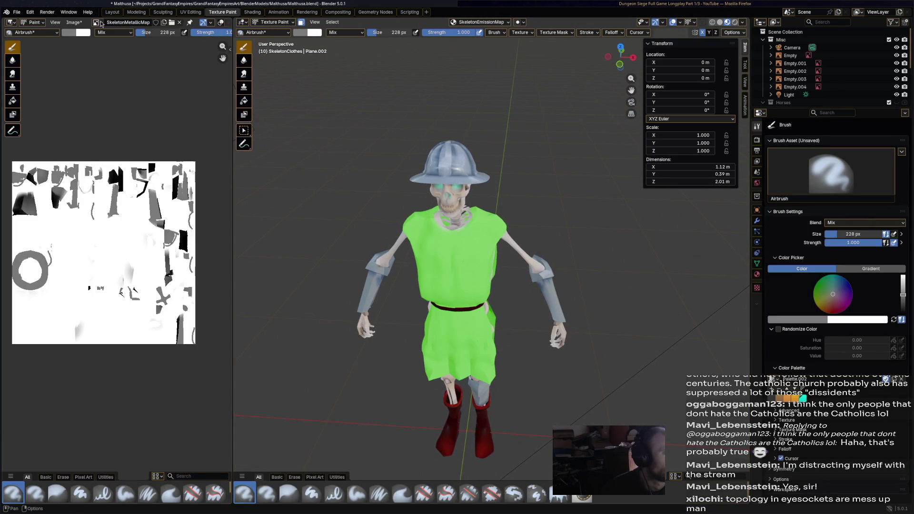
{"action": "scroll", "coordinate": [583, 195], "scroll_direction": "up", "scroll_amount": 5}
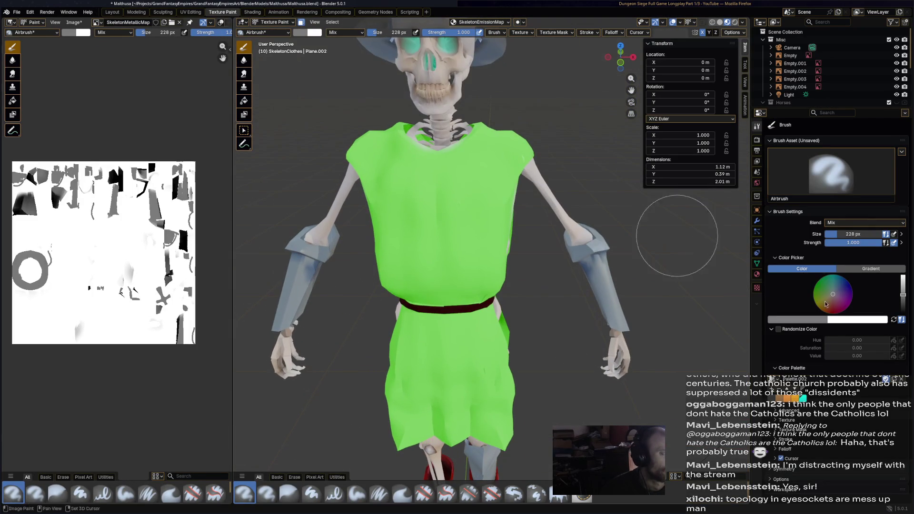
{"action": "left_click_drag", "start_coordinate": [845, 312], "coordinate": [832, 276]}
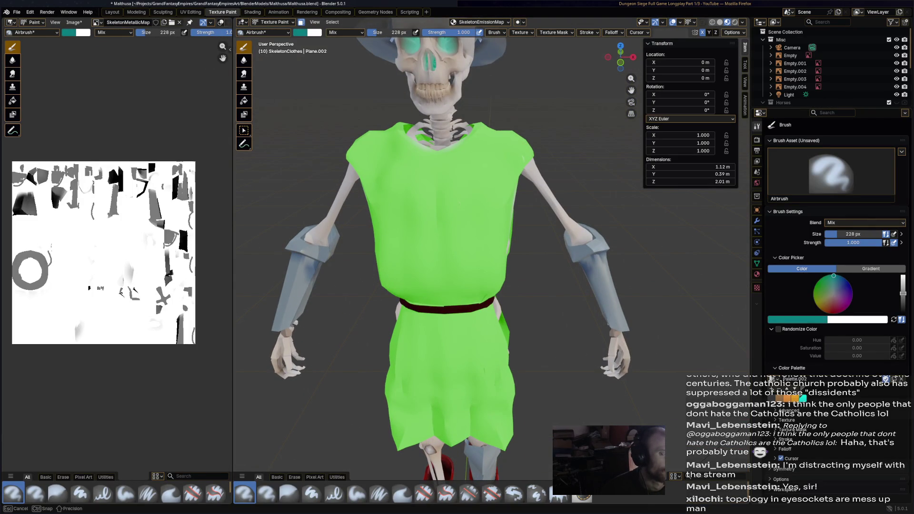
{"action": "left_click_drag", "start_coordinate": [902, 295], "coordinate": [903, 276]}
{"action": "scroll", "coordinate": [466, 137], "scroll_direction": "up", "scroll_amount": 2}
{"action": "scroll", "coordinate": [466, 137], "scroll_direction": "up", "scroll_amount": 2}
{"action": "middle_click_drag", "start_coordinate": [466, 136], "coordinate": [502, 159]}
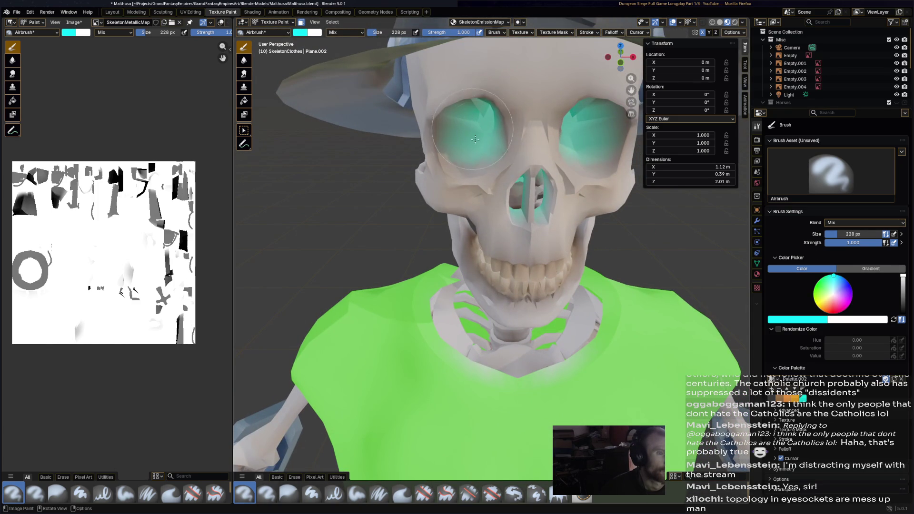
{"action": "scroll", "coordinate": [507, 172], "scroll_direction": "down", "scroll_amount": 5}
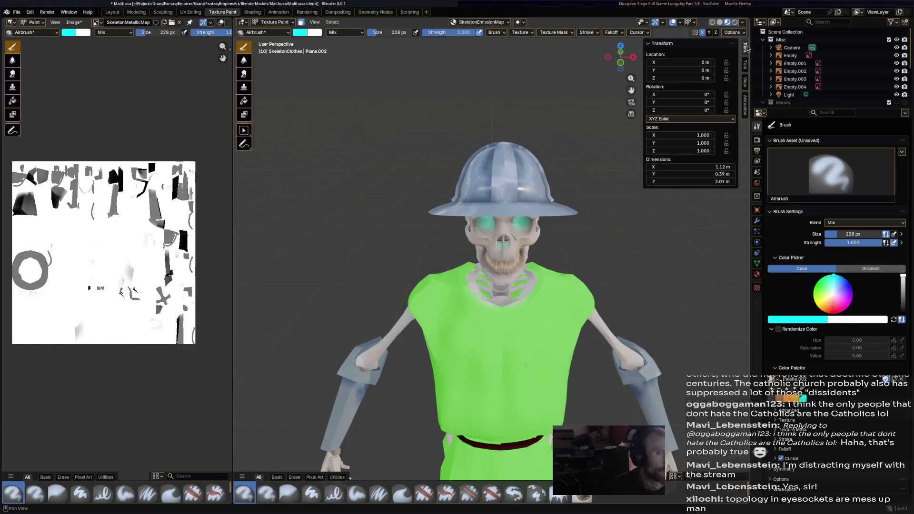
{"action": "scroll", "coordinate": [555, 211], "scroll_direction": "up", "scroll_amount": 2}
{"action": "scroll", "coordinate": [553, 212], "scroll_direction": "up", "scroll_amount": 1}
{"action": "scroll", "coordinate": [528, 186], "scroll_direction": "down", "scroll_amount": 1}
{"action": "scroll", "coordinate": [491, 143], "scroll_direction": "up", "scroll_amount": 2}
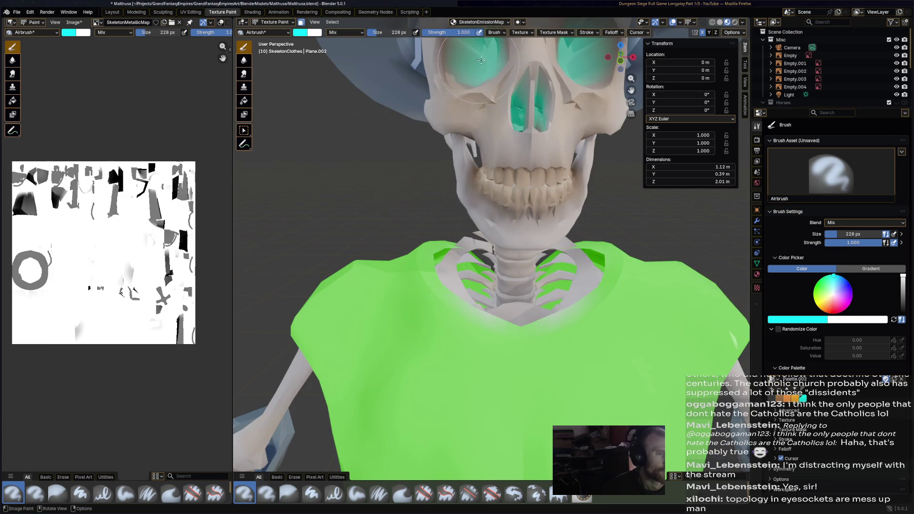
{"action": "scroll", "coordinate": [474, 194], "scroll_direction": "down", "scroll_amount": 2}
Save Malthusa.blend and bring up the Image Editor's image list
{"action": "key", "text": "ctrl+s"}
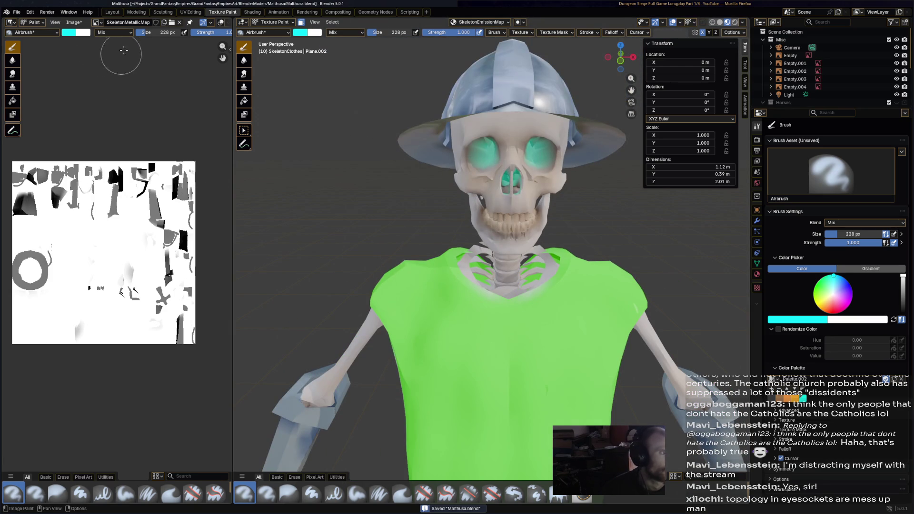
{"action": "left_click", "coordinate": [96, 22]}
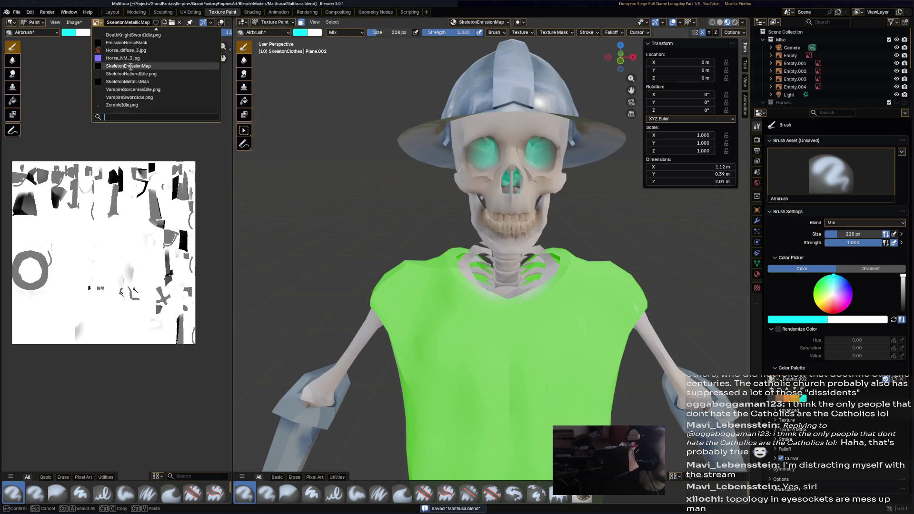
Show the black SkeletonEmissionMap in the Image Editor and save the file
{"action": "left_click", "coordinate": [127, 66]}
{"action": "left_click_drag", "start_coordinate": [515, 190], "coordinate": [482, 169]}
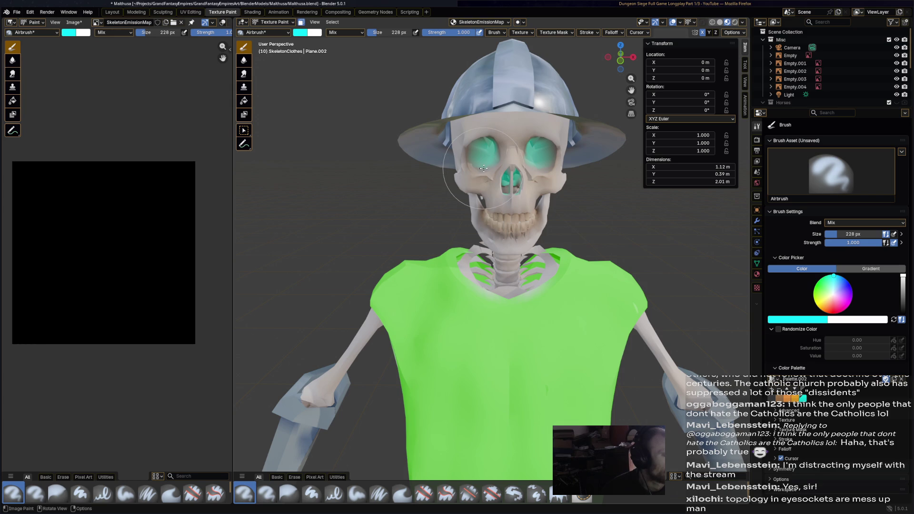
{"action": "key", "text": "ctrl+s"}
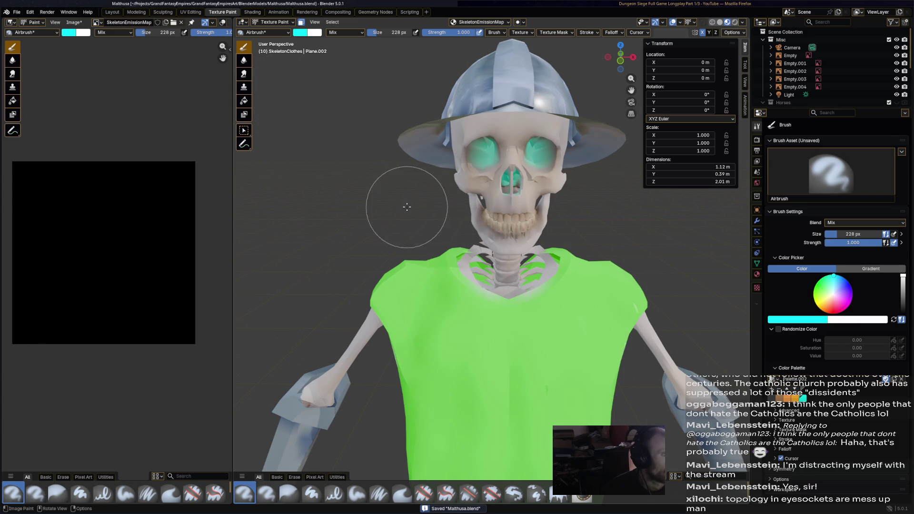
{"action": "left_click", "coordinate": [486, 183]}
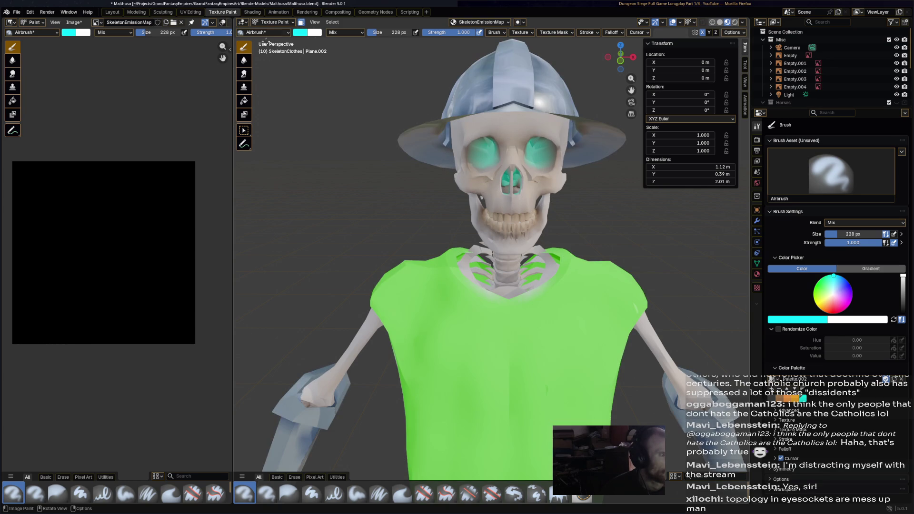
{"action": "key", "text": "ctrl+s"}
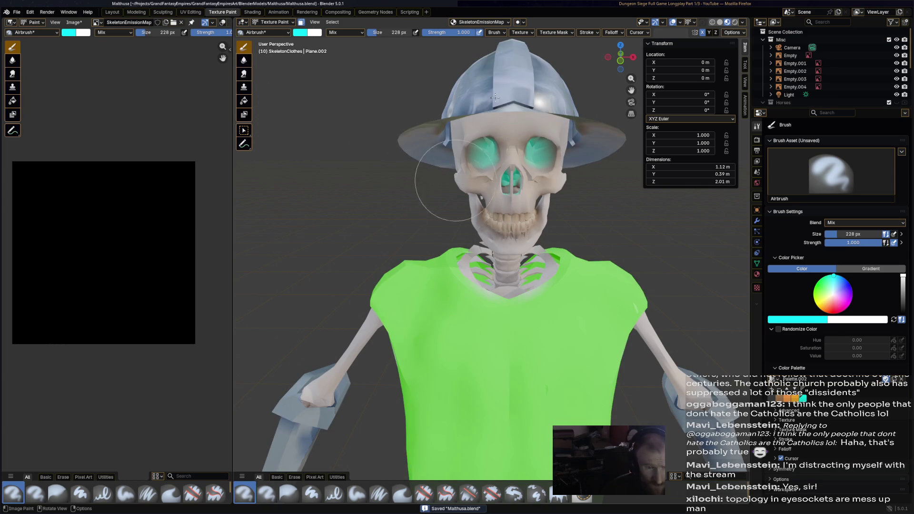
{"action": "left_click_drag", "start_coordinate": [82, 204], "coordinate": [106, 182]}
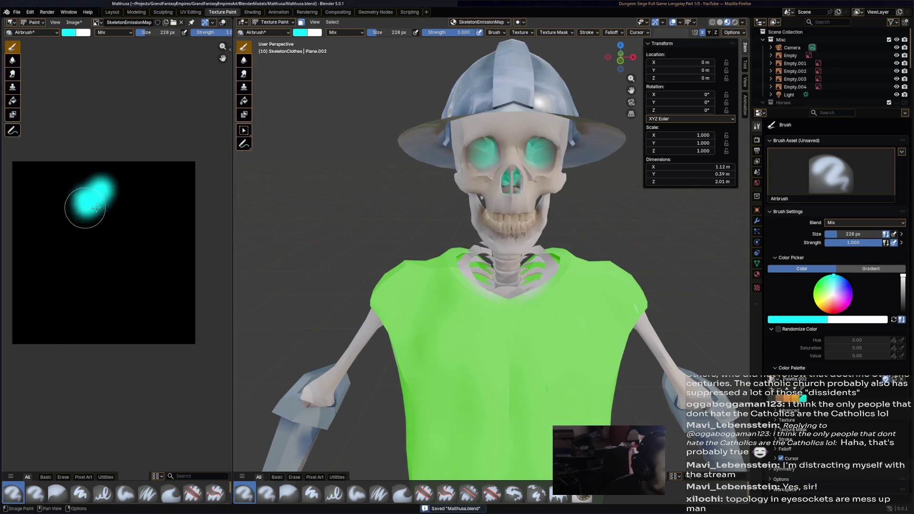
{"action": "key", "text": "ctrl+z"}
{"action": "left_click_drag", "start_coordinate": [67, 238], "coordinate": [113, 220]}
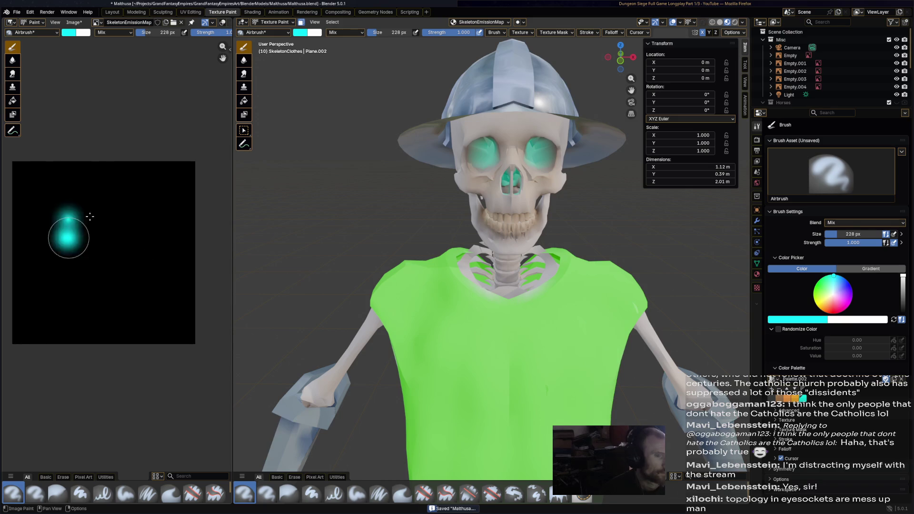
{"action": "key", "text": "ctrl+z"}
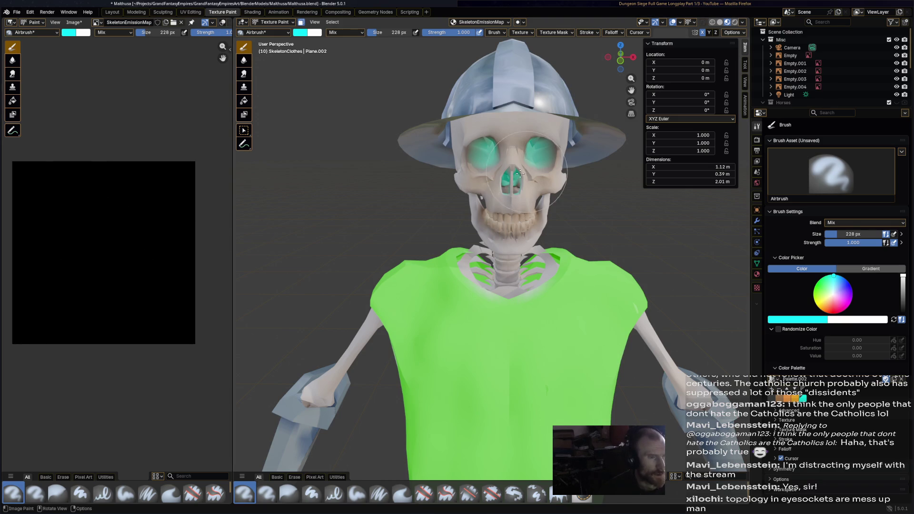
{"action": "key", "text": "ctrl+s"}
{"action": "scroll", "coordinate": [377, 147], "scroll_direction": "down", "scroll_amount": 2}
{"action": "scroll", "coordinate": [424, 154], "scroll_direction": "down", "scroll_amount": 2}
{"action": "mouse_move", "coordinate": [423, 154]}
{"action": "middle_mouse_down"}
{"action": "mouse_move", "coordinate": [449, 153]}
{"action": "mouse_move", "coordinate": [416, 135]}
{"action": "mouse_move", "coordinate": [408, 148]}
{"action": "middle_mouse_up"}
{"action": "scroll", "coordinate": [457, 158], "scroll_direction": "up", "scroll_amount": 1}
{"action": "scroll", "coordinate": [436, 142], "scroll_direction": "up", "scroll_amount": 3}
{"action": "middle_click_drag", "start_coordinate": [422, 108], "coordinate": [430, 120]}
{"action": "left_click", "coordinate": [455, 183]}
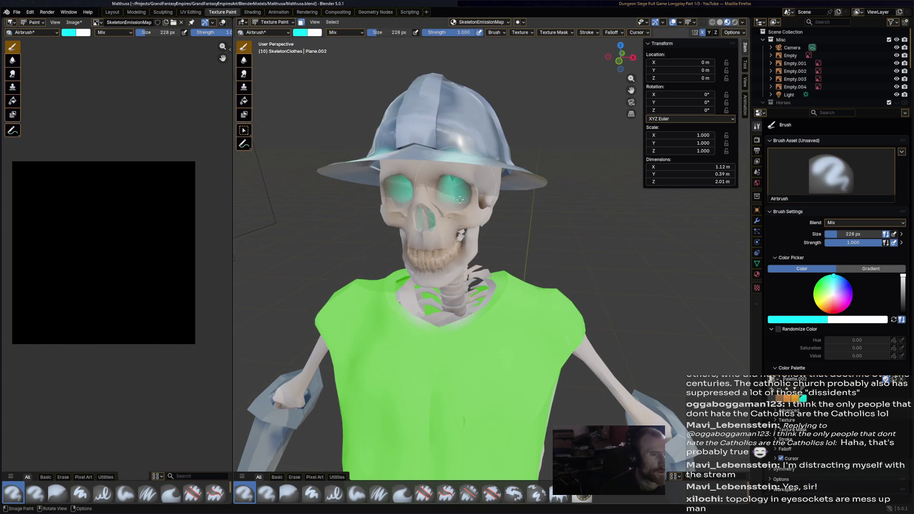
{"action": "key", "text": "ctrl+z"}
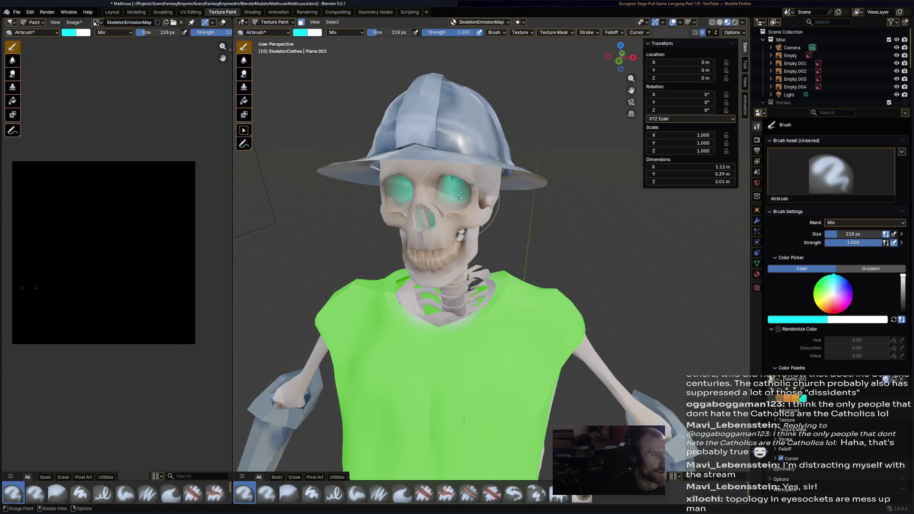
{"action": "middle_click_drag", "start_coordinate": [455, 193], "coordinate": [507, 143]}
{"action": "scroll", "coordinate": [523, 122], "scroll_direction": "up", "scroll_amount": 3}
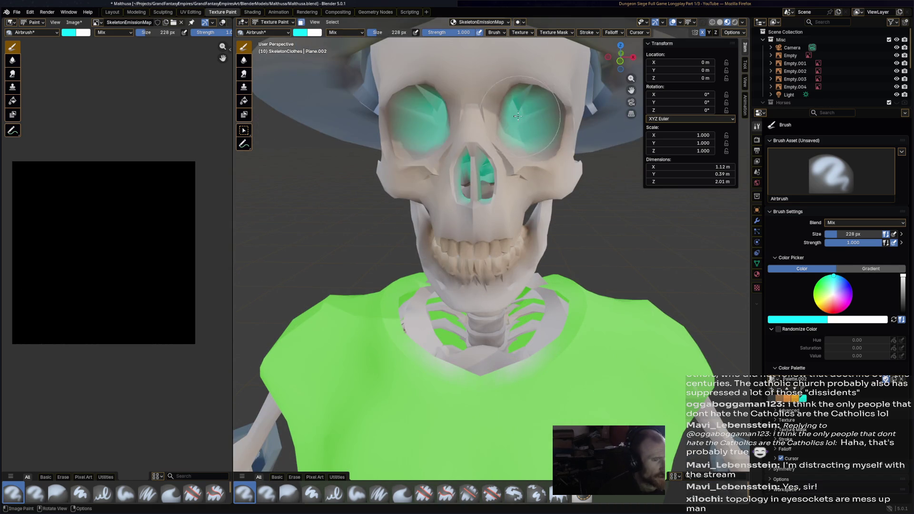
{"action": "middle_click_drag", "start_coordinate": [519, 116], "coordinate": [419, 177]}
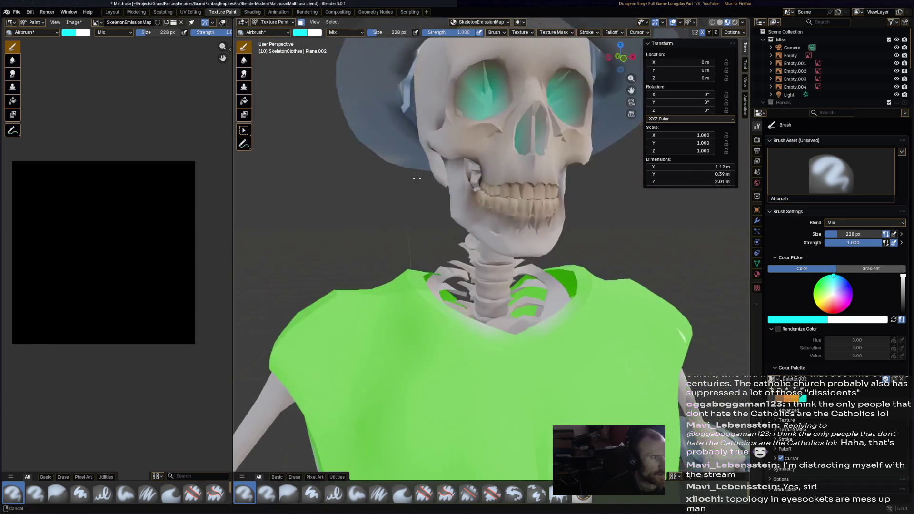
{"action": "mouse_move", "coordinate": [420, 177]}
{"action": "middle_mouse_down"}
{"action": "mouse_move", "coordinate": [523, 378]}
{"action": "mouse_move", "coordinate": [500, 286]}
{"action": "middle_mouse_up"}
{"action": "left_click", "coordinate": [273, 23]}
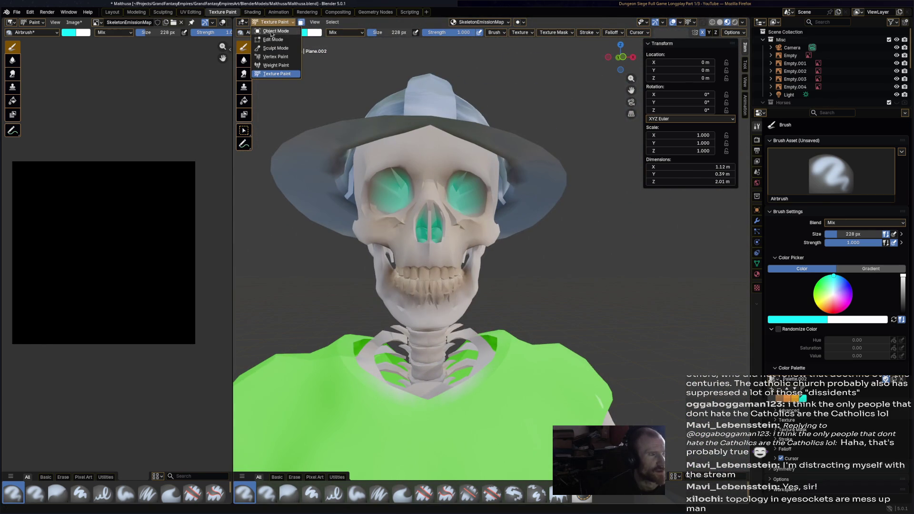
Recalculate the whole skeleton mesh's normals to face outside in Edit Mode
{"action": "left_click", "coordinate": [445, 194]}
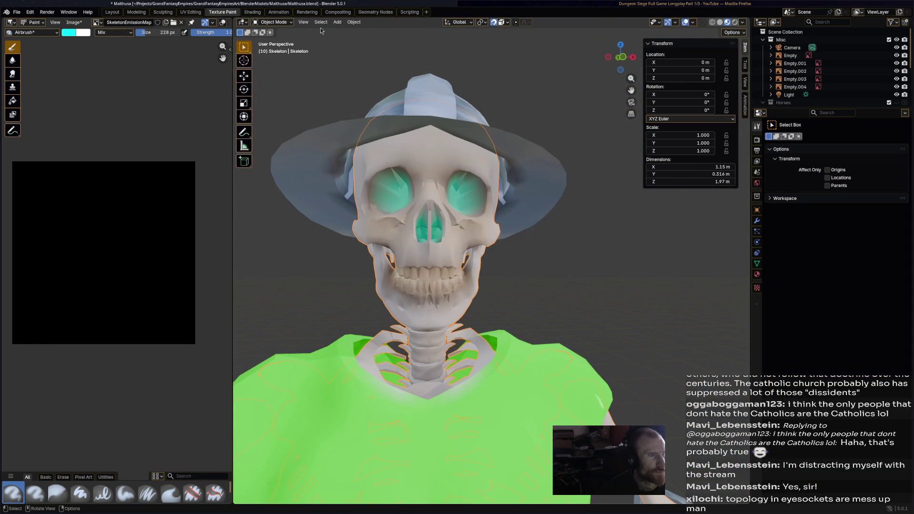
{"action": "left_click", "coordinate": [288, 23]}
{"action": "left_click", "coordinate": [274, 39]}
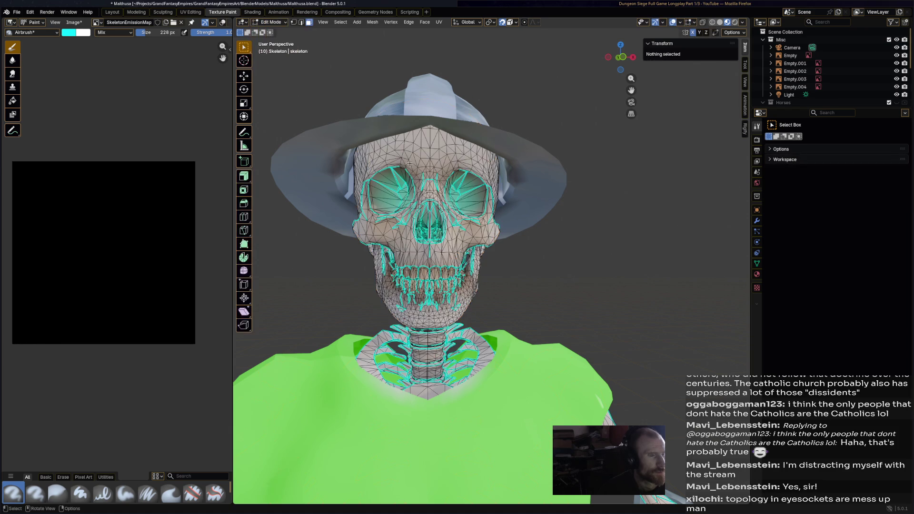
{"action": "key", "text": "a"}
{"action": "left_click", "coordinate": [372, 22]}
{"action": "mouse_move", "coordinate": [386, 163]}
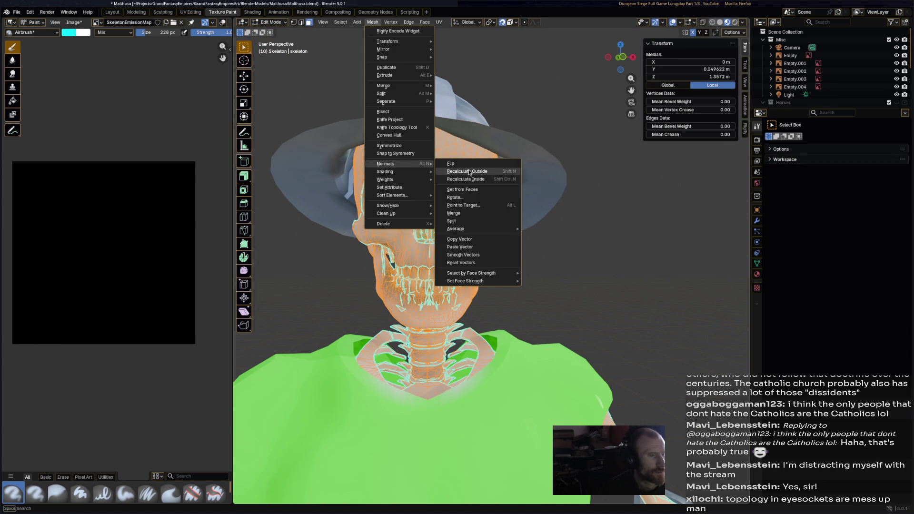
{"action": "left_click", "coordinate": [467, 172]}
{"action": "left_click", "coordinate": [575, 187]}
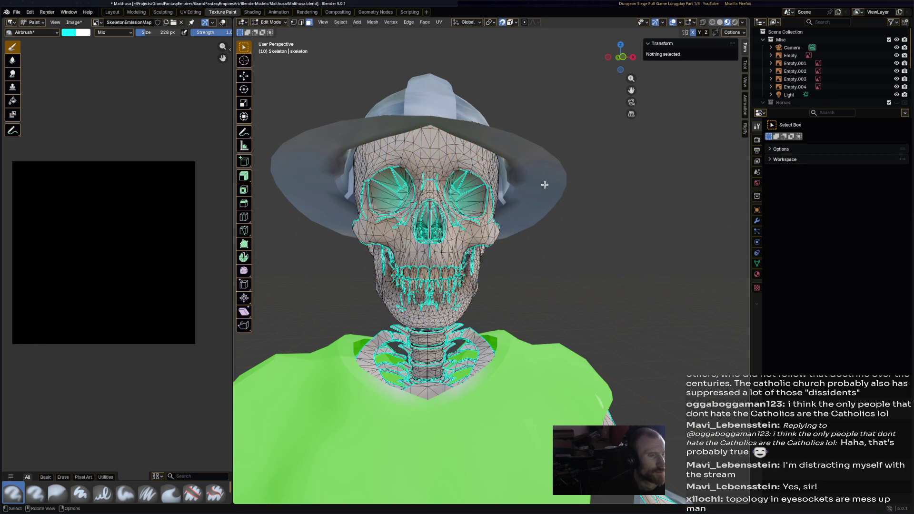
Switch the skeleton back into Texture Paint mode
{"action": "left_click", "coordinate": [275, 27]}
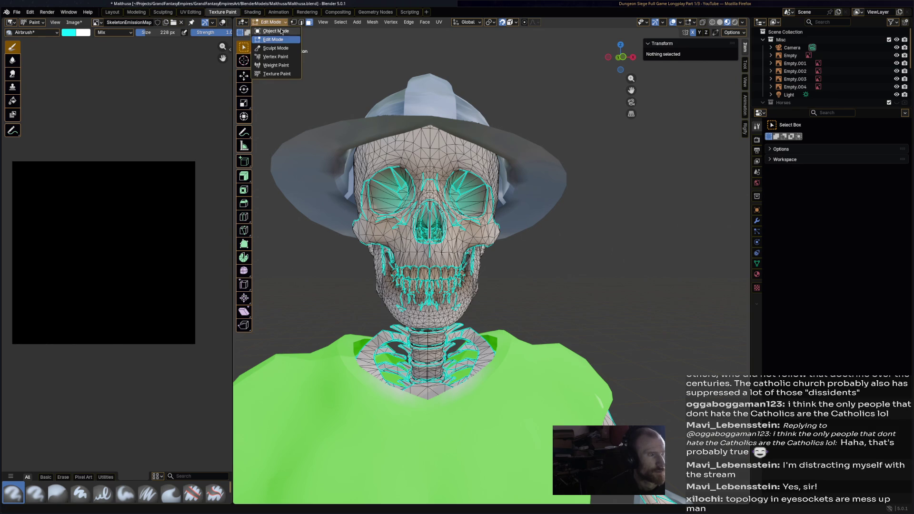
{"action": "left_click", "coordinate": [283, 74]}
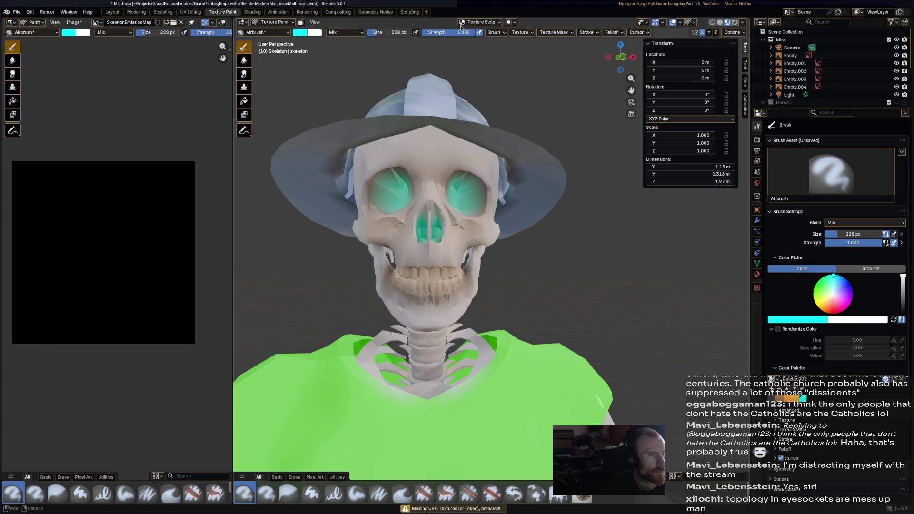
Inspect the Texture Slots popover and keep its mode on Material
{"action": "left_click", "coordinate": [481, 22]}
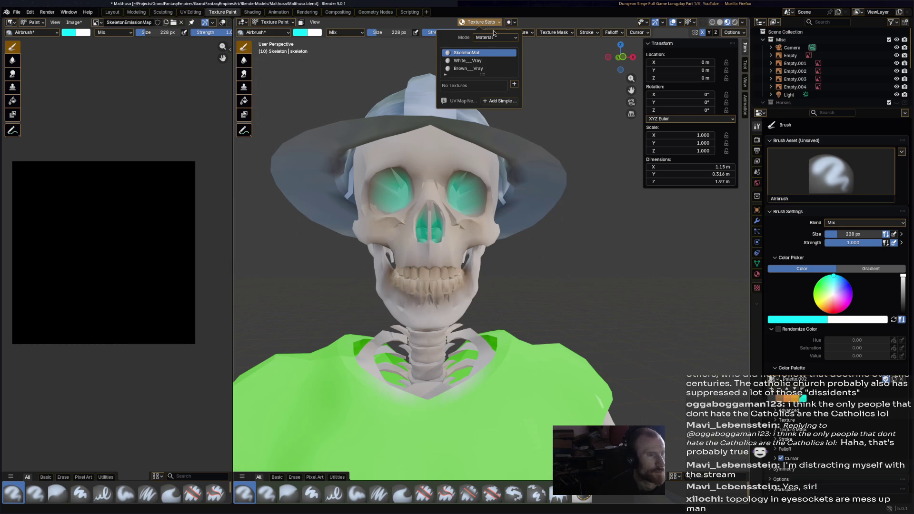
{"action": "left_click", "coordinate": [512, 23]}
{"action": "left_click", "coordinate": [476, 22]}
{"action": "left_click", "coordinate": [499, 40]}
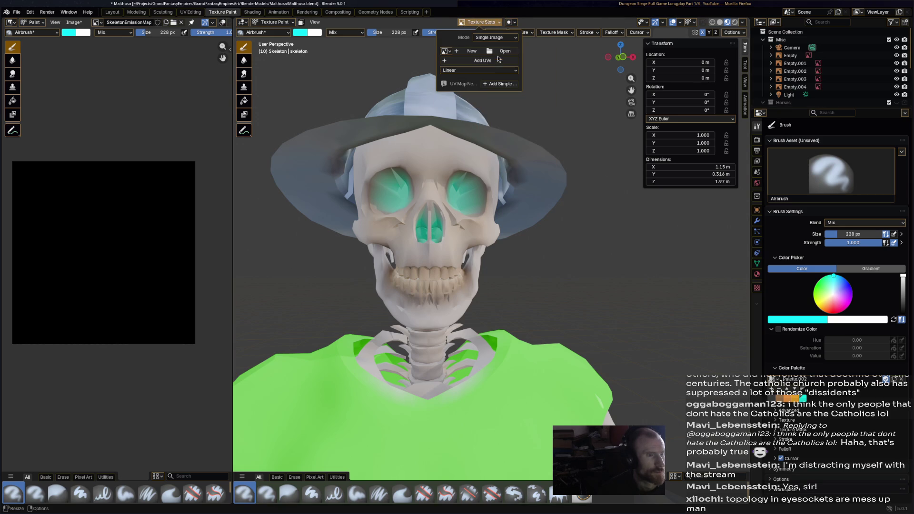
{"action": "left_click", "coordinate": [494, 37]}
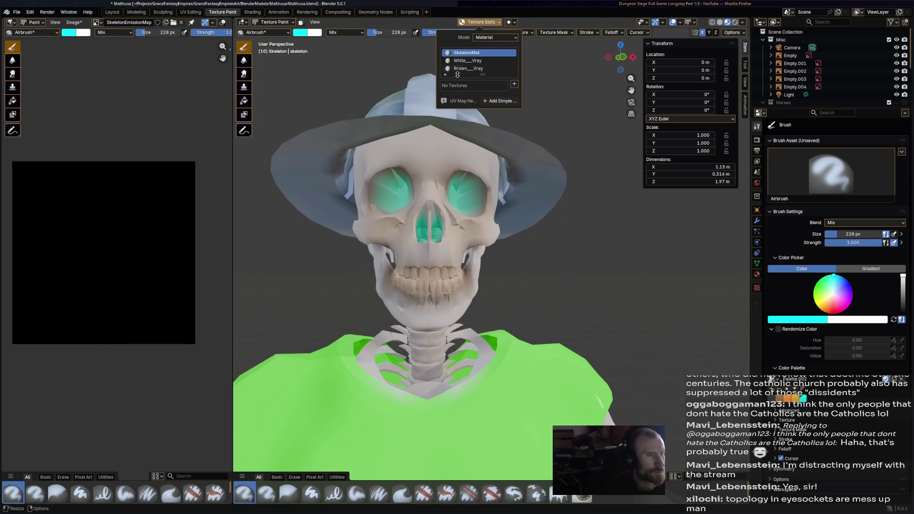
{"action": "left_click_drag", "start_coordinate": [477, 74], "coordinate": [490, 86]}
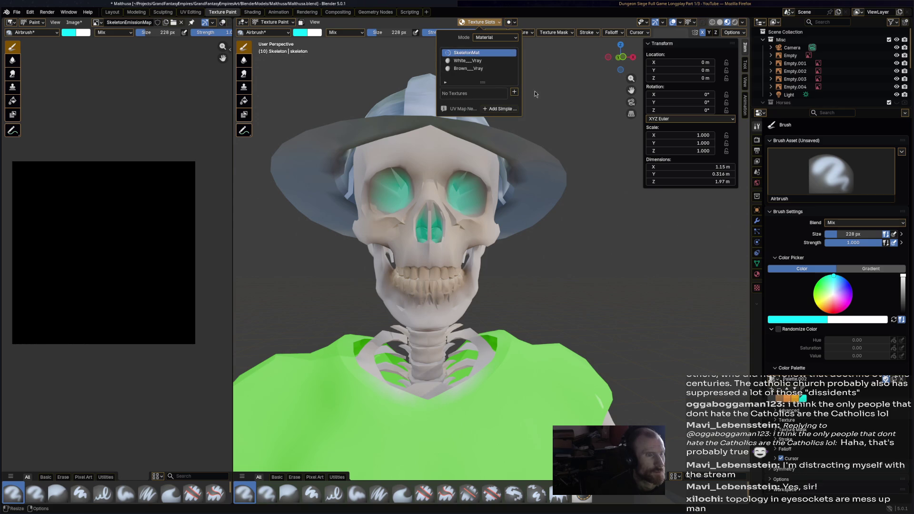
Attempt a paint stroke on the eye, then return to Object Mode after the missing-UVs report
{"action": "left_click", "coordinate": [394, 191]}
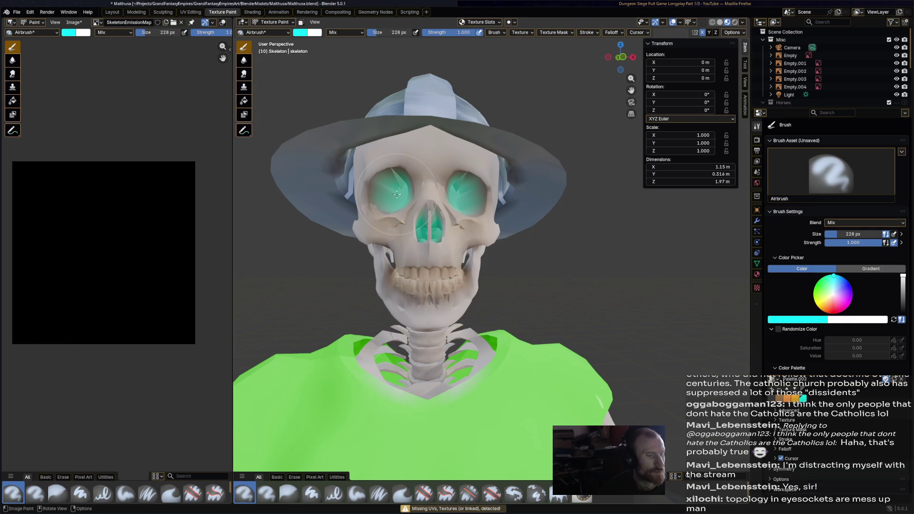
{"action": "left_click", "coordinate": [272, 22]}
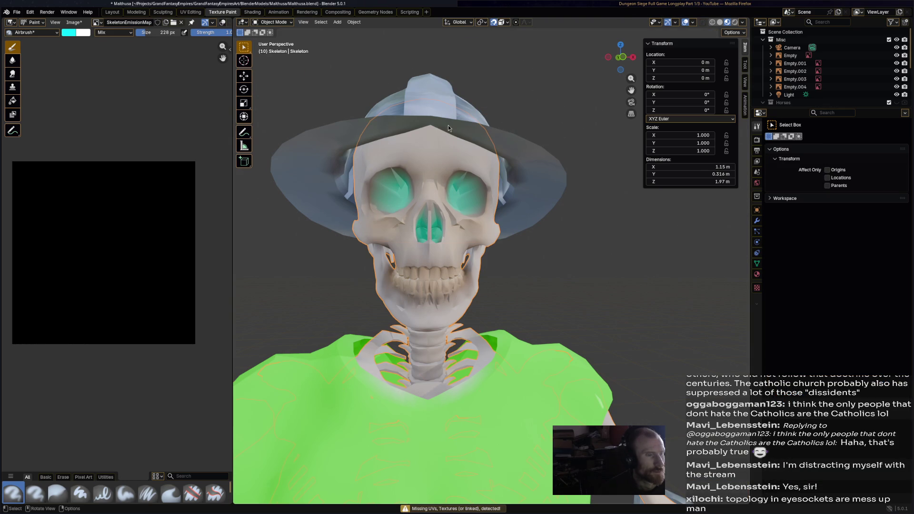
{"action": "scroll", "coordinate": [452, 164], "scroll_direction": "down", "scroll_amount": 6}
{"action": "scroll", "coordinate": [451, 163], "scroll_direction": "up", "scroll_amount": 3}
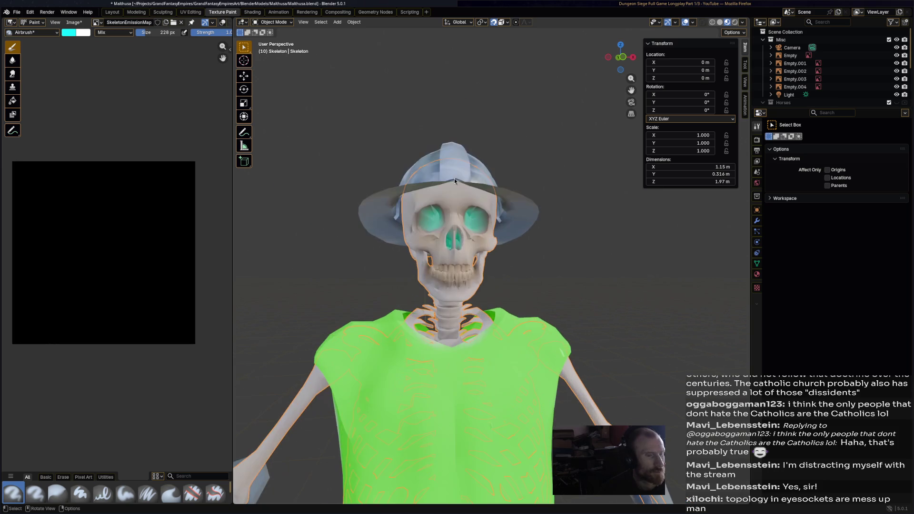
Unwrap the whole skeleton mesh with Smart UV Project in the UV Editing workspace
{"action": "key", "text": "ctrl+s"}
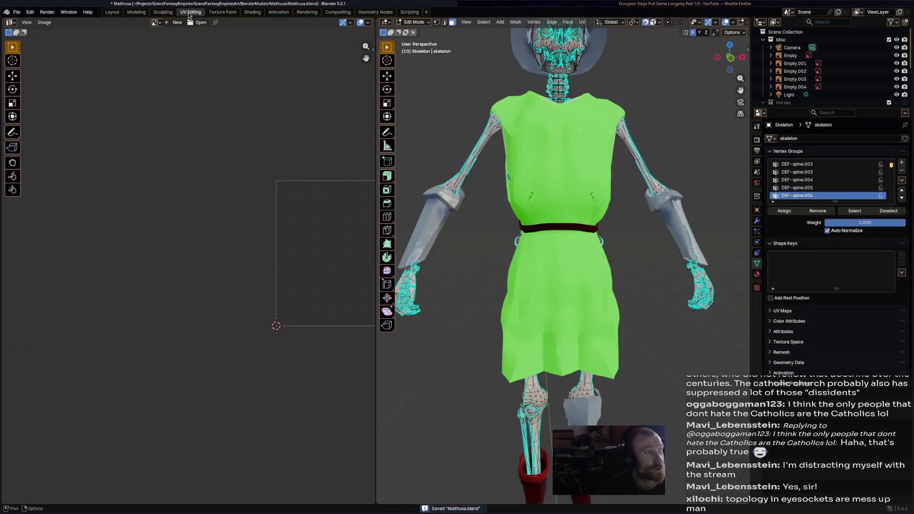
{"action": "left_click", "coordinate": [190, 12]}
{"action": "mouse_move", "coordinate": [454, 88]}
{"action": "middle_mouse_down"}
{"action": "mouse_move", "coordinate": [521, 155]}
{"action": "mouse_move", "coordinate": [500, 85]}
{"action": "middle_mouse_up"}
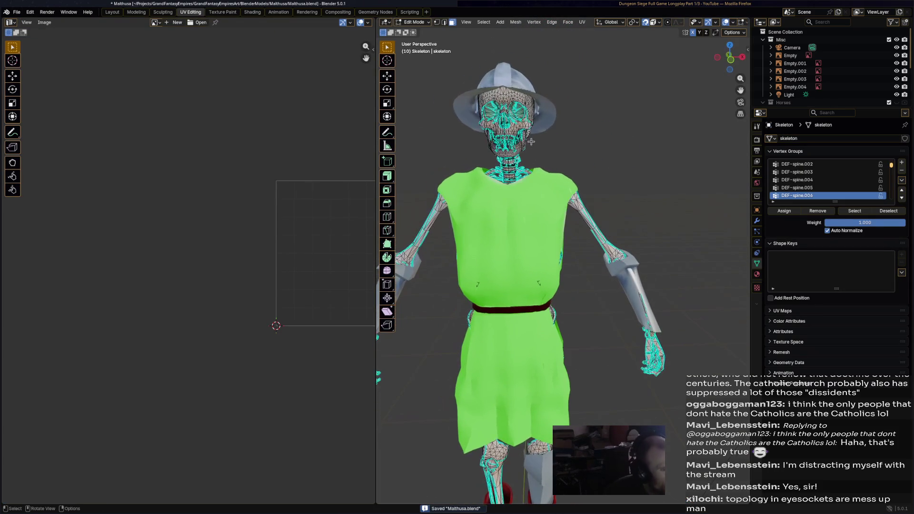
{"action": "key", "text": "a"}
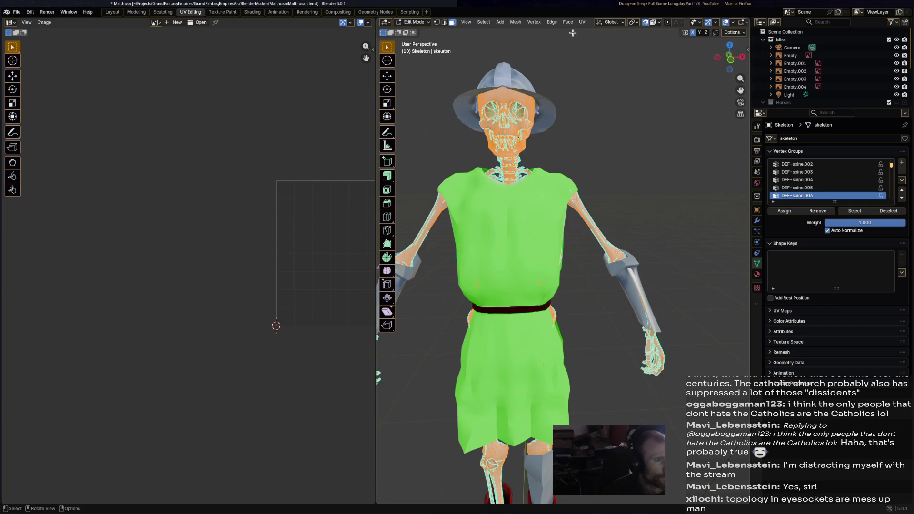
{"action": "left_click", "coordinate": [582, 22]}
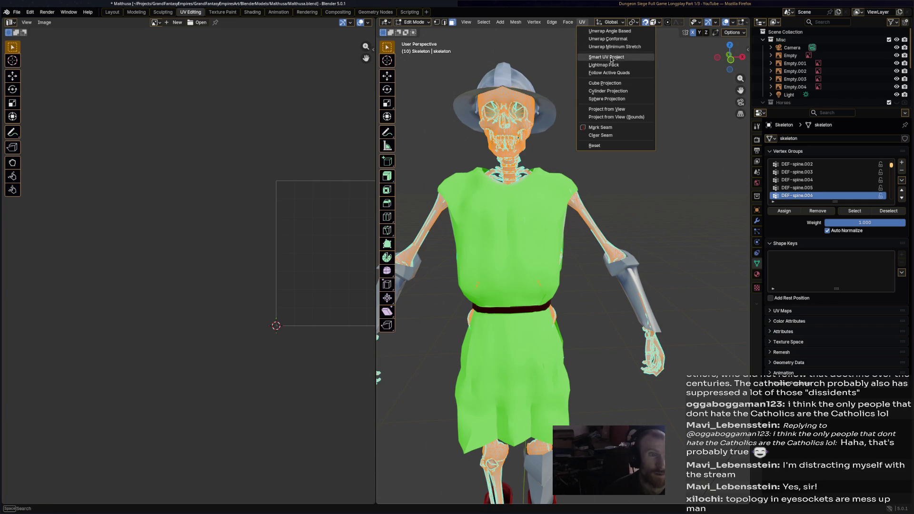
{"action": "left_click", "coordinate": [605, 56]}
{"action": "left_click", "coordinate": [604, 130]}
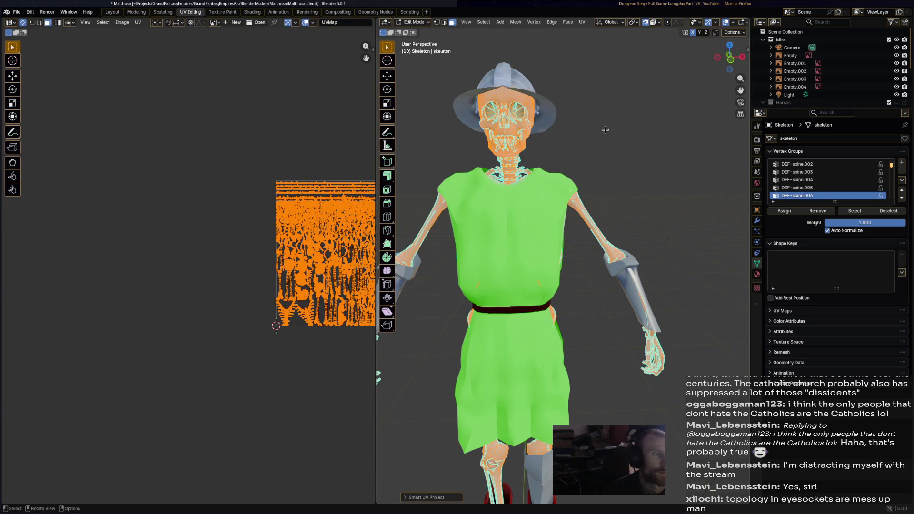
Save the file and return to the Shading workspace
{"action": "key", "text": "ctrl+s"}
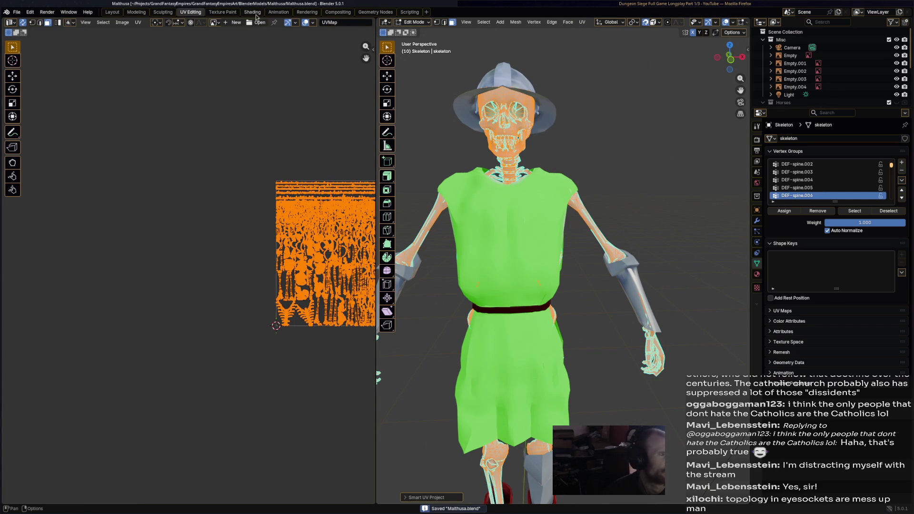
{"action": "left_click", "coordinate": [252, 11]}
{"action": "left_click", "coordinate": [412, 378]}
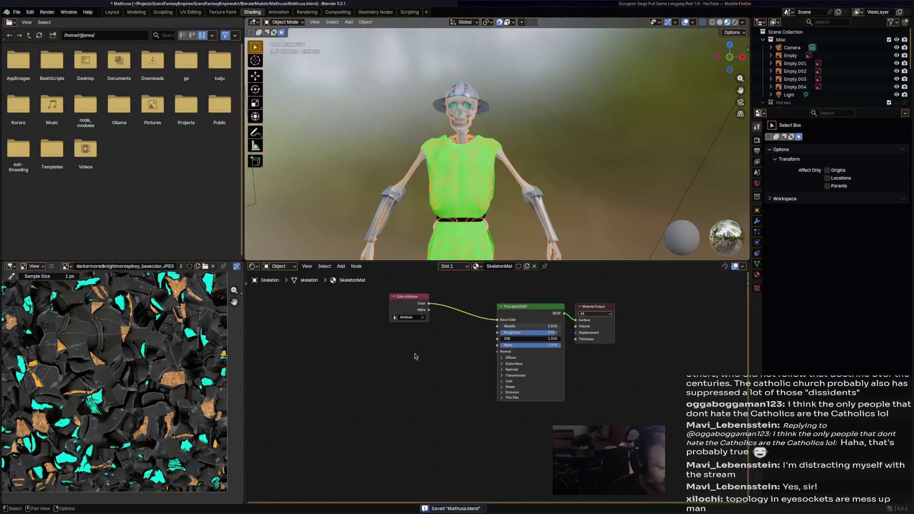
Add an Image Texture node to SkeletonMat, backing out of a first image attempt
{"action": "right_click", "coordinate": [414, 355]}
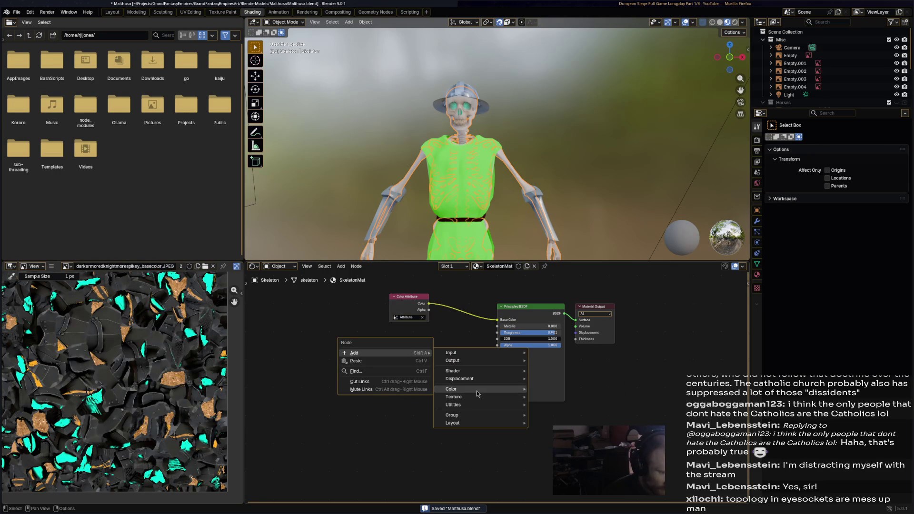
{"action": "mouse_move", "coordinate": [455, 398]}
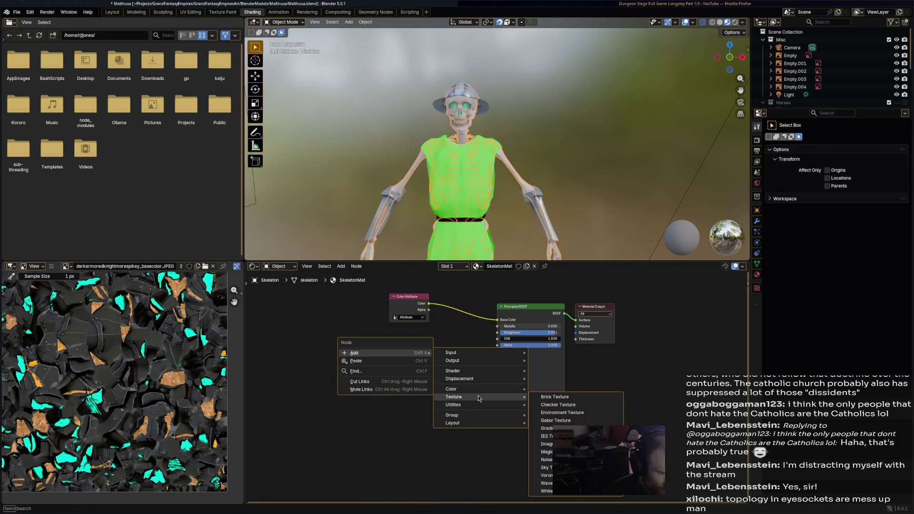
{"action": "left_click", "coordinate": [545, 444]}
{"action": "left_click", "coordinate": [402, 400]}
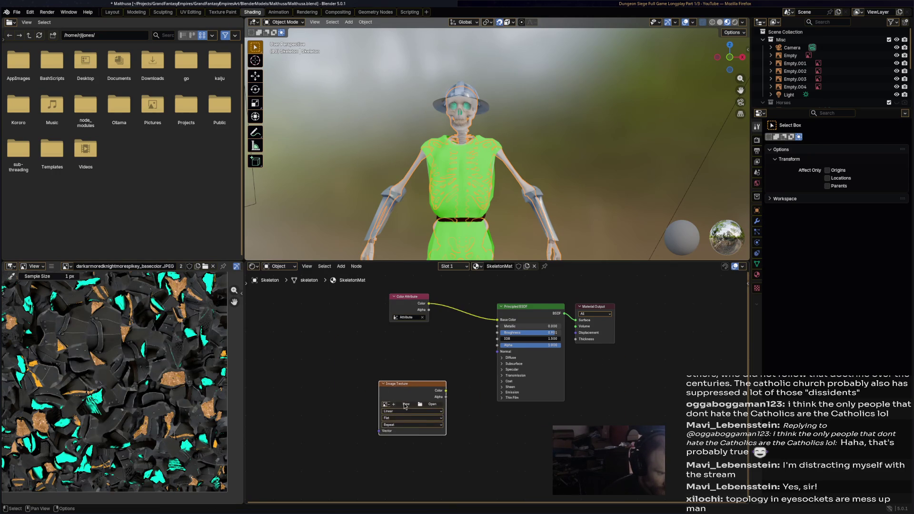
{"action": "left_click", "coordinate": [404, 405]}
{"action": "key", "text": "Escape"}
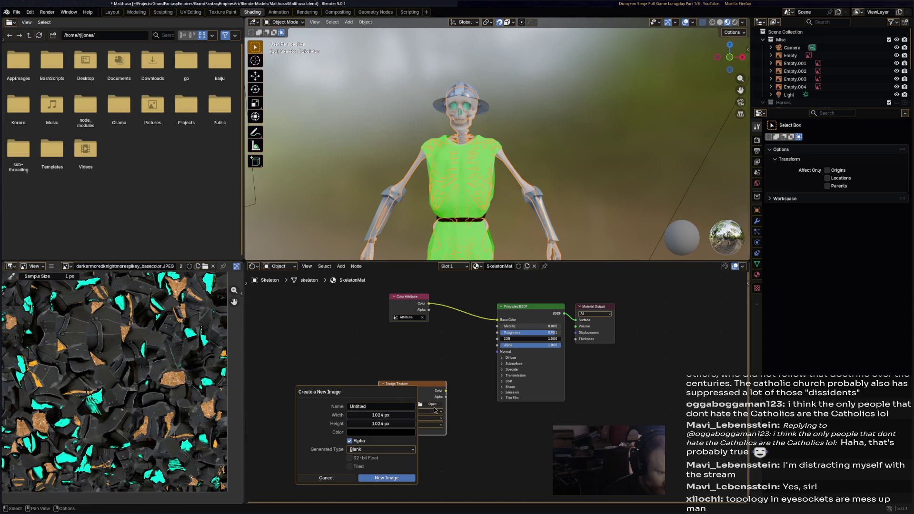
{"action": "key", "text": "Escape"}
{"action": "left_click", "coordinate": [433, 404]}
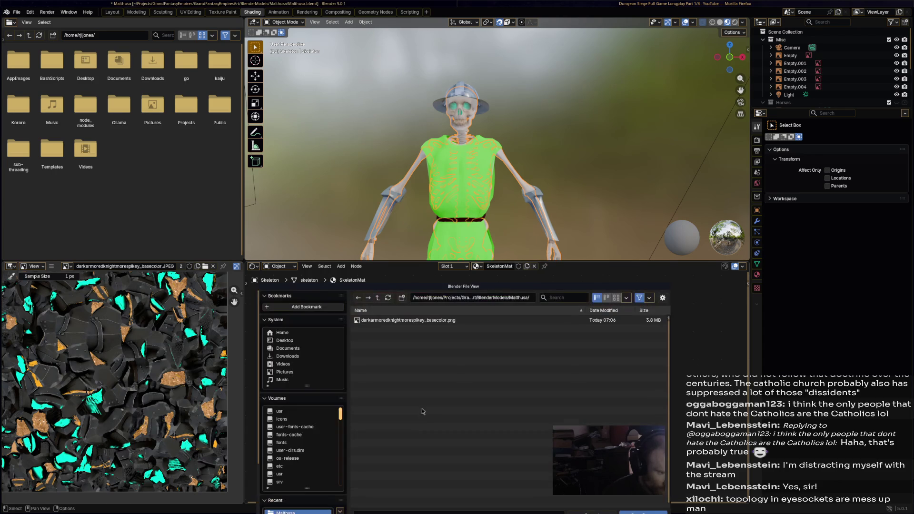
{"action": "key", "text": "Escape"}
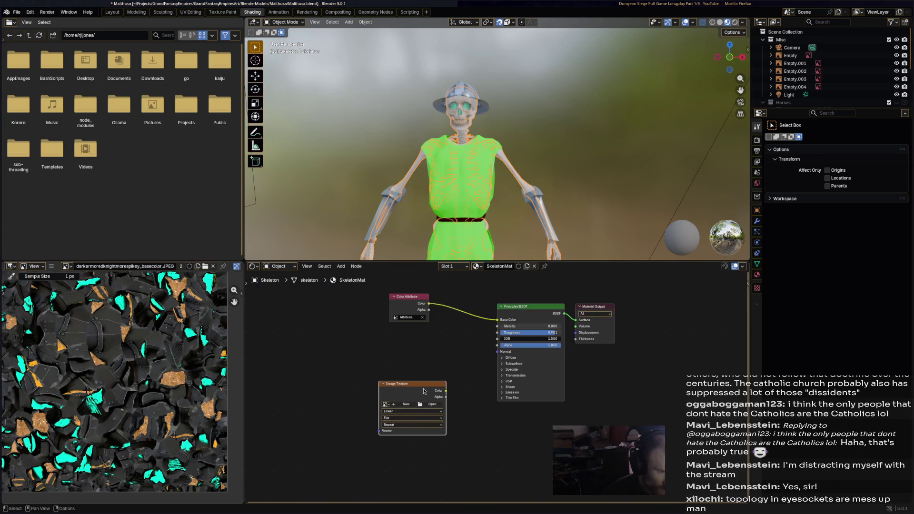
Create a new blank image named SkeletonEmissionMap2 in the node
{"action": "left_click", "coordinate": [406, 404]}
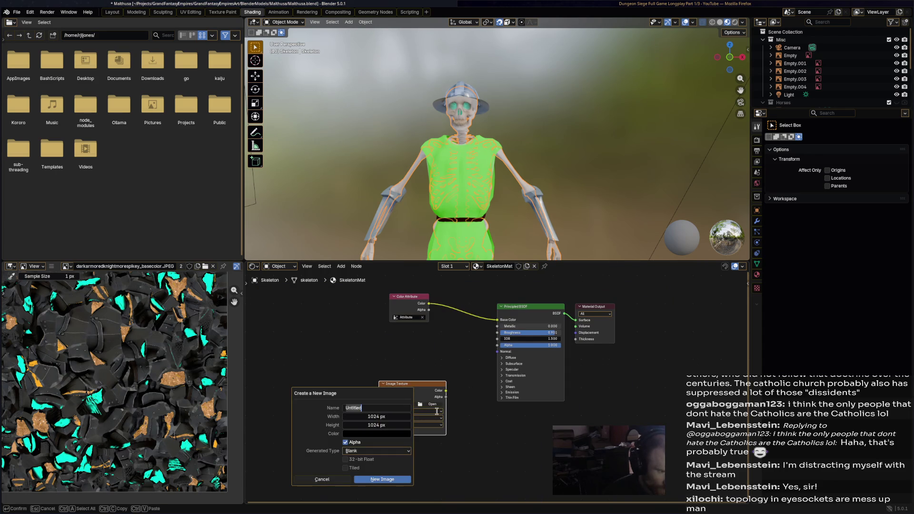
{"action": "type", "text": "SkeletonEmissionMap2"}
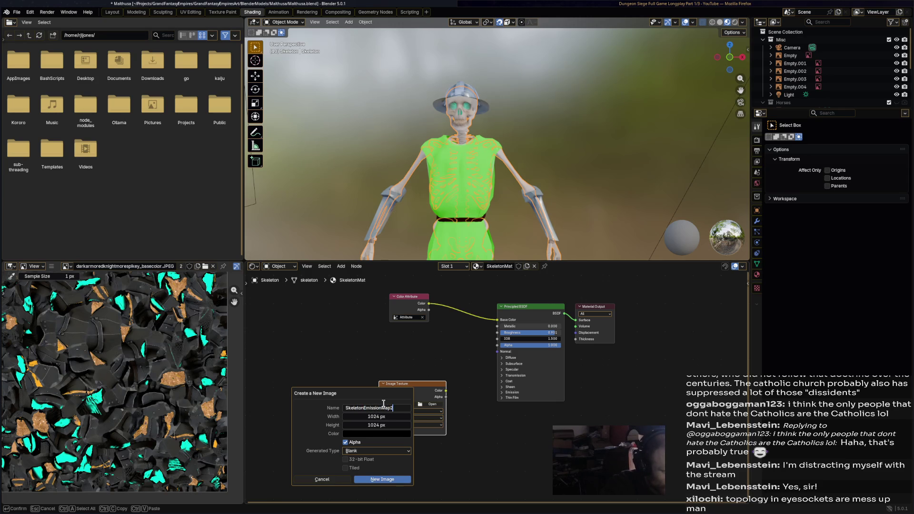
{"action": "key", "text": "Return"}
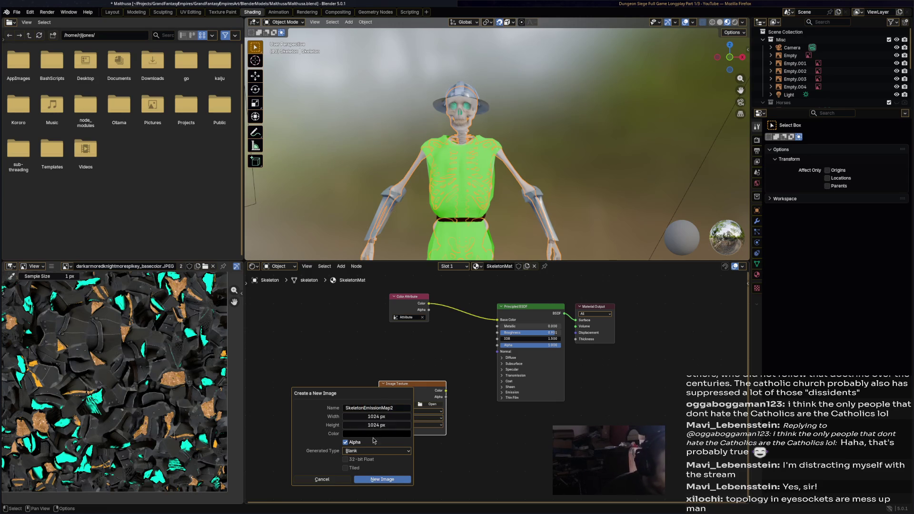
{"action": "left_click", "coordinate": [382, 479]}
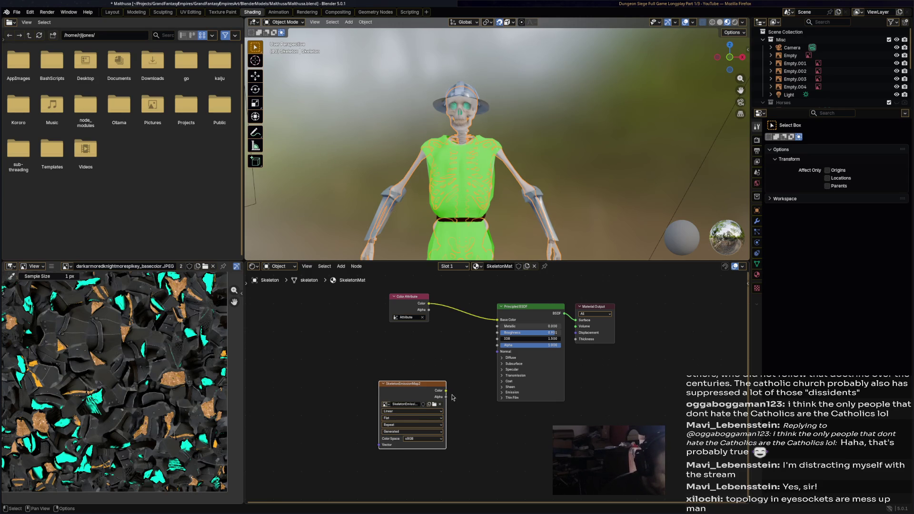
Link its colour to Emission Color, raise the emission strength and save
{"action": "left_click", "coordinate": [507, 392]}
{"action": "left_click_drag", "start_coordinate": [446, 390], "coordinate": [497, 399]}
{"action": "left_click_drag", "start_coordinate": [554, 405], "coordinate": [559, 407]}
{"action": "key", "text": "ctrl+s"}
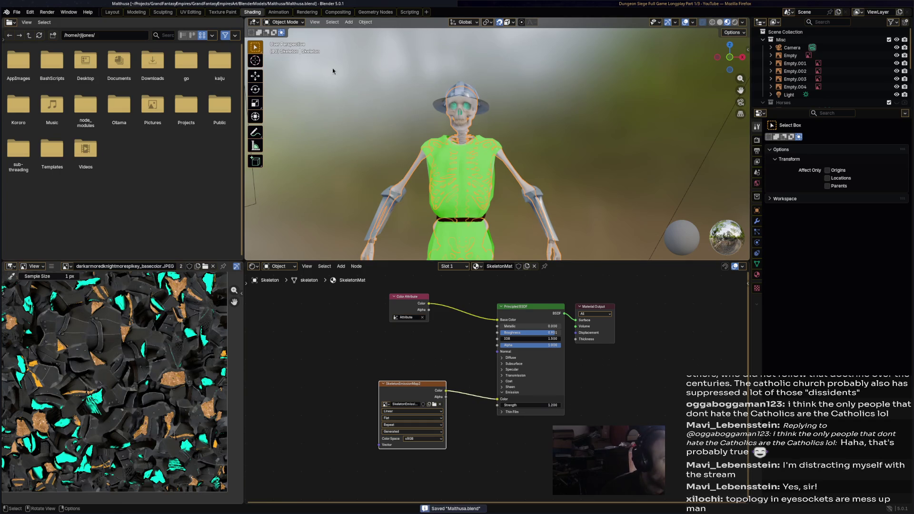
{"action": "left_click", "coordinate": [223, 12]}
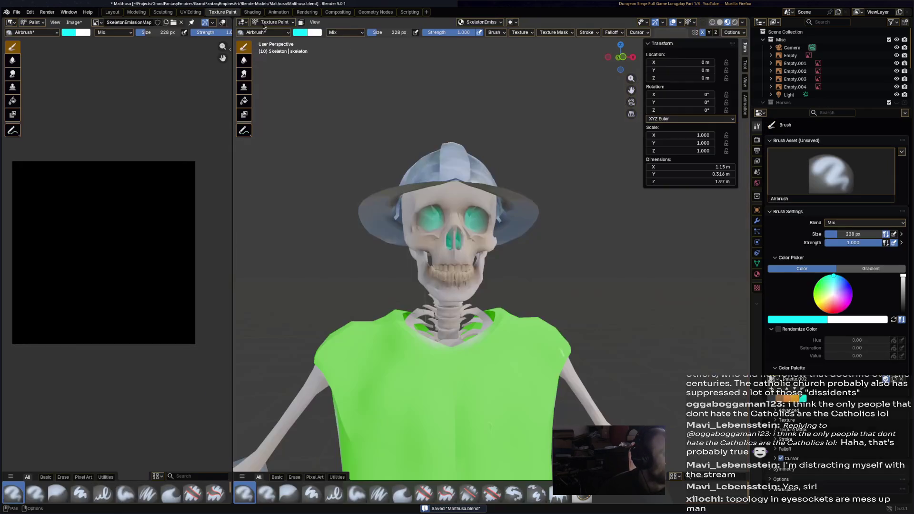
Airbrush cyan into the skull's nasal cavity and underside to match the eyes
{"action": "middle_click_drag", "start_coordinate": [428, 251], "coordinate": [445, 218]}
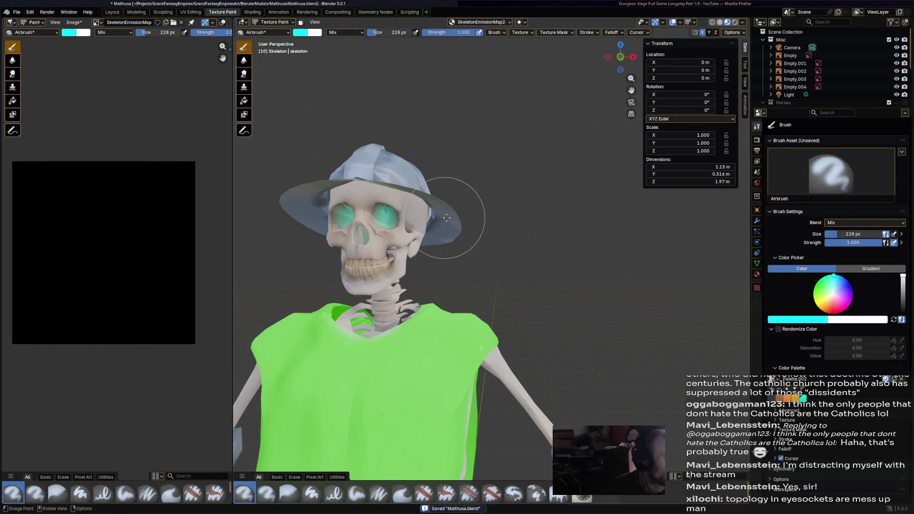
{"action": "scroll", "coordinate": [436, 214], "scroll_direction": "up", "scroll_amount": 4}
{"action": "scroll", "coordinate": [421, 200], "scroll_direction": "up", "scroll_amount": 4}
{"action": "mouse_move", "coordinate": [357, 146]}
{"action": "left_mouse_down"}
{"action": "mouse_move", "coordinate": [370, 163]}
{"action": "mouse_move", "coordinate": [347, 154]}
{"action": "left_mouse_up"}
{"action": "key", "text": "ctrl+z"}
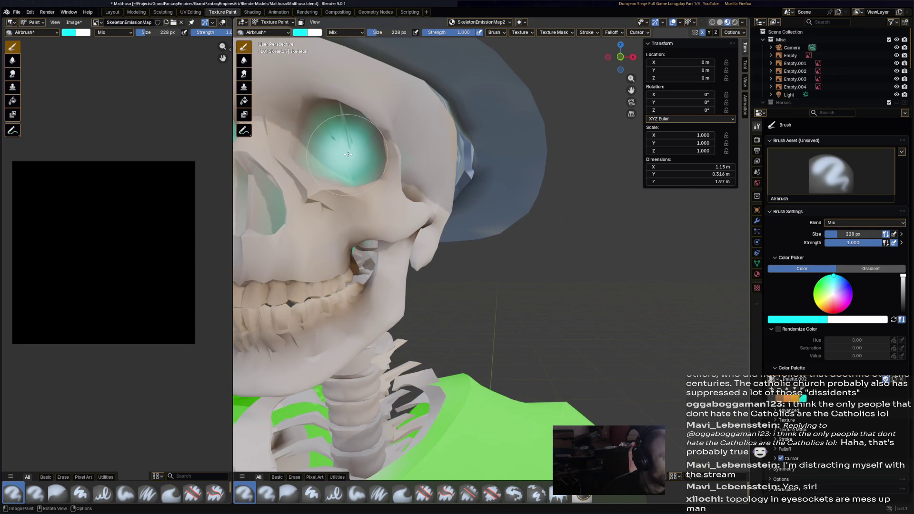
{"action": "middle_click_drag", "start_coordinate": [375, 198], "coordinate": [382, 200]}
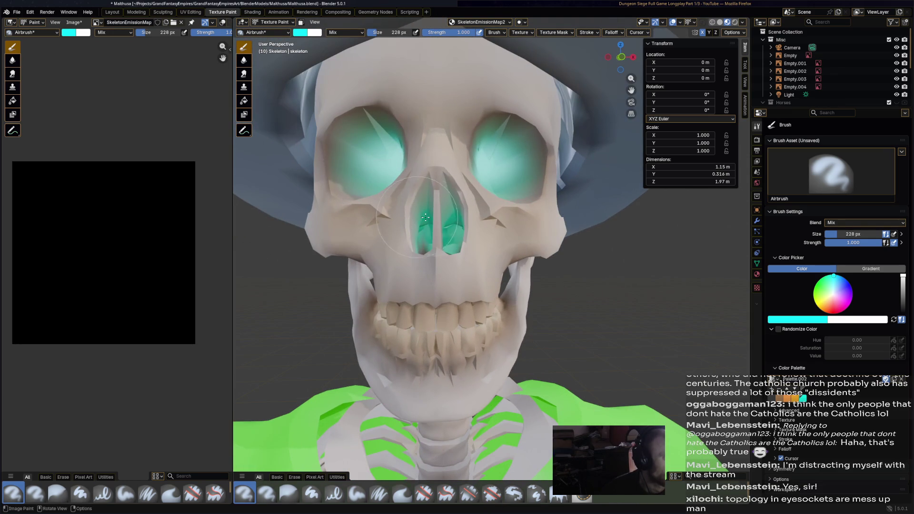
{"action": "left_click_drag", "start_coordinate": [446, 231], "coordinate": [461, 247]}
{"action": "middle_click_drag", "start_coordinate": [475, 262], "coordinate": [421, 129]}
{"action": "left_click_drag", "start_coordinate": [425, 79], "coordinate": [430, 83]}
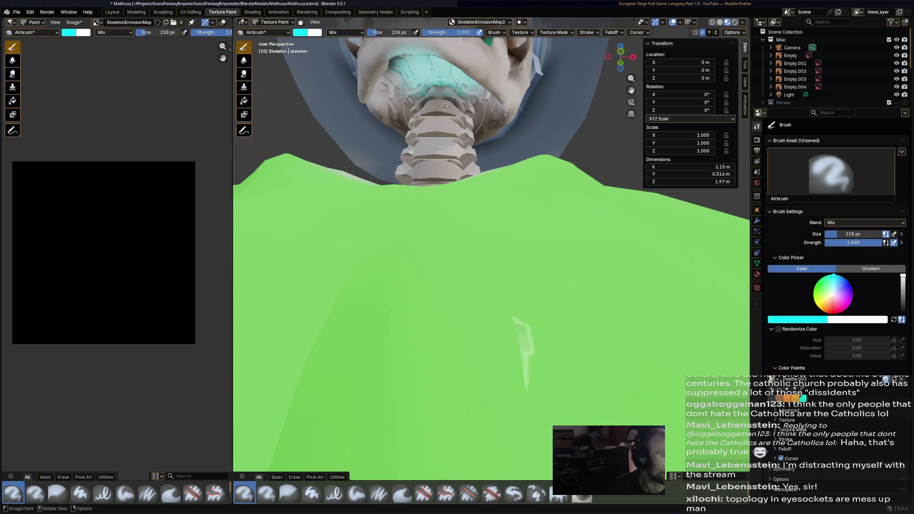
{"action": "scroll", "coordinate": [444, 106], "scroll_direction": "down", "scroll_amount": 5}
{"action": "mouse_move", "coordinate": [444, 106]}
{"action": "middle_mouse_down"}
{"action": "mouse_move", "coordinate": [382, 148]}
{"action": "mouse_move", "coordinate": [481, 240]}
{"action": "mouse_move", "coordinate": [431, 169]}
{"action": "middle_mouse_up"}
Save the file, return to Object Mode and select the clothes object
{"action": "key", "text": "ctrl+s"}
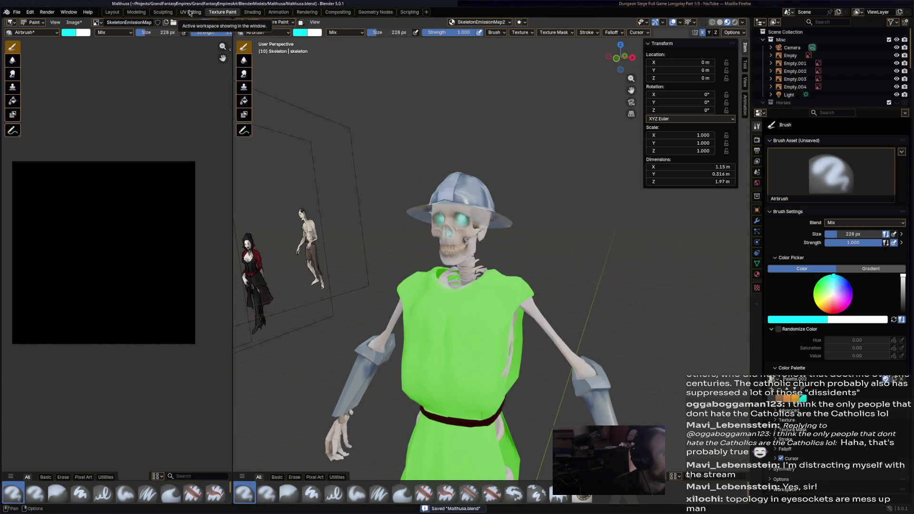
{"action": "double_click", "coordinate": [144, 22]}
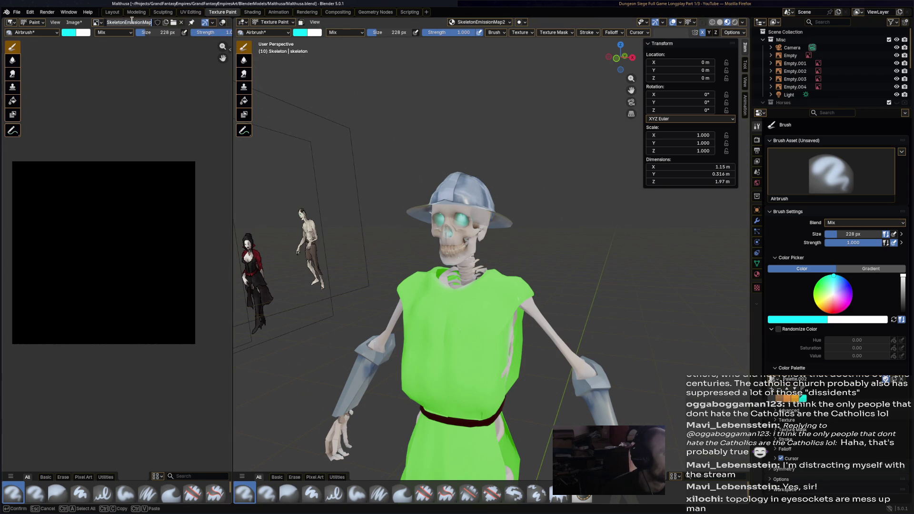
{"action": "key", "text": "Return"}
{"action": "left_click", "coordinate": [273, 21]}
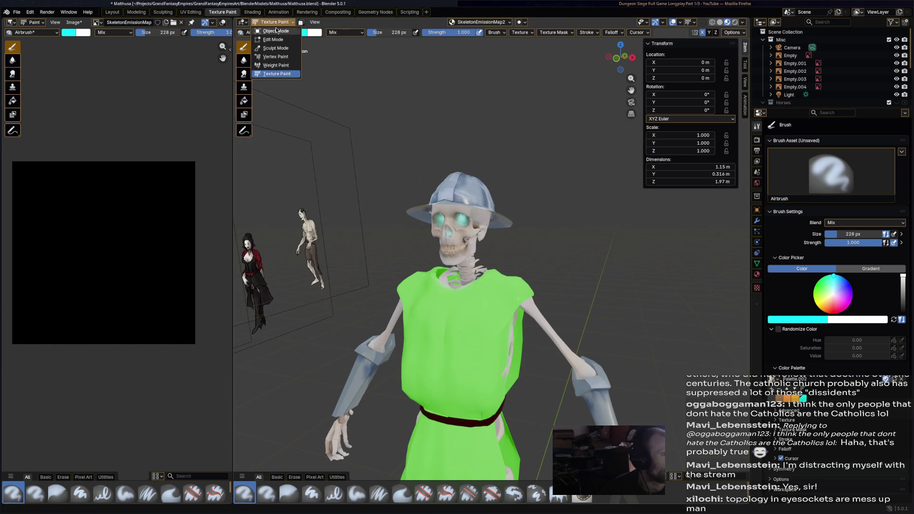
{"action": "left_click", "coordinate": [504, 214]}
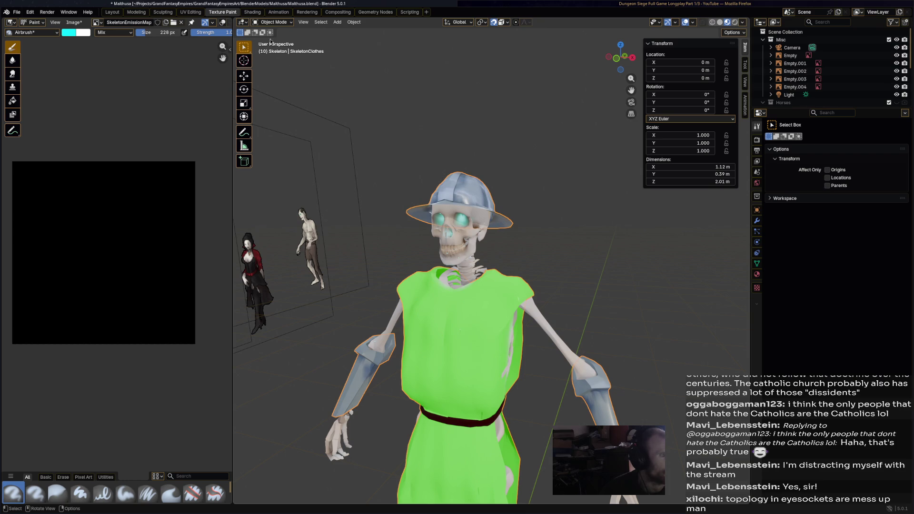
Save and switch to the Shading workspace showing the clothes material
{"action": "left_click", "coordinate": [274, 22]}
{"action": "key", "text": "Escape"}
{"action": "key", "text": "ctrl+s"}
{"action": "key", "text": "ctrl+Page_Down"}
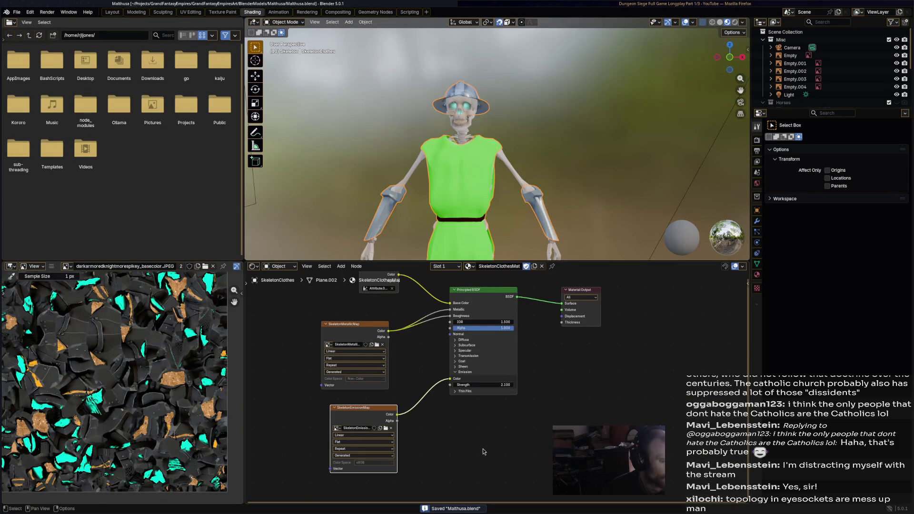
{"action": "middle_click_drag", "start_coordinate": [482, 452], "coordinate": [483, 384]}
Delete the SkeletonEmissionMap image node from the clothes material
{"action": "left_click", "coordinate": [390, 345]}
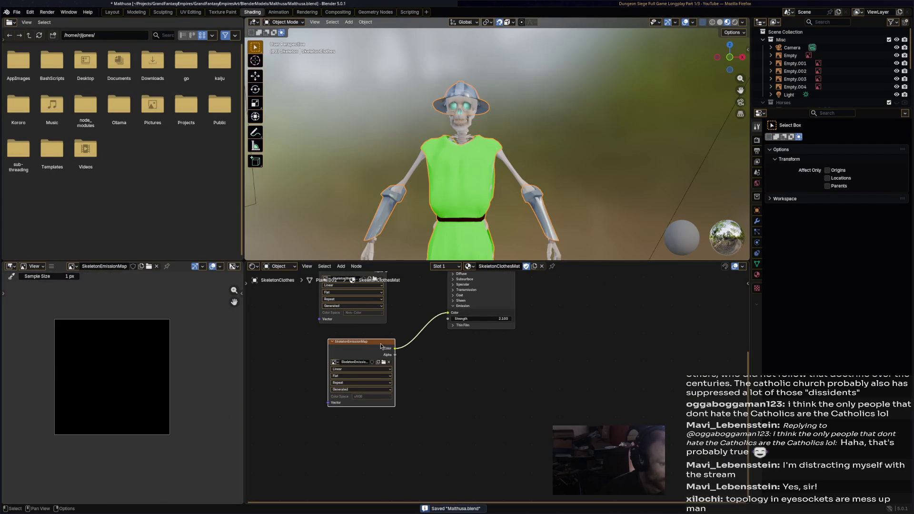
{"action": "right_click", "coordinate": [384, 345]}
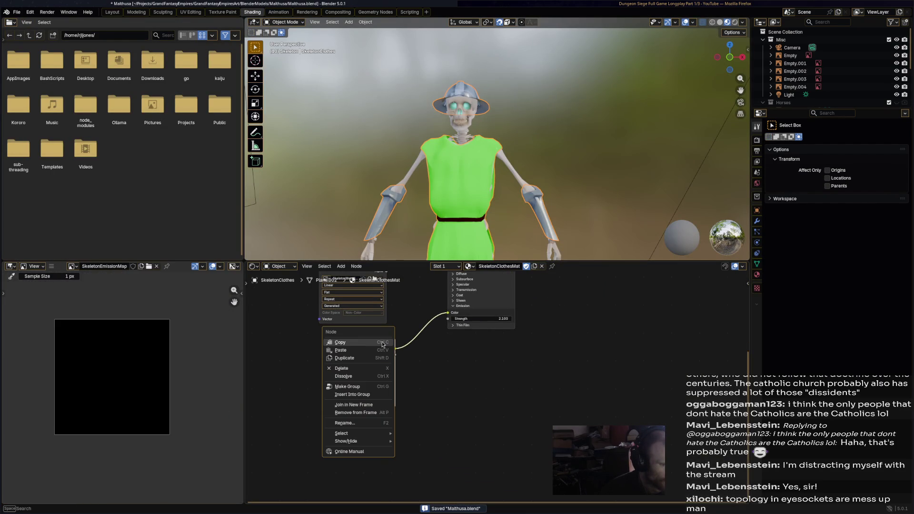
{"action": "left_click", "coordinate": [368, 364]}
{"action": "key", "text": "ctrl+z"}
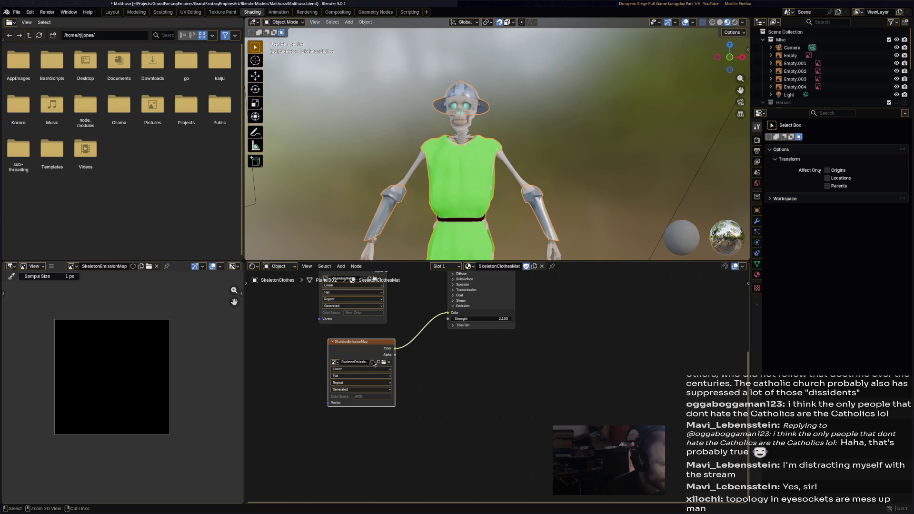
{"action": "right_click", "coordinate": [381, 346]}
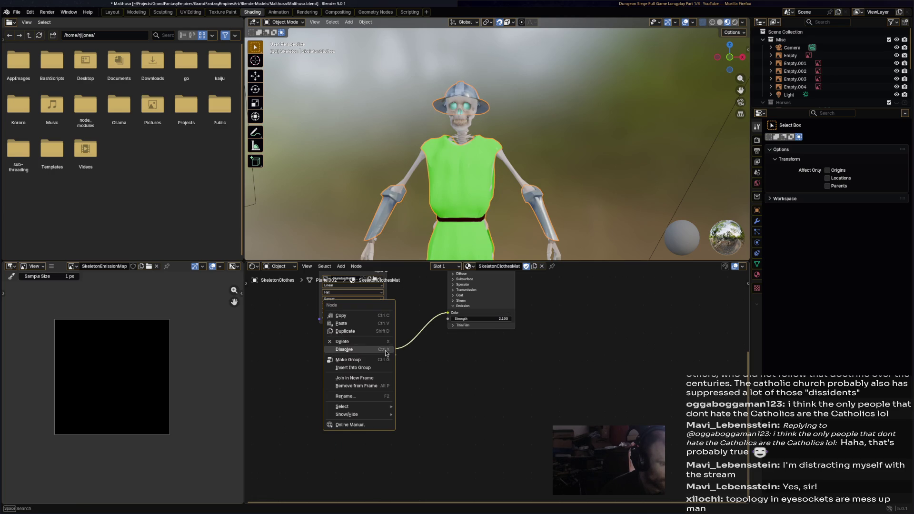
{"action": "left_click", "coordinate": [369, 364]}
Set the clothes material's Emission Strength to 0
{"action": "left_click", "coordinate": [496, 320]}
{"action": "type", "text": "0"}
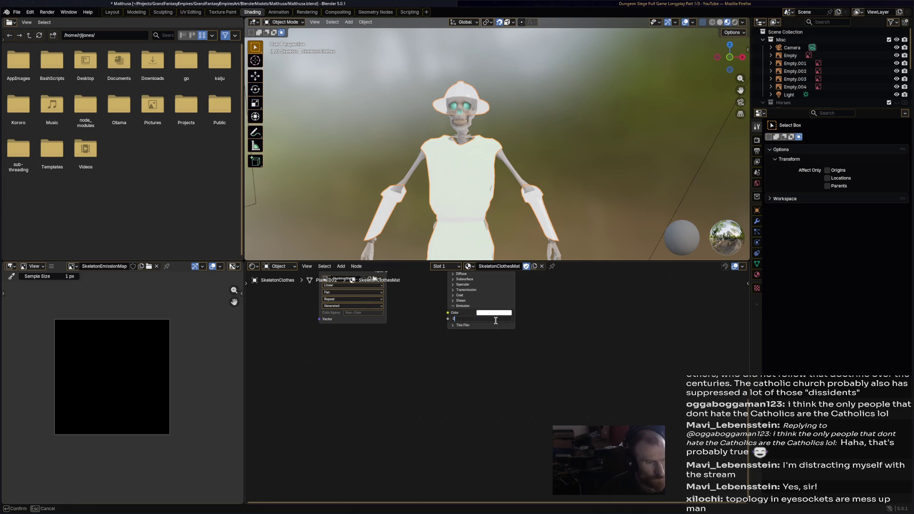
{"action": "key", "text": "Return"}
{"action": "right_click", "coordinate": [377, 376]}
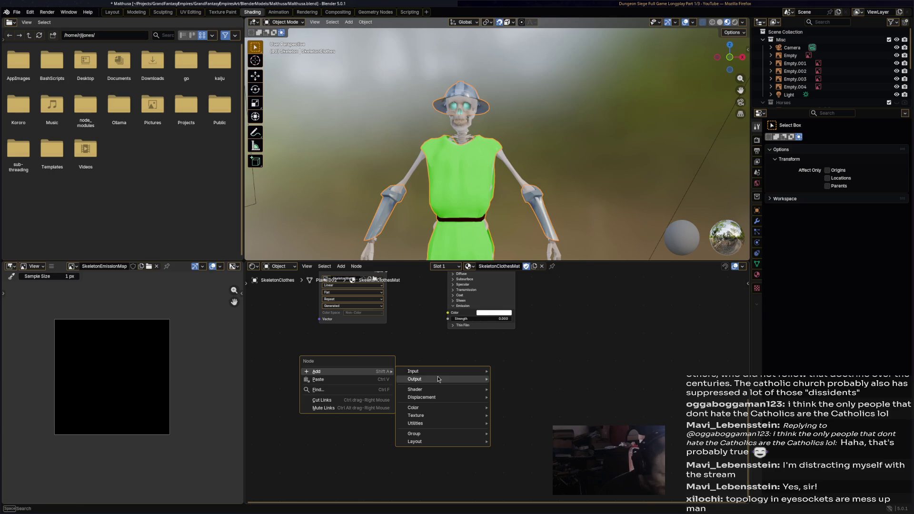
{"action": "mouse_move", "coordinate": [416, 415]}
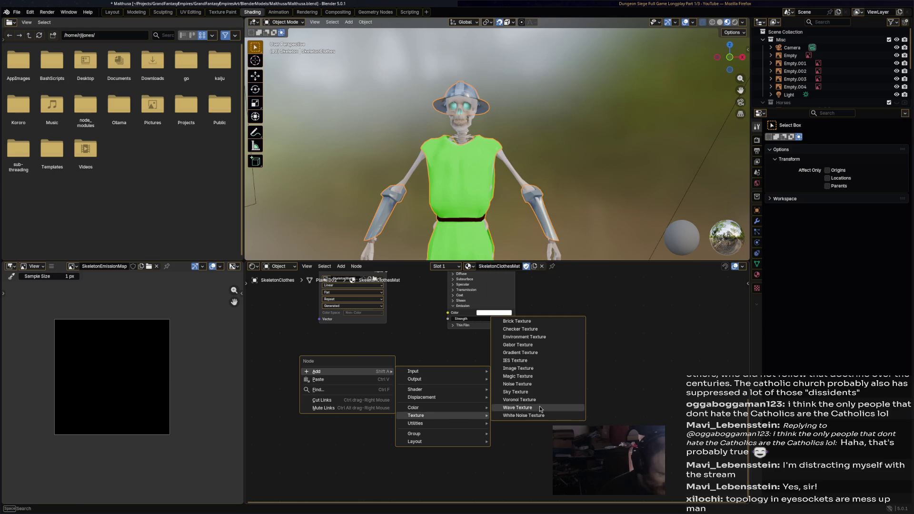
Add an Image Texture node with a new 2048-wide image named SkeletonBumpMap
{"action": "left_click", "coordinate": [541, 369]}
{"action": "left_click", "coordinate": [322, 338]}
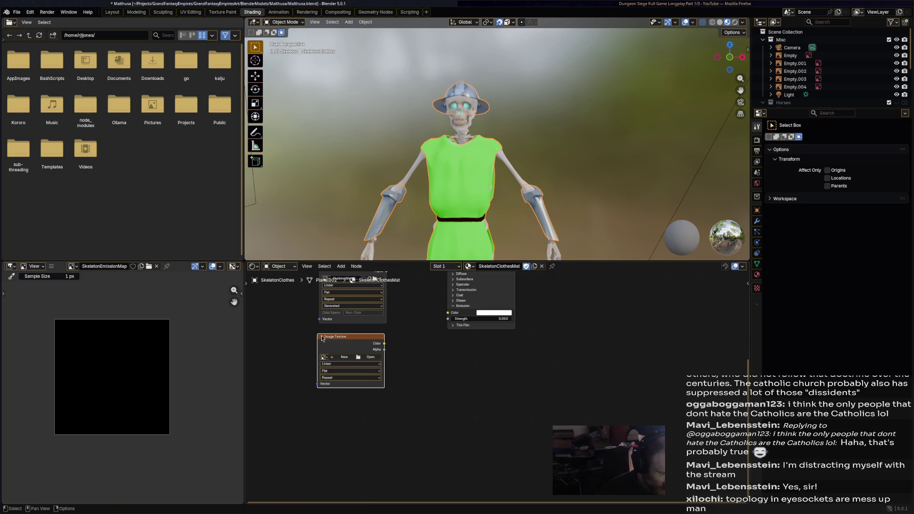
{"action": "left_click", "coordinate": [345, 357]}
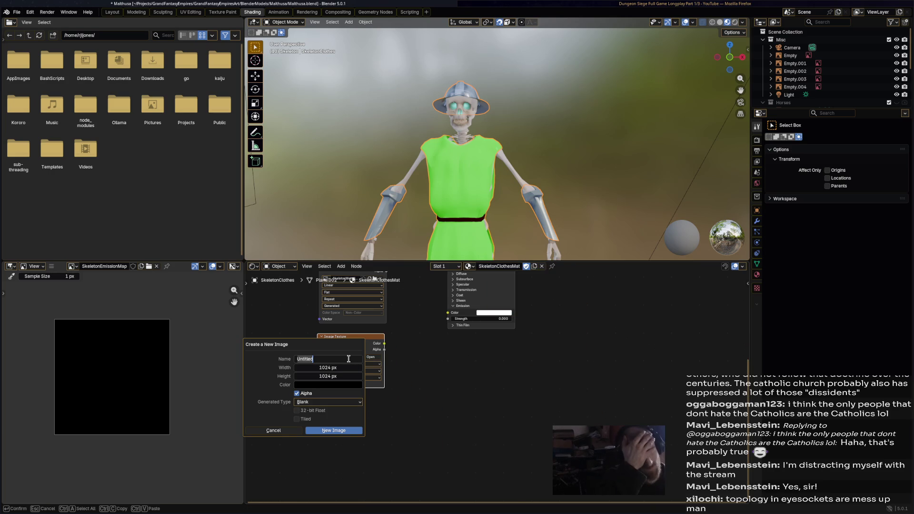
{"action": "type", "text": "Map"}
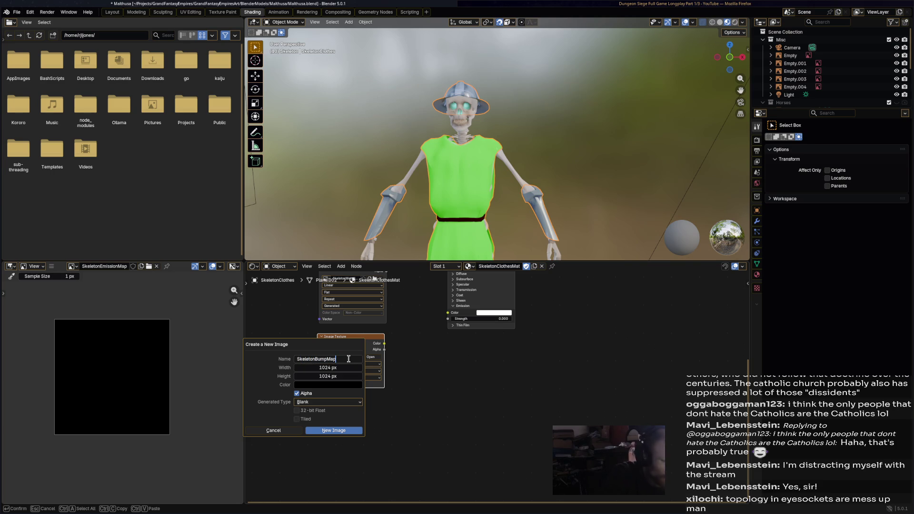
{"action": "key", "text": "Return"}
{"action": "left_click", "coordinate": [354, 370]}
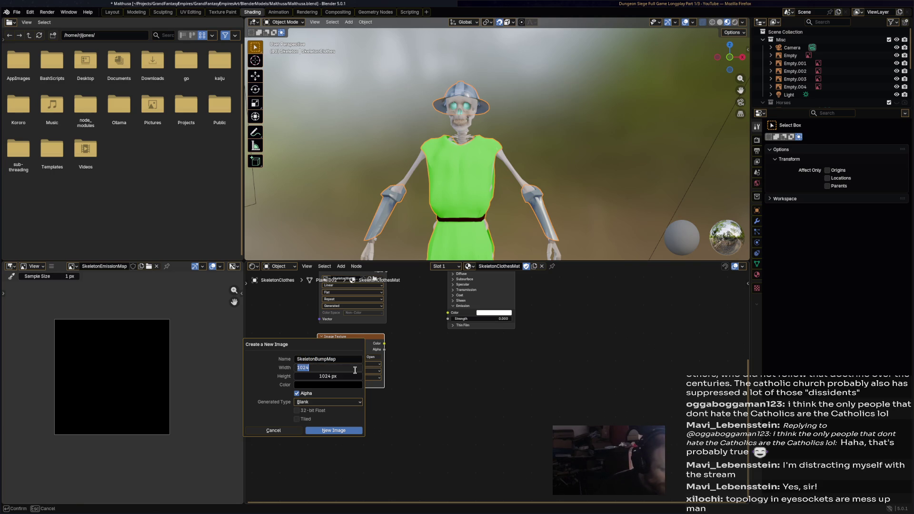
{"action": "type", "text": "20"}
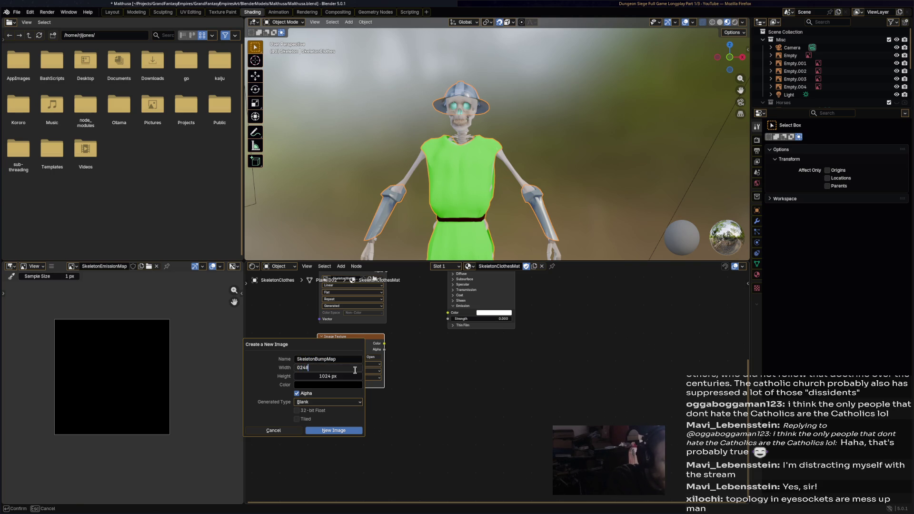
{"action": "type", "text": "48"}
{"action": "key", "text": "Tab"}
{"action": "key", "text": "Return"}
{"action": "left_click", "coordinate": [354, 430]}
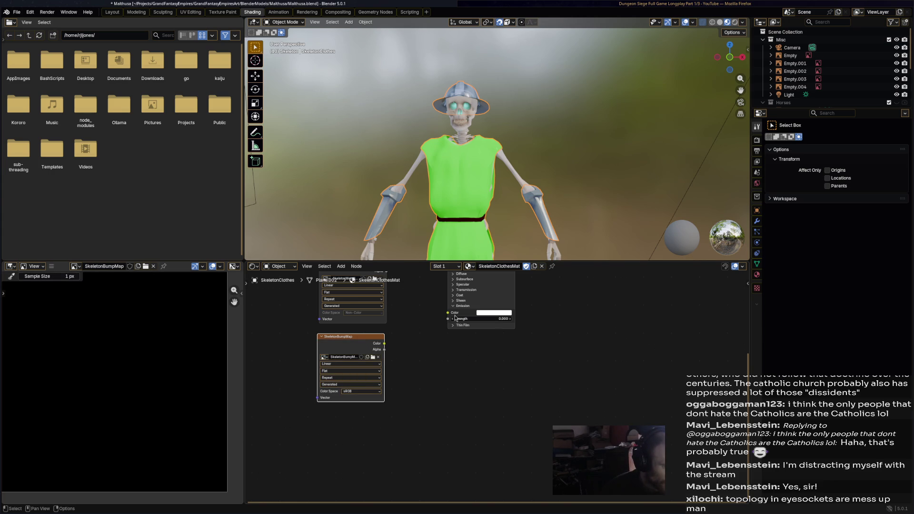
{"action": "scroll", "coordinate": [457, 290], "scroll_direction": "up", "scroll_amount": 1}
Add a Bump node fed by the Non-Color SkeletonBumpMap's Color into its Height
{"action": "right_click", "coordinate": [392, 339]}
{"action": "mouse_move", "coordinate": [361, 333]}
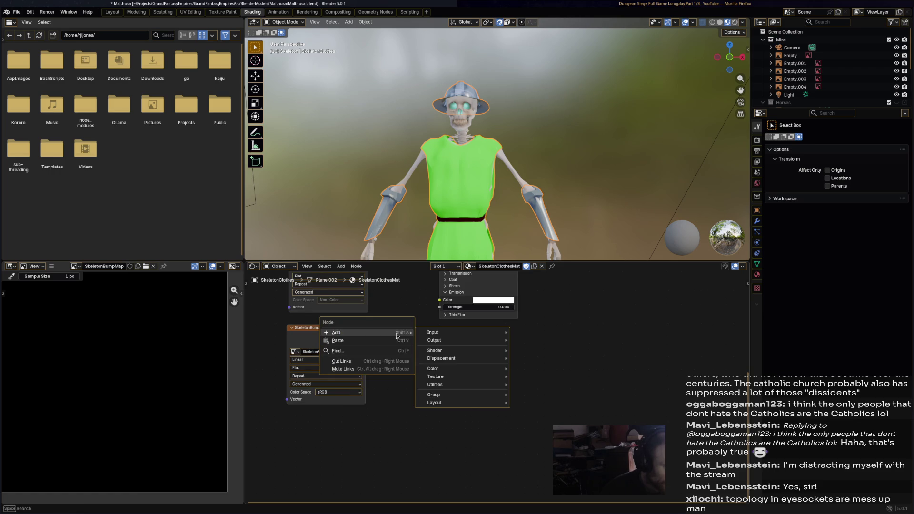
{"action": "left_click", "coordinate": [528, 358]}
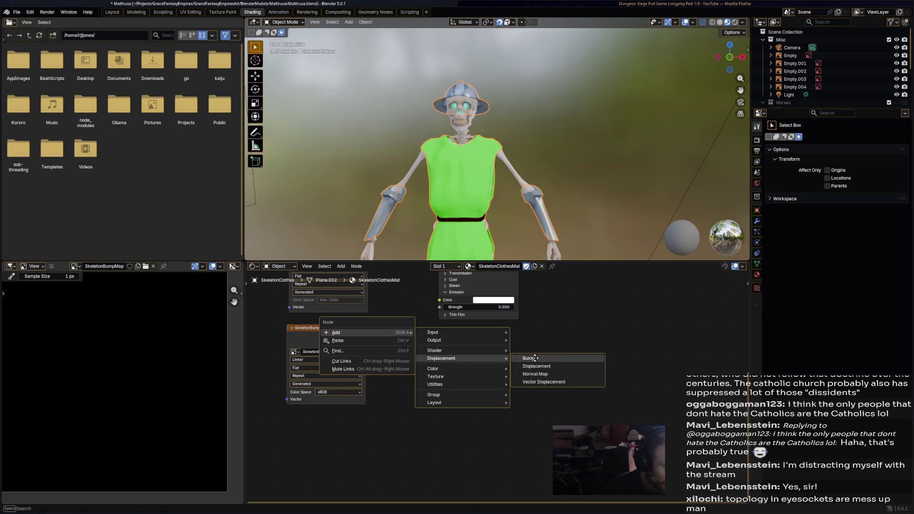
{"action": "left_click", "coordinate": [468, 390]}
{"action": "scroll", "coordinate": [411, 388], "scroll_direction": "up", "scroll_amount": 1}
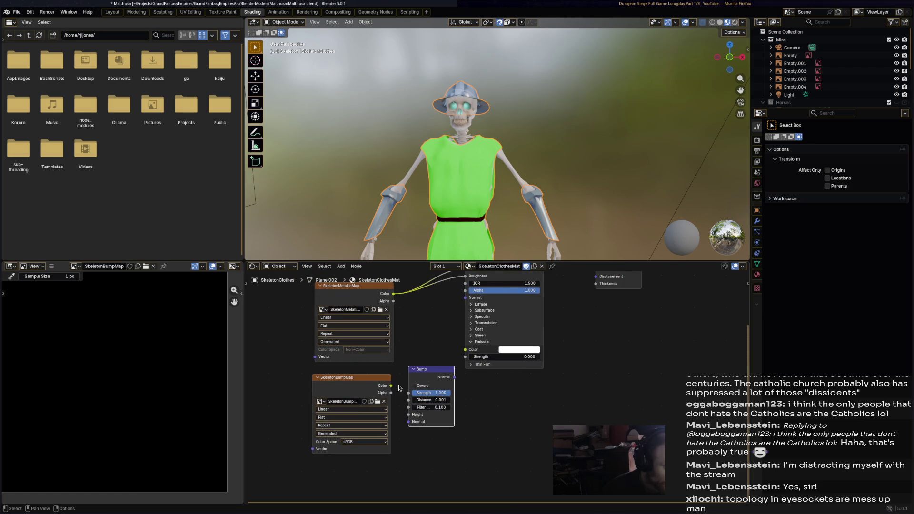
{"action": "left_click_drag", "start_coordinate": [390, 388], "coordinate": [407, 419]}
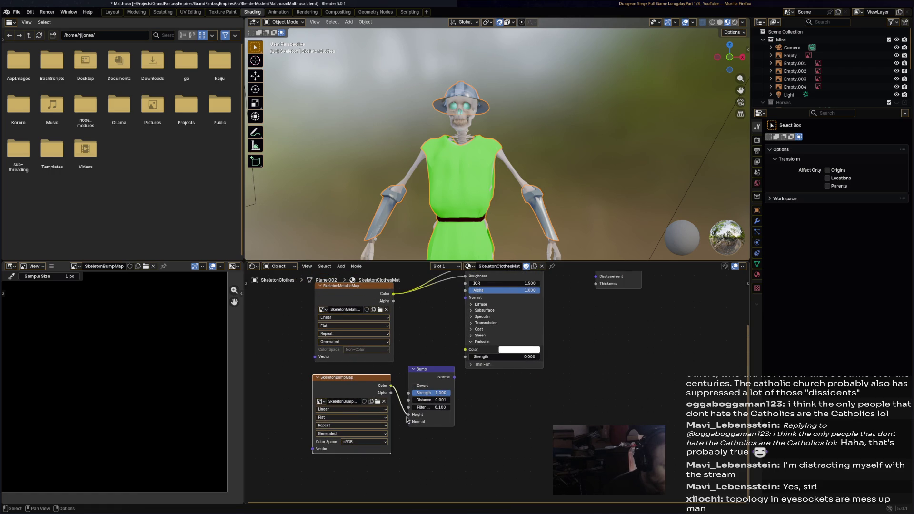
{"action": "left_click", "coordinate": [452, 402]}
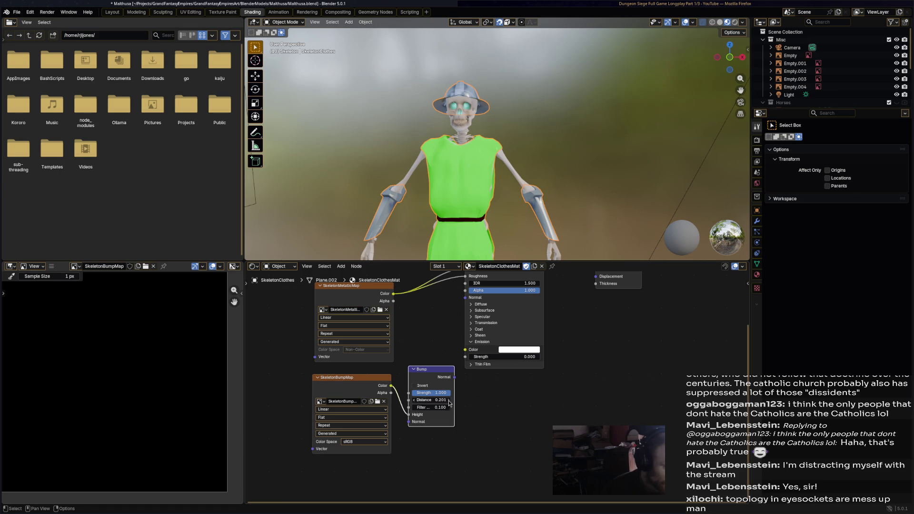
{"action": "left_click", "coordinate": [380, 442]}
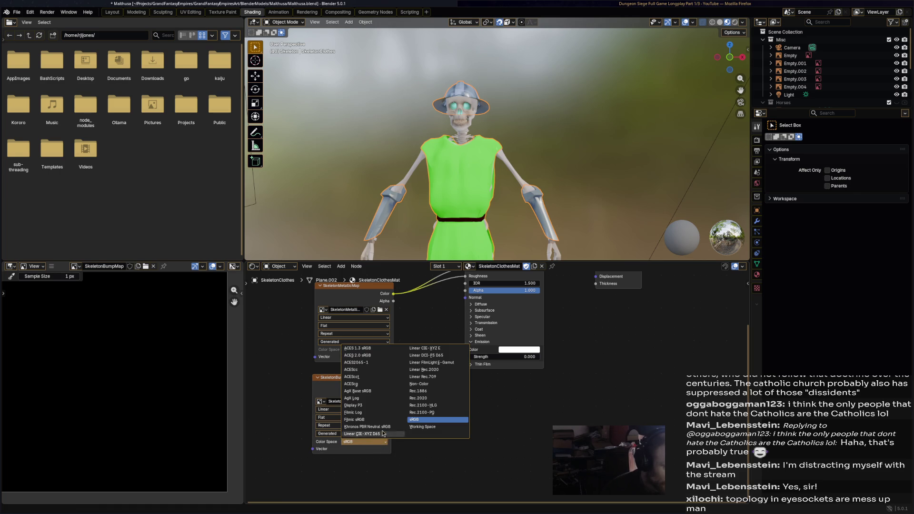
{"action": "left_click", "coordinate": [438, 387]}
Wire the Bump node's Normal into the clothes BSDF Normal, save, and return to texture painting
{"action": "left_click_drag", "start_coordinate": [375, 397], "coordinate": [344, 422]}
{"action": "left_click_drag", "start_coordinate": [417, 377], "coordinate": [395, 390]}
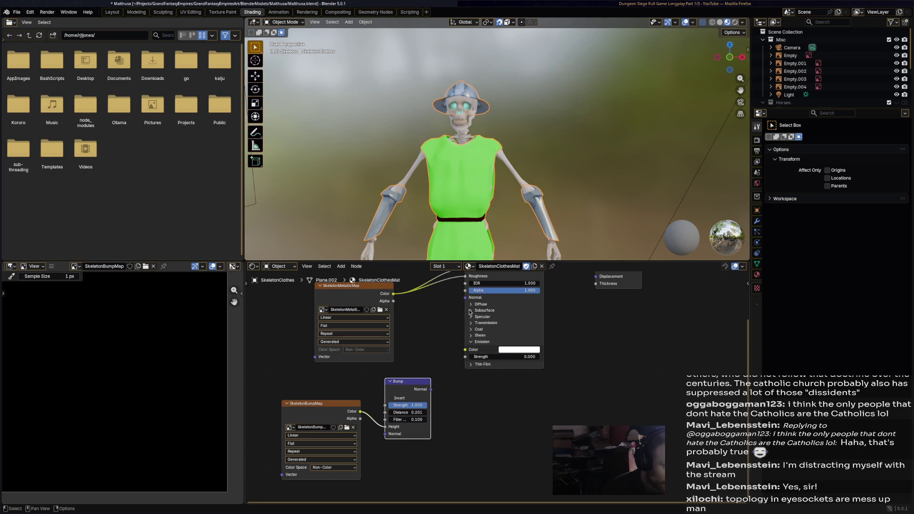
{"action": "left_click_drag", "start_coordinate": [439, 388], "coordinate": [459, 344]}
{"action": "left_click_drag", "start_coordinate": [467, 301], "coordinate": [466, 298]}
{"action": "key", "text": "ctrl+s"}
{"action": "middle_click_drag", "start_coordinate": [494, 237], "coordinate": [507, 215]}
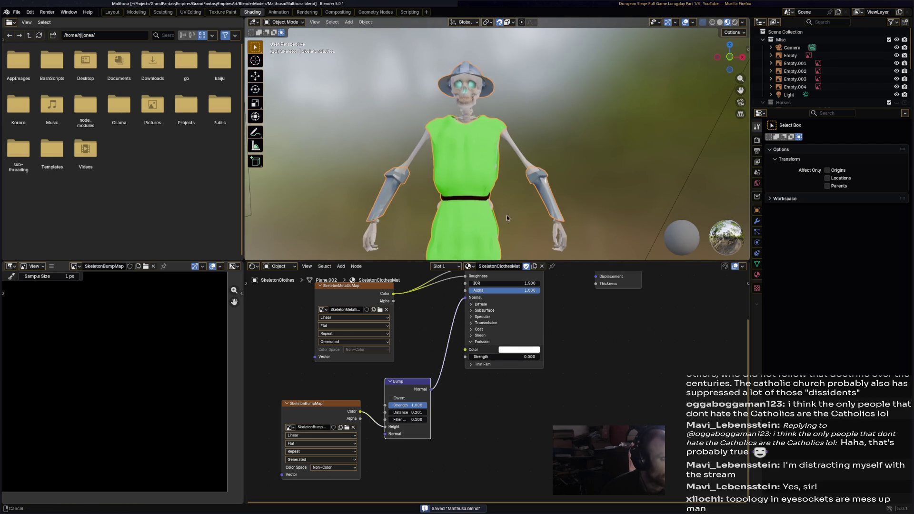
{"action": "left_click", "coordinate": [285, 22]}
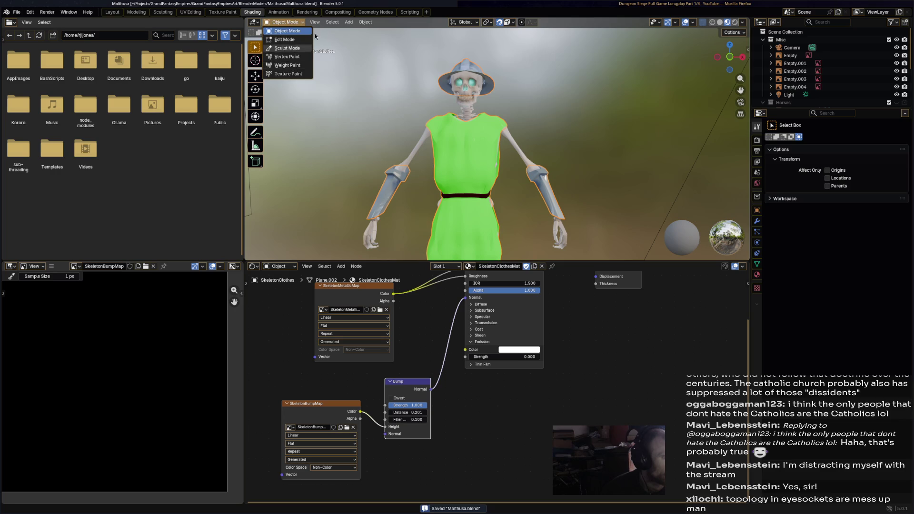
{"action": "left_click", "coordinate": [233, 13]}
Show SkeletonBumpMap in the image editor and set a smaller black airbrush
{"action": "middle_click_drag", "start_coordinate": [422, 243], "coordinate": [483, 260]}
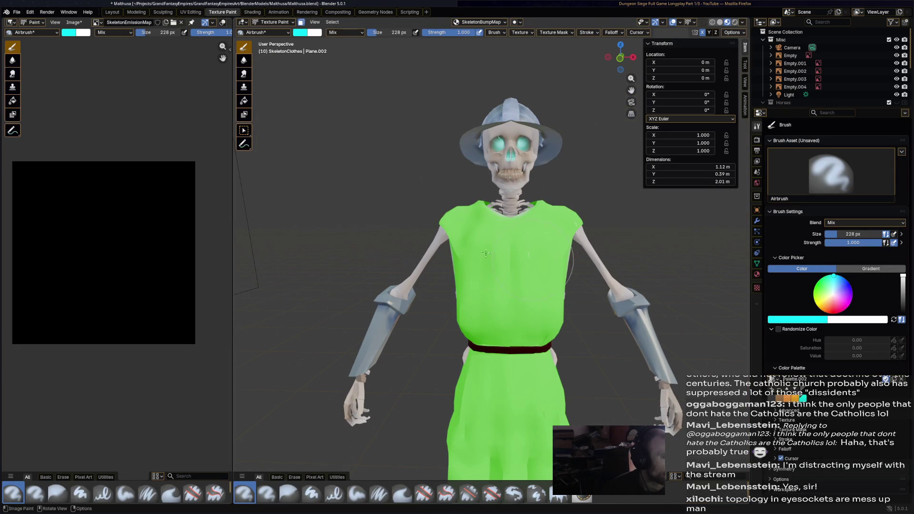
{"action": "left_click", "coordinate": [96, 22]}
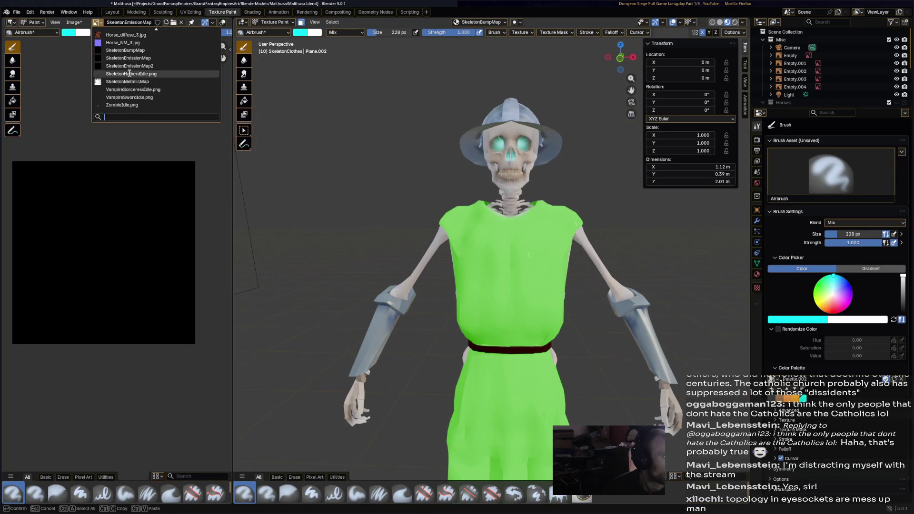
{"action": "left_click", "coordinate": [170, 51]}
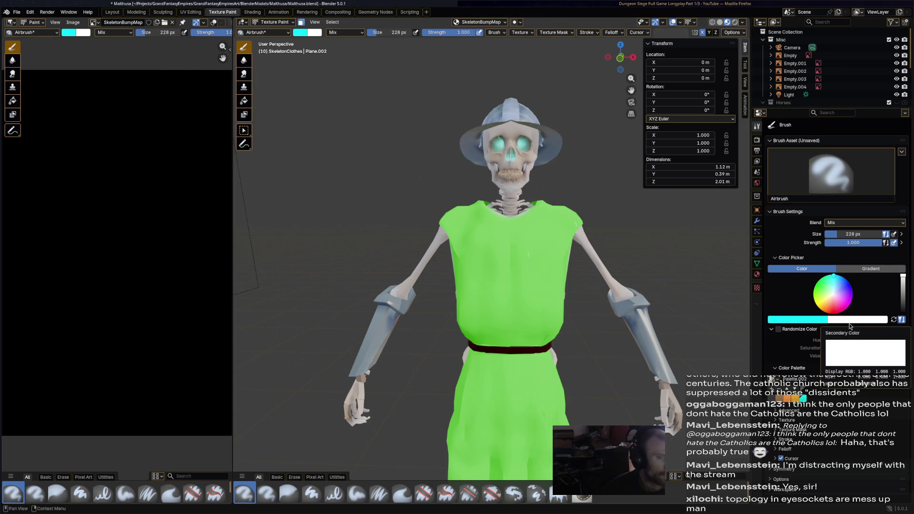
{"action": "left_click", "coordinate": [821, 319]}
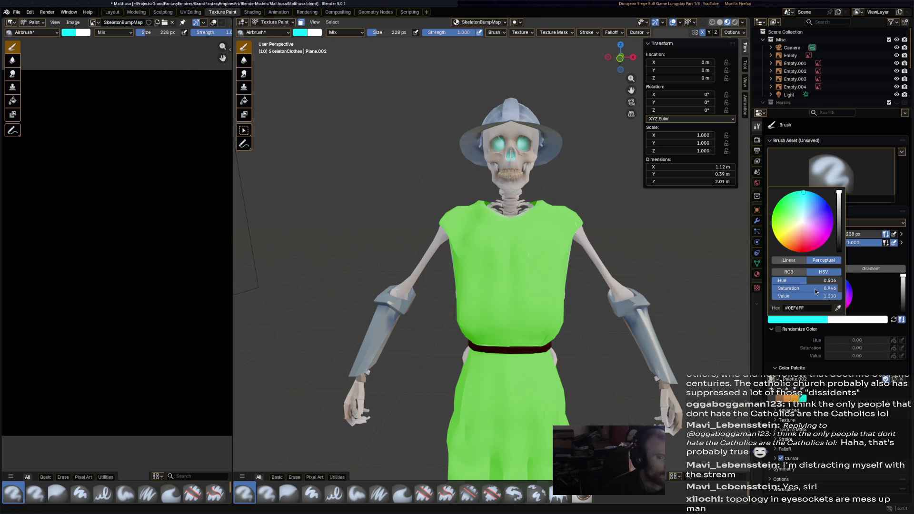
{"action": "left_click_drag", "start_coordinate": [843, 237], "coordinate": [843, 252]}
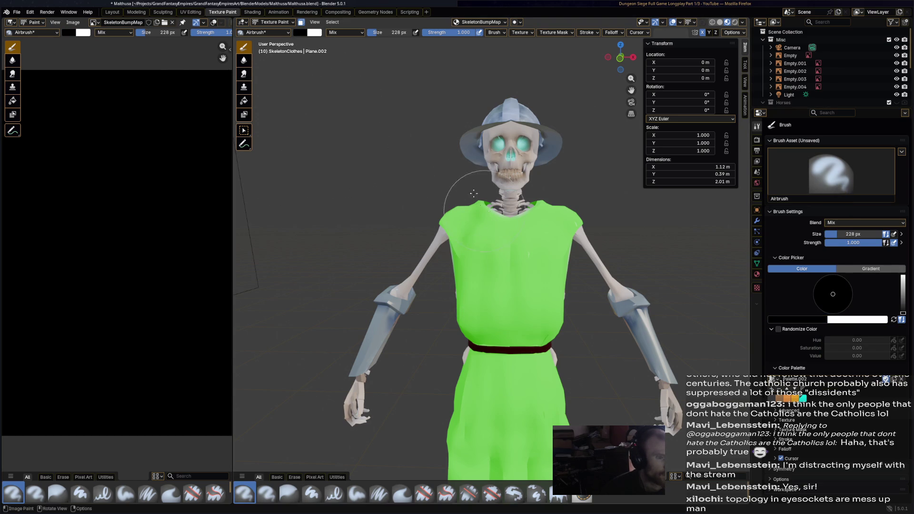
{"action": "key", "text": "f"}
{"action": "left_click", "coordinate": [436, 211]}
Airbrush dark bump strokes across the tunic's chest, belly and back
{"action": "left_click_drag", "start_coordinate": [436, 211], "coordinate": [471, 330]}
{"action": "left_click_drag", "start_coordinate": [500, 245], "coordinate": [512, 312]}
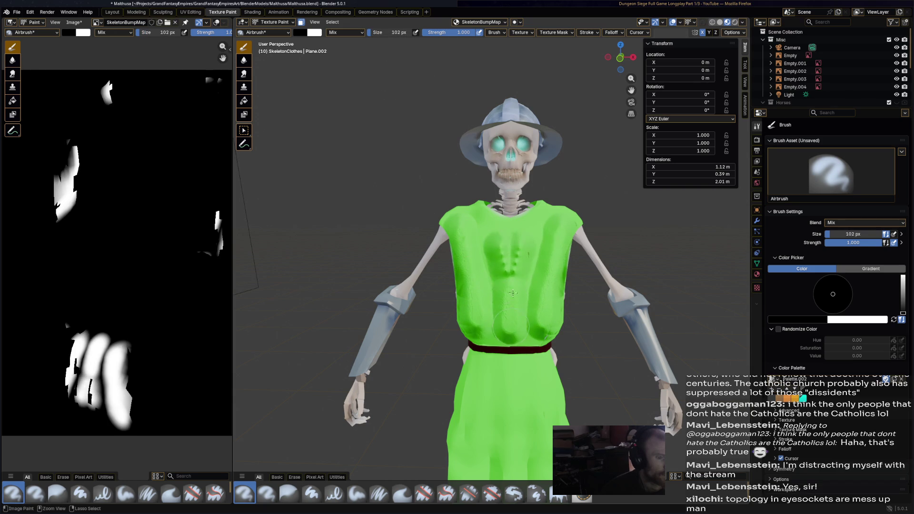
{"action": "left_click_drag", "start_coordinate": [498, 232], "coordinate": [532, 236]}
{"action": "middle_click_drag", "start_coordinate": [581, 350], "coordinate": [564, 314]}
{"action": "mouse_move", "coordinate": [521, 264]}
{"action": "left_mouse_down"}
{"action": "mouse_move", "coordinate": [487, 317]}
{"action": "mouse_move", "coordinate": [536, 243]}
{"action": "left_mouse_up"}
{"action": "left_click_drag", "start_coordinate": [479, 314], "coordinate": [518, 307]}
{"action": "left_click_drag", "start_coordinate": [489, 257], "coordinate": [455, 207]}
{"action": "middle_click_drag", "start_coordinate": [457, 207], "coordinate": [493, 239]}
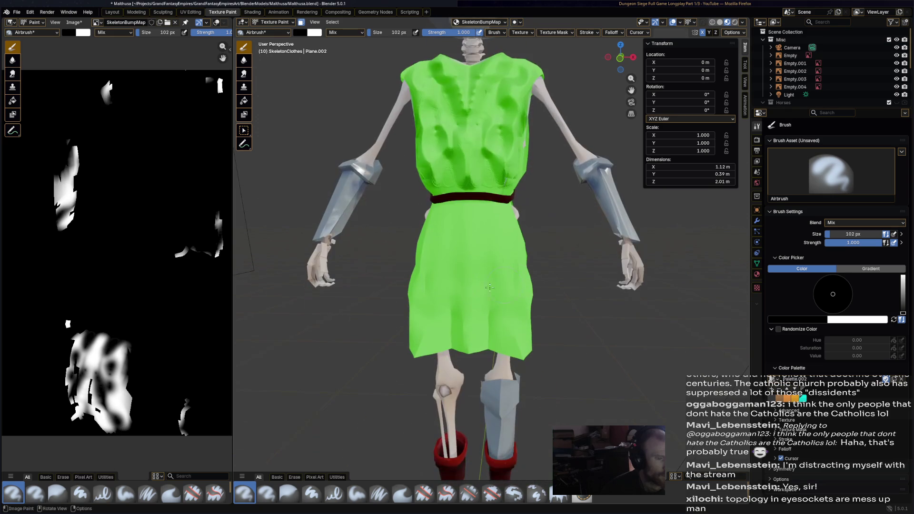
{"action": "mouse_move", "coordinate": [493, 242]}
{"action": "left_mouse_down"}
{"action": "mouse_move", "coordinate": [513, 338]}
{"action": "mouse_move", "coordinate": [425, 342]}
{"action": "left_mouse_up"}
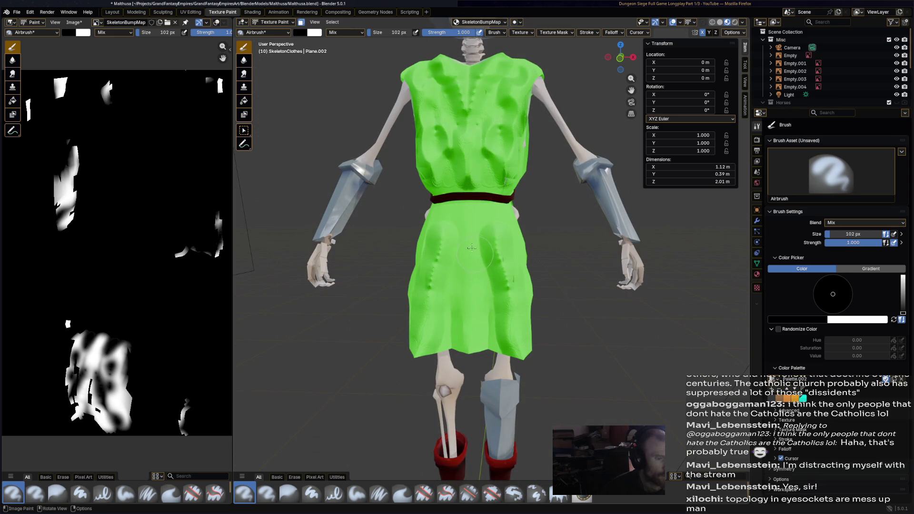
{"action": "left_click_drag", "start_coordinate": [489, 246], "coordinate": [476, 241]}
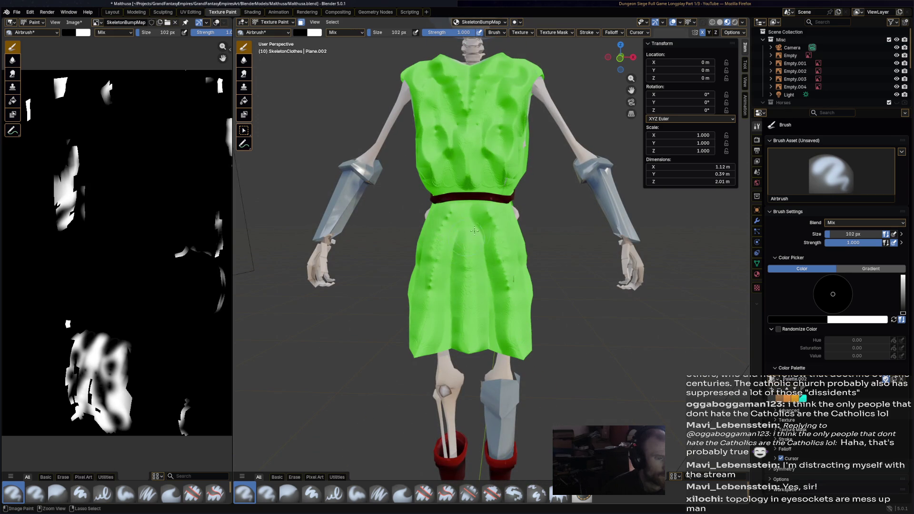
{"action": "middle_click_drag", "start_coordinate": [452, 210], "coordinate": [532, 218]}
{"action": "scroll", "coordinate": [605, 226], "scroll_direction": "up", "scroll_amount": 3}
{"action": "left_click_drag", "start_coordinate": [560, 187], "coordinate": [555, 299]}
{"action": "left_click_drag", "start_coordinate": [536, 213], "coordinate": [533, 328]}
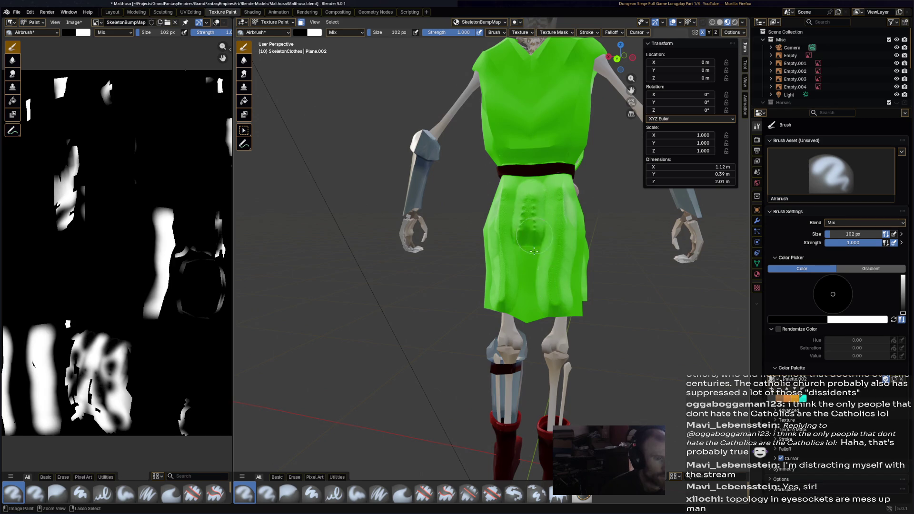
Shade two V-shaped bands and raised ridges on the tunic's chest, then pick the Smear brush
{"action": "middle_click_drag", "start_coordinate": [534, 328], "coordinate": [554, 139]}
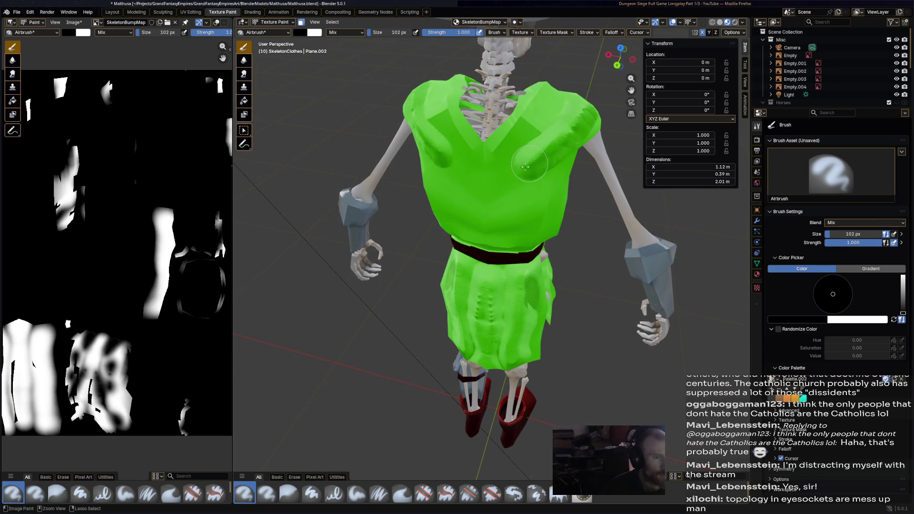
{"action": "left_click_drag", "start_coordinate": [582, 112], "coordinate": [485, 189]}
{"action": "left_click_drag", "start_coordinate": [554, 82], "coordinate": [495, 155]}
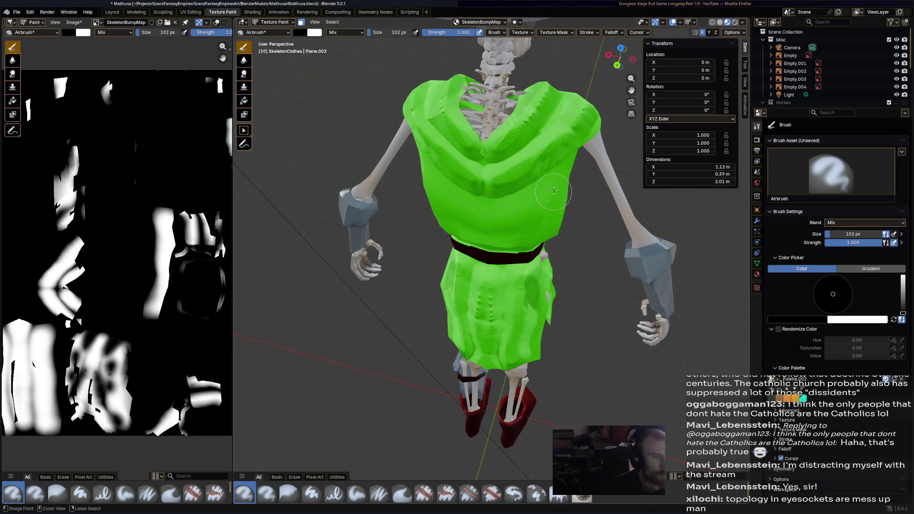
{"action": "left_click_drag", "start_coordinate": [571, 171], "coordinate": [496, 214]}
{"action": "left_click_drag", "start_coordinate": [422, 161], "coordinate": [492, 227]}
{"action": "left_click_drag", "start_coordinate": [536, 198], "coordinate": [577, 240]}
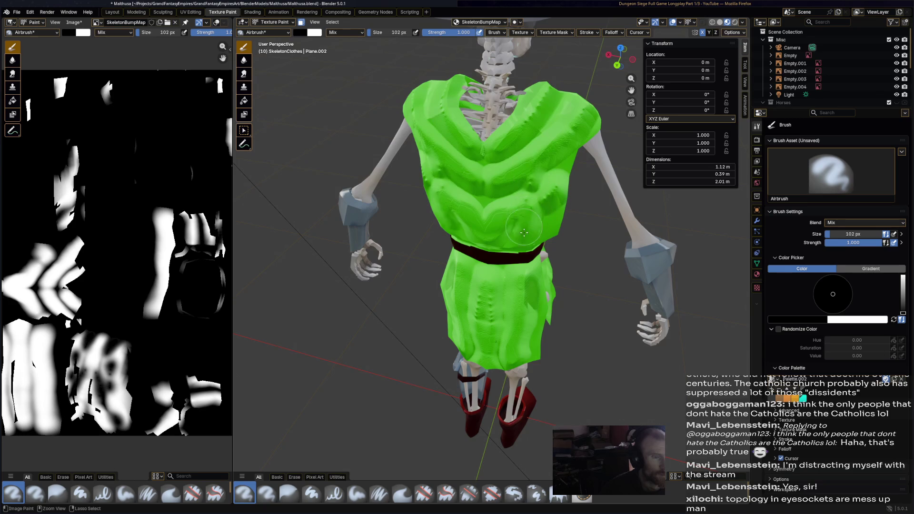
{"action": "mouse_move", "coordinate": [577, 241]}
{"action": "middle_mouse_down"}
{"action": "mouse_move", "coordinate": [506, 212]}
{"action": "mouse_move", "coordinate": [357, 488]}
{"action": "middle_mouse_up"}
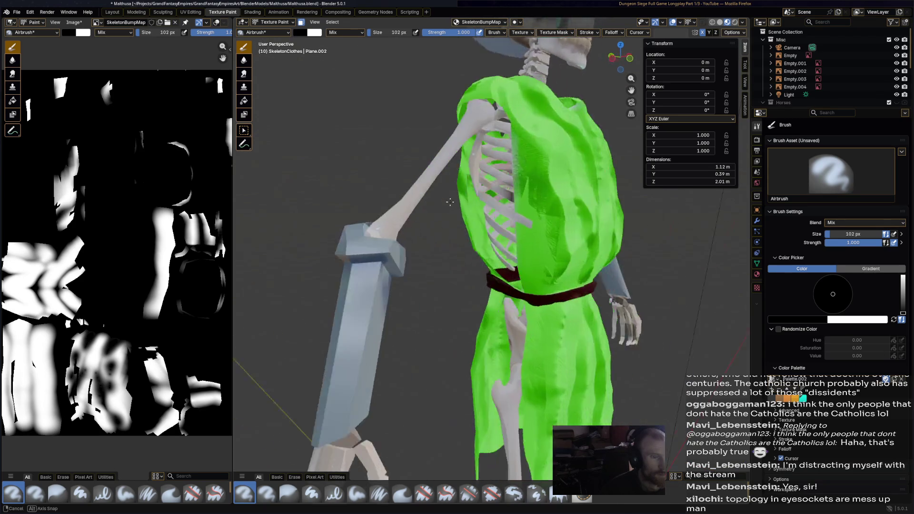
{"action": "left_click", "coordinate": [402, 491]}
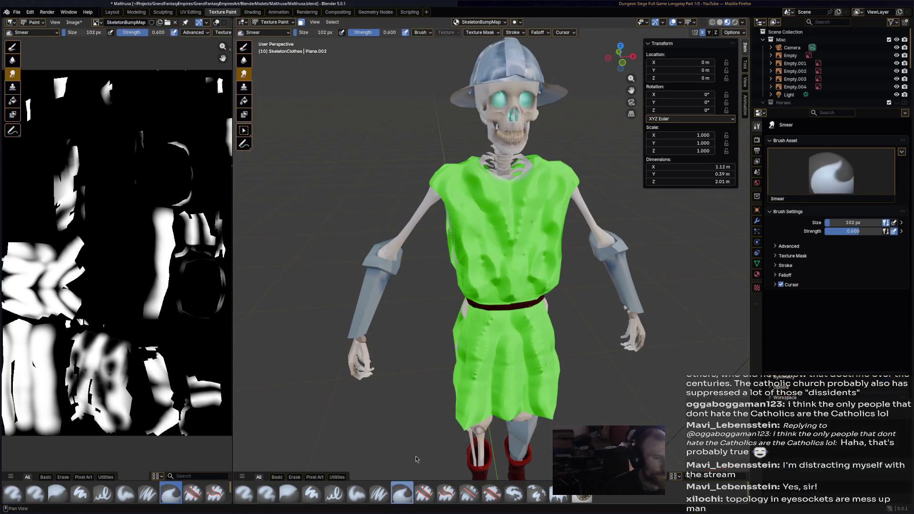
Smear the bump streaks from the tunic's chest down around the belt and lower tunic
{"action": "mouse_move", "coordinate": [476, 217]}
{"action": "left_mouse_down"}
{"action": "mouse_move", "coordinate": [488, 284]}
{"action": "mouse_move", "coordinate": [479, 219]}
{"action": "left_mouse_up"}
{"action": "mouse_move", "coordinate": [468, 179]}
{"action": "left_mouse_down"}
{"action": "mouse_move", "coordinate": [508, 194]}
{"action": "mouse_move", "coordinate": [475, 312]}
{"action": "left_mouse_up"}
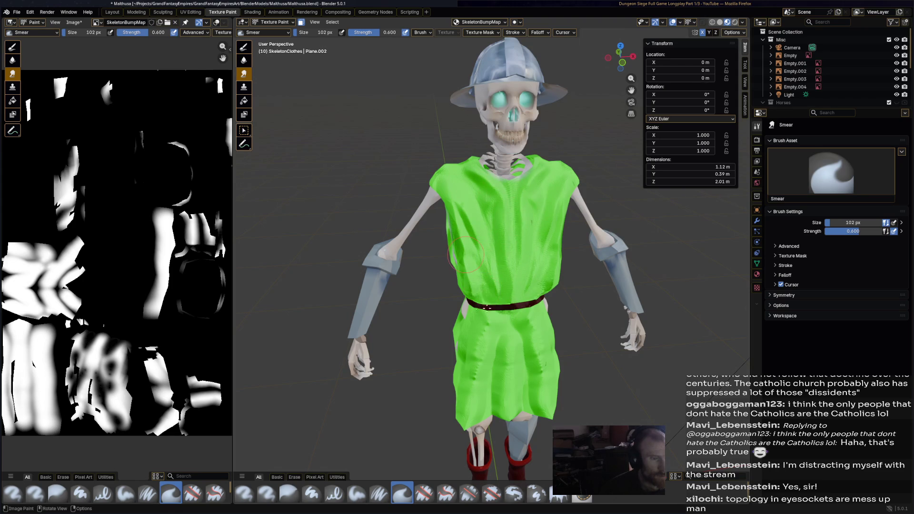
{"action": "middle_click_drag", "start_coordinate": [466, 255], "coordinate": [490, 298]}
{"action": "left_click_drag", "start_coordinate": [475, 343], "coordinate": [466, 392]}
{"action": "left_click_drag", "start_coordinate": [500, 270], "coordinate": [547, 264]}
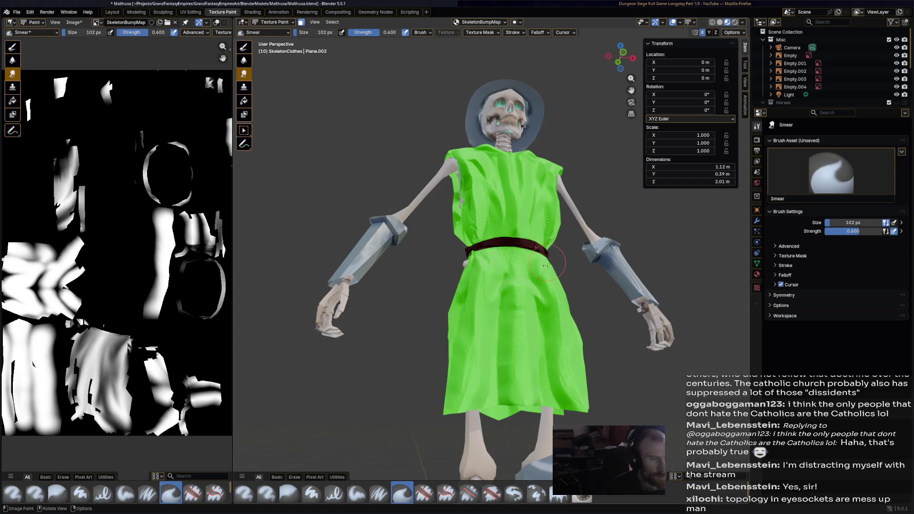
{"action": "left_click_drag", "start_coordinate": [521, 309], "coordinate": [554, 373]}
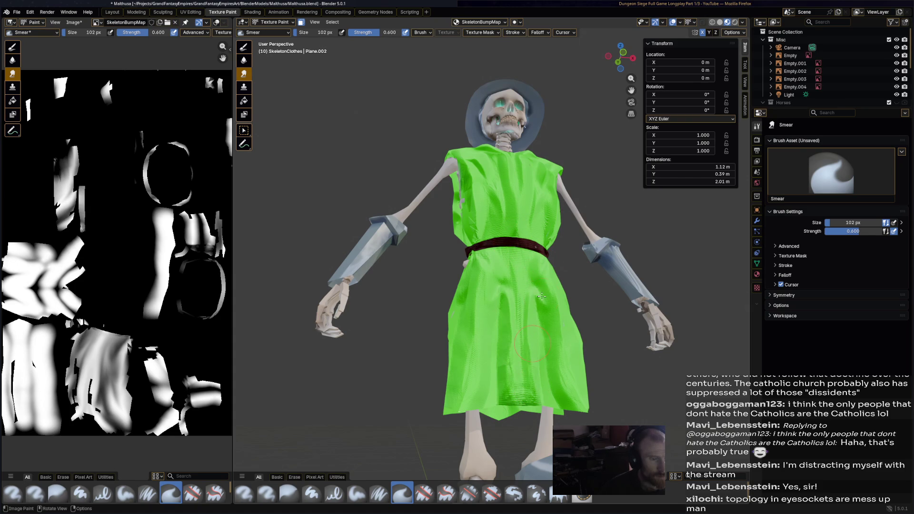
{"action": "mouse_move", "coordinate": [571, 413]}
{"action": "middle_mouse_down"}
{"action": "mouse_move", "coordinate": [485, 414]}
{"action": "mouse_move", "coordinate": [485, 250]}
{"action": "middle_mouse_up"}
{"action": "scroll", "coordinate": [486, 250], "scroll_direction": "up", "scroll_amount": 2}
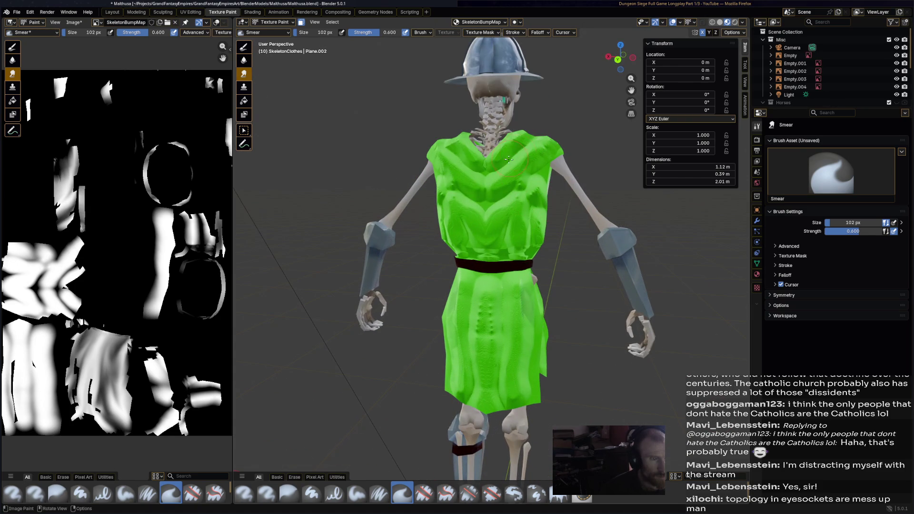
Smear the chest into smoother V-shaped folds and smudge along the lower hem
{"action": "mouse_move", "coordinate": [478, 174]}
{"action": "left_mouse_down"}
{"action": "mouse_move", "coordinate": [544, 159]}
{"action": "mouse_move", "coordinate": [526, 252]}
{"action": "mouse_move", "coordinate": [503, 211]}
{"action": "mouse_move", "coordinate": [504, 276]}
{"action": "left_mouse_up"}
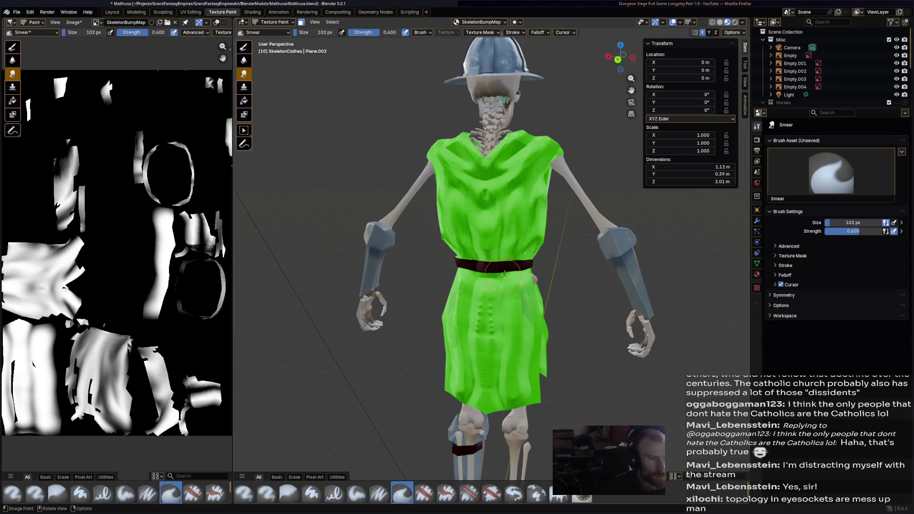
{"action": "left_click_drag", "start_coordinate": [508, 199], "coordinate": [493, 268]}
{"action": "middle_click_drag", "start_coordinate": [493, 267], "coordinate": [525, 342]}
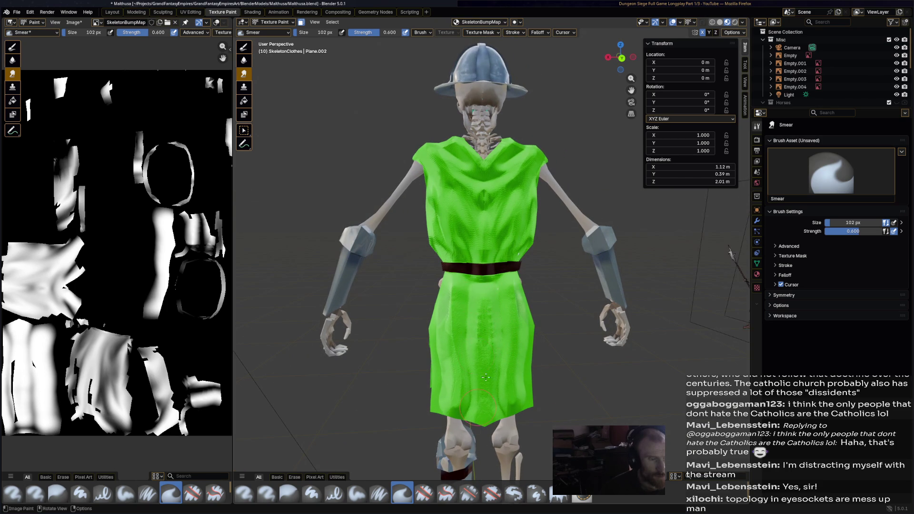
{"action": "left_click_drag", "start_coordinate": [474, 299], "coordinate": [454, 307]}
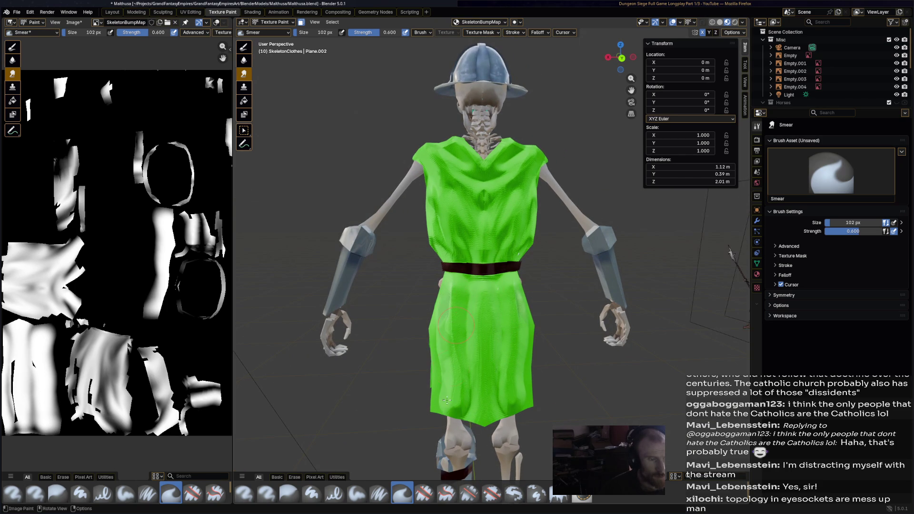
{"action": "left_click_drag", "start_coordinate": [446, 412], "coordinate": [459, 357]}
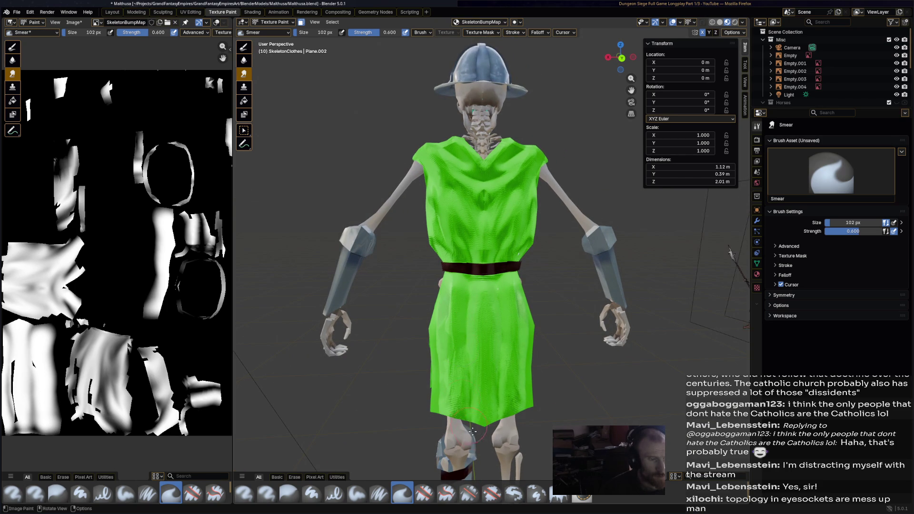
{"action": "middle_click_drag", "start_coordinate": [469, 427], "coordinate": [475, 338]}
{"action": "left_click_drag", "start_coordinate": [439, 400], "coordinate": [434, 344]}
Orbit back to a front view, save Malthusa.blend and leave texture painting
{"action": "mouse_move", "coordinate": [429, 282]}
{"action": "middle_mouse_down"}
{"action": "mouse_move", "coordinate": [612, 178]}
{"action": "mouse_move", "coordinate": [417, 261]}
{"action": "middle_mouse_up"}
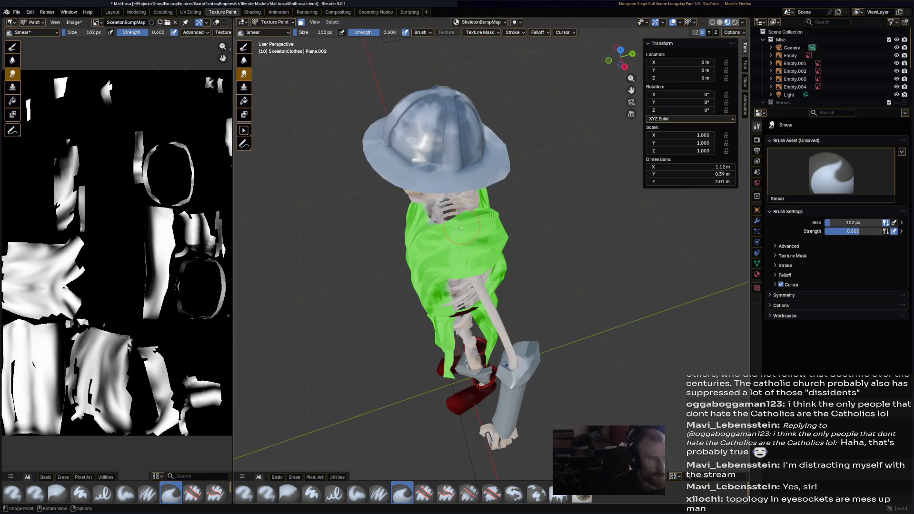
{"action": "scroll", "coordinate": [499, 271], "scroll_direction": "down", "scroll_amount": 3}
{"action": "middle_click_drag", "start_coordinate": [499, 271], "coordinate": [355, 109]}
{"action": "key", "text": "ctrl+s"}
{"action": "left_click", "coordinate": [271, 21]}
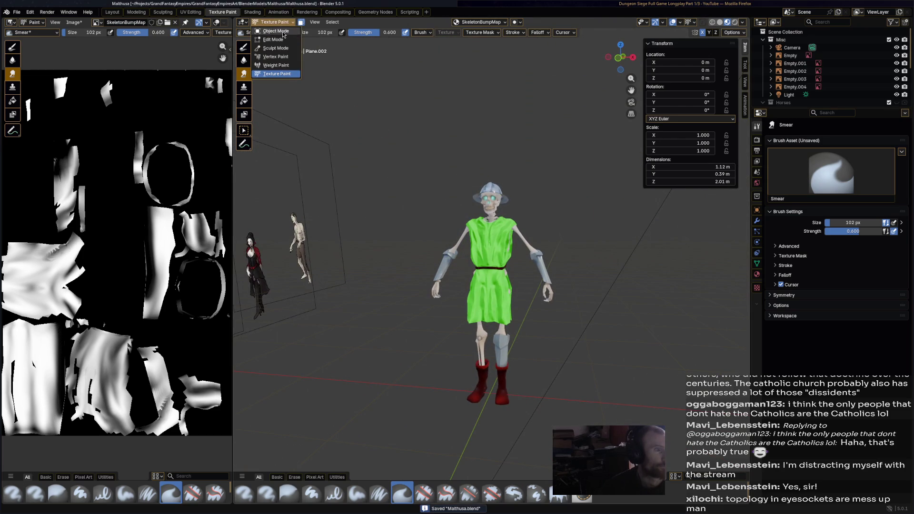
{"action": "scroll", "coordinate": [550, 232], "scroll_direction": "down", "scroll_amount": 3}
Orbit to a low side view and select the skeleton's boots for painting
{"action": "mouse_move", "coordinate": [550, 232]}
{"action": "middle_mouse_down"}
{"action": "mouse_move", "coordinate": [479, 239]}
{"action": "mouse_move", "coordinate": [476, 254]}
{"action": "mouse_move", "coordinate": [505, 241]}
{"action": "mouse_move", "coordinate": [400, 224]}
{"action": "mouse_move", "coordinate": [491, 246]}
{"action": "mouse_move", "coordinate": [563, 235]}
{"action": "mouse_move", "coordinate": [479, 208]}
{"action": "middle_mouse_up"}
{"action": "mouse_move", "coordinate": [423, 158]}
{"action": "middle_mouse_down"}
{"action": "mouse_move", "coordinate": [438, 187]}
{"action": "mouse_move", "coordinate": [424, 206]}
{"action": "mouse_move", "coordinate": [424, 237]}
{"action": "mouse_move", "coordinate": [333, 244]}
{"action": "mouse_move", "coordinate": [357, 234]}
{"action": "mouse_move", "coordinate": [440, 243]}
{"action": "mouse_move", "coordinate": [548, 344]}
{"action": "mouse_move", "coordinate": [527, 248]}
{"action": "mouse_move", "coordinate": [507, 260]}
{"action": "mouse_move", "coordinate": [510, 274]}
{"action": "middle_mouse_up"}
{"action": "scroll", "coordinate": [475, 268], "scroll_direction": "up", "scroll_amount": 2}
{"action": "scroll", "coordinate": [476, 268], "scroll_direction": "up", "scroll_amount": 4}
{"action": "left_click", "coordinate": [446, 225]}
{"action": "left_click", "coordinate": [277, 23]}
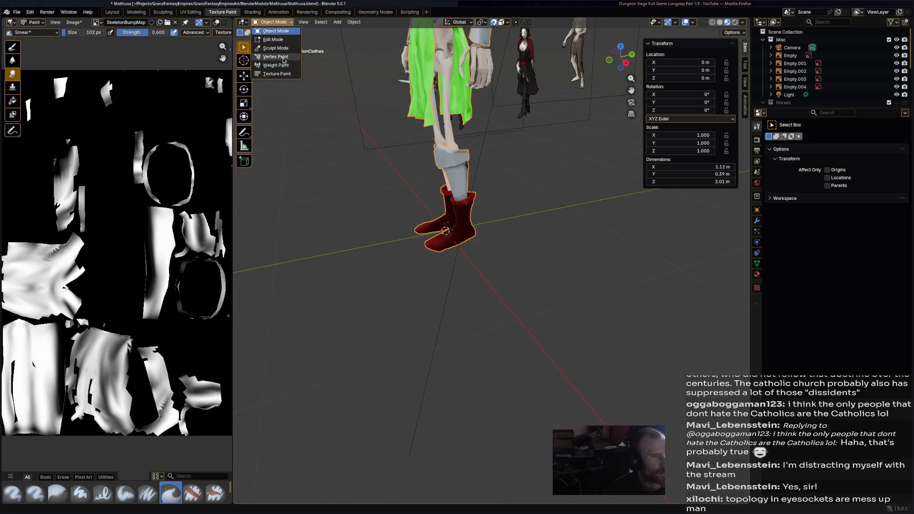
Enter Vertex Paint, select the whole connected boot mesh in Edit Mode with L, and return to Vertex Paint
{"action": "left_click", "coordinate": [275, 59]}
{"action": "key", "text": "alt+z"}
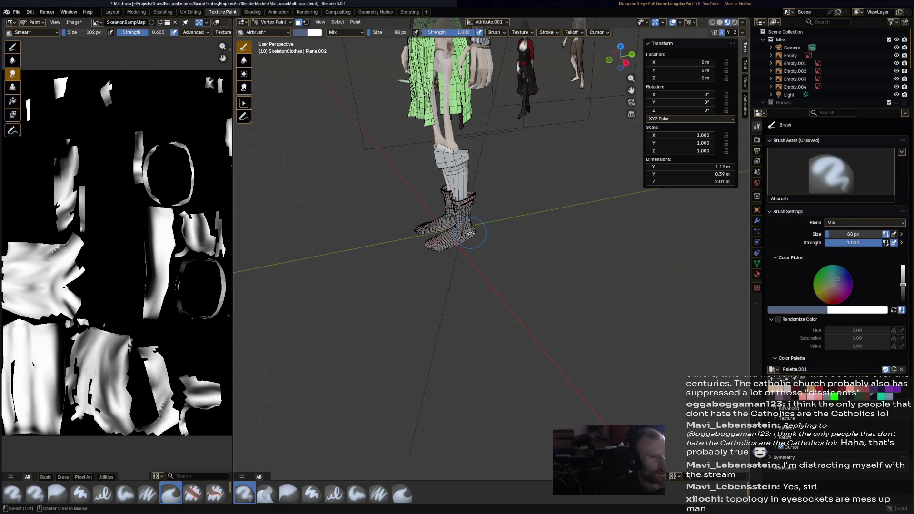
{"action": "left_click", "coordinate": [283, 29]}
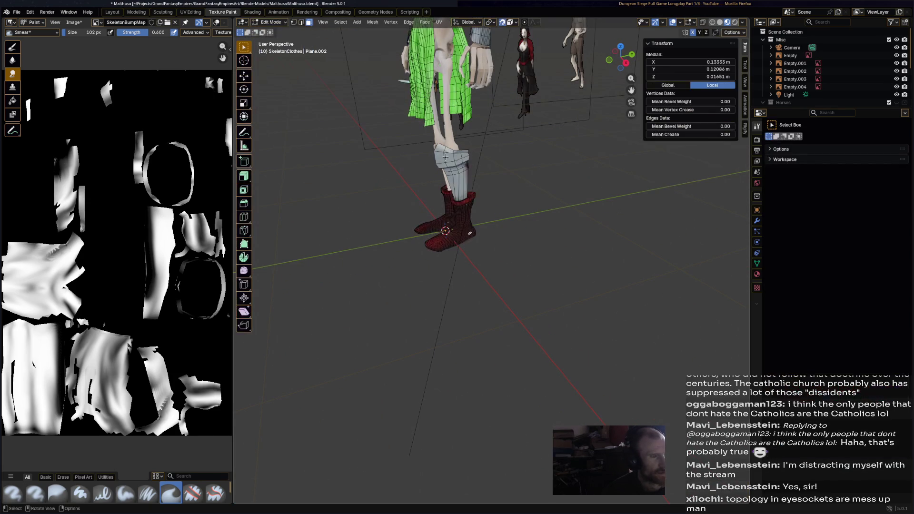
{"action": "left_click", "coordinate": [471, 229], "text": "alt"}
{"action": "key", "text": "alt+a"}
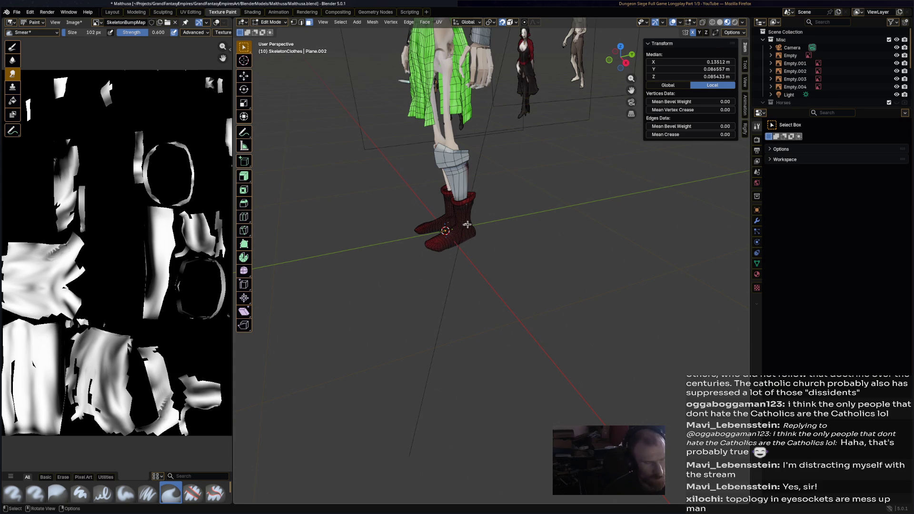
{"action": "key", "text": "l"}
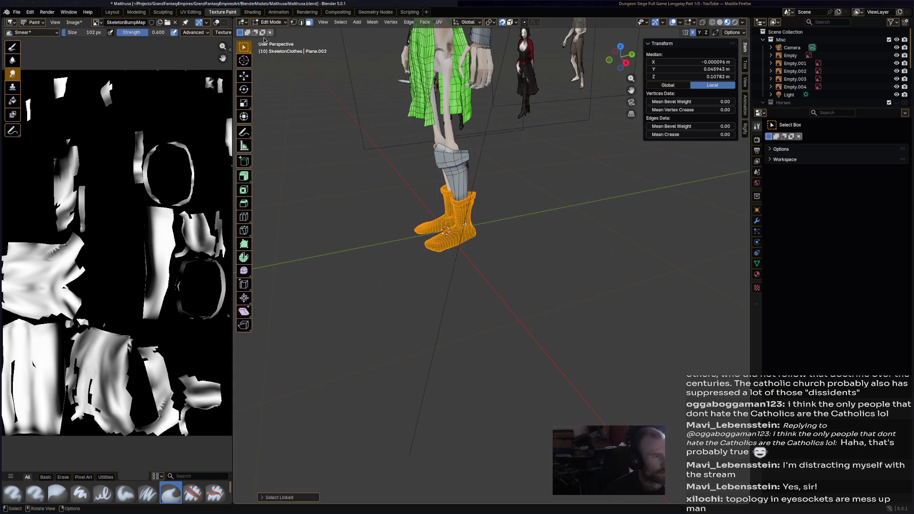
{"action": "left_click", "coordinate": [270, 22]}
{"action": "left_click", "coordinate": [278, 58]}
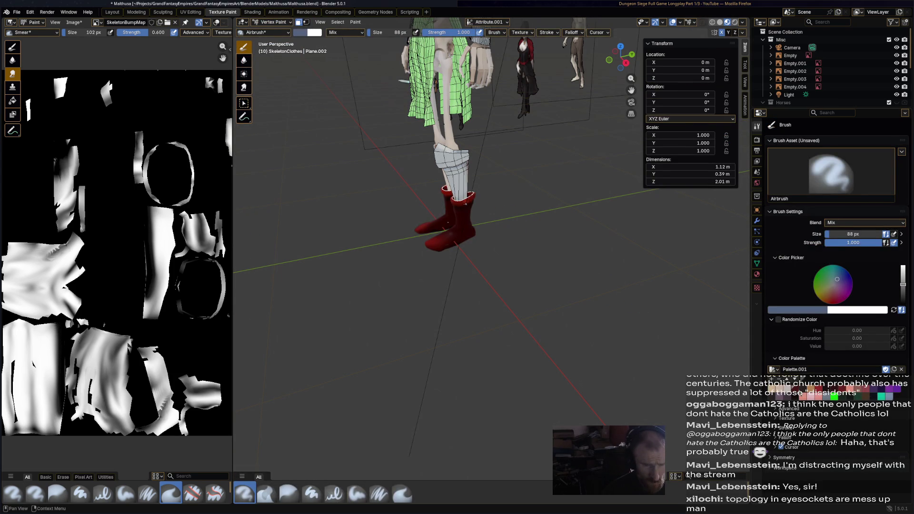
Vertex-paint the boots dark red with lighter blended shading using Blur, and save
{"action": "left_click", "coordinate": [893, 310]}
{"action": "left_click_drag", "start_coordinate": [828, 295], "coordinate": [833, 290]}
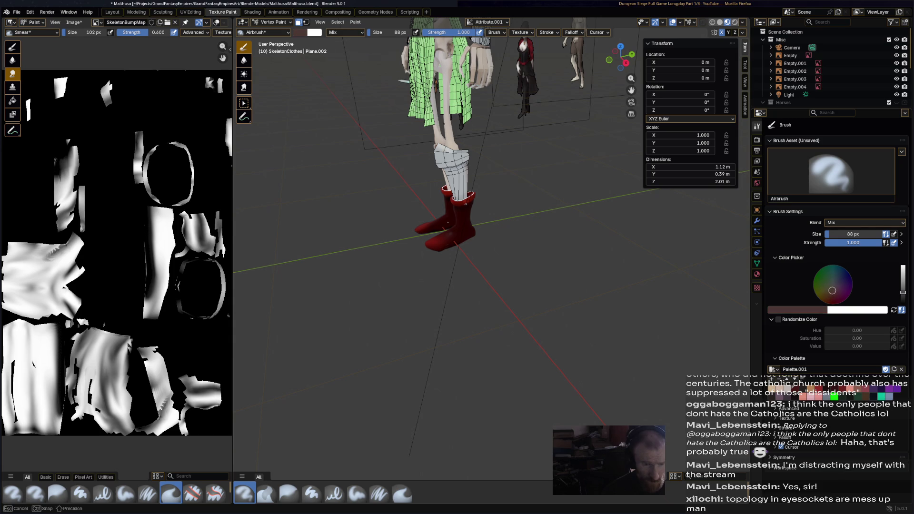
{"action": "left_click_drag", "start_coordinate": [465, 219], "coordinate": [441, 242]}
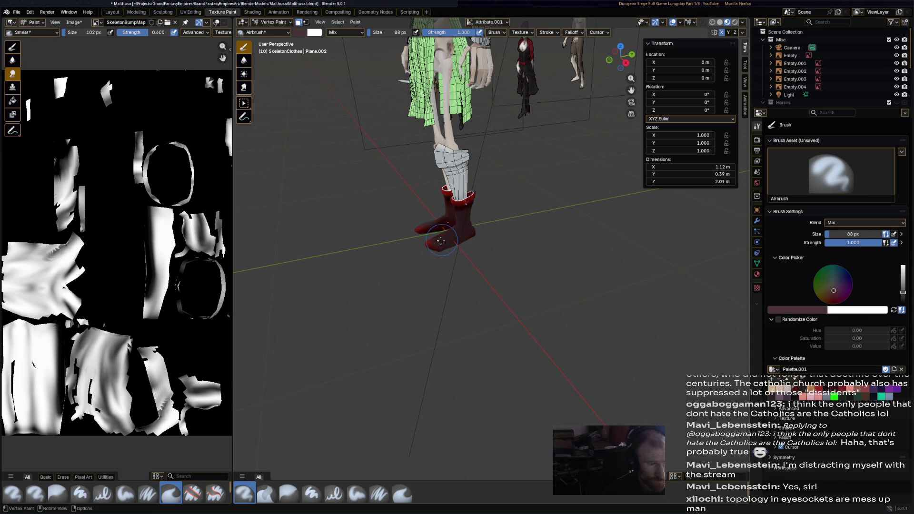
{"action": "mouse_move", "coordinate": [504, 238]}
{"action": "middle_mouse_down"}
{"action": "mouse_move", "coordinate": [486, 205]}
{"action": "mouse_move", "coordinate": [623, 266]}
{"action": "mouse_move", "coordinate": [629, 256]}
{"action": "middle_mouse_up"}
{"action": "left_click", "coordinate": [244, 60]}
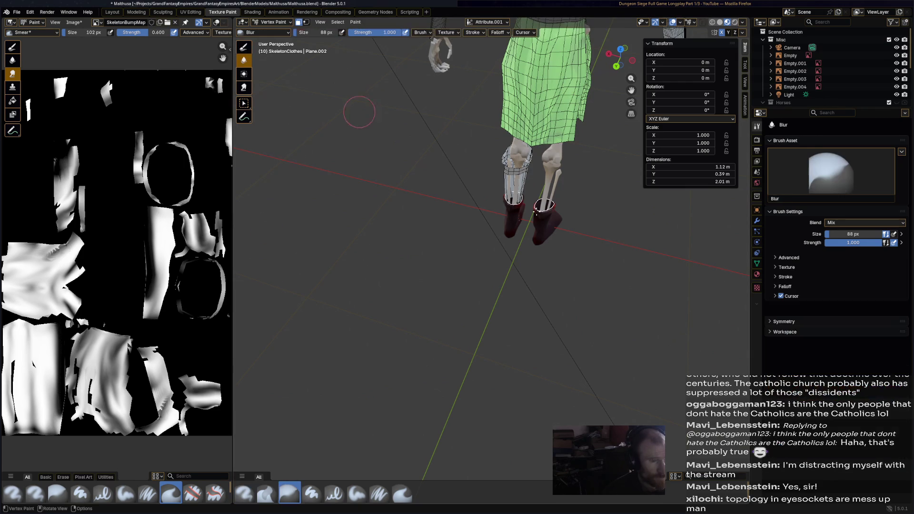
{"action": "middle_click_drag", "start_coordinate": [545, 217], "coordinate": [533, 260]}
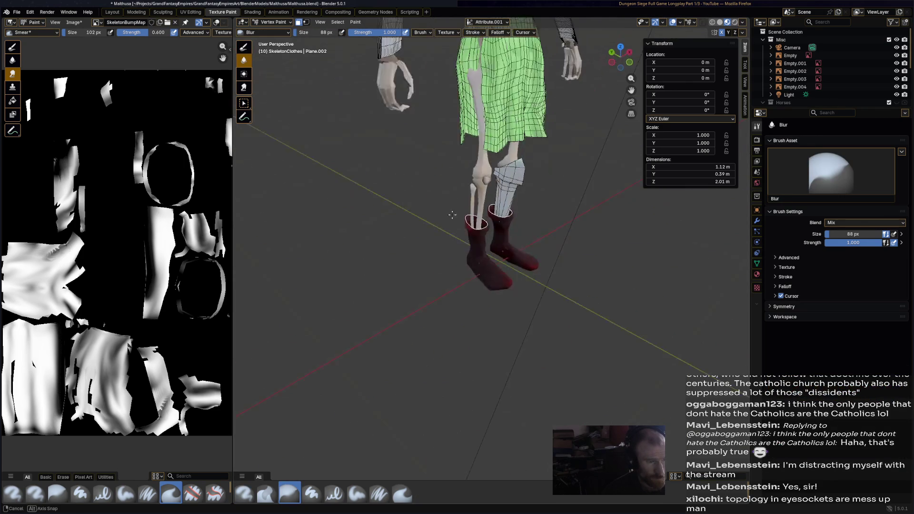
{"action": "mouse_move", "coordinate": [490, 232]}
{"action": "middle_mouse_down"}
{"action": "mouse_move", "coordinate": [464, 212]}
{"action": "mouse_move", "coordinate": [473, 209]}
{"action": "middle_mouse_up"}
{"action": "key", "text": "ctrl+s"}
Return to Object Mode and orbit so the other characters line up behind the skeleton
{"action": "left_click", "coordinate": [271, 22]}
{"action": "scroll", "coordinate": [574, 267], "scroll_direction": "down", "scroll_amount": 5}
{"action": "mouse_move", "coordinate": [503, 253]}
{"action": "middle_mouse_down"}
{"action": "mouse_move", "coordinate": [459, 255]}
{"action": "mouse_move", "coordinate": [473, 281]}
{"action": "middle_mouse_up"}
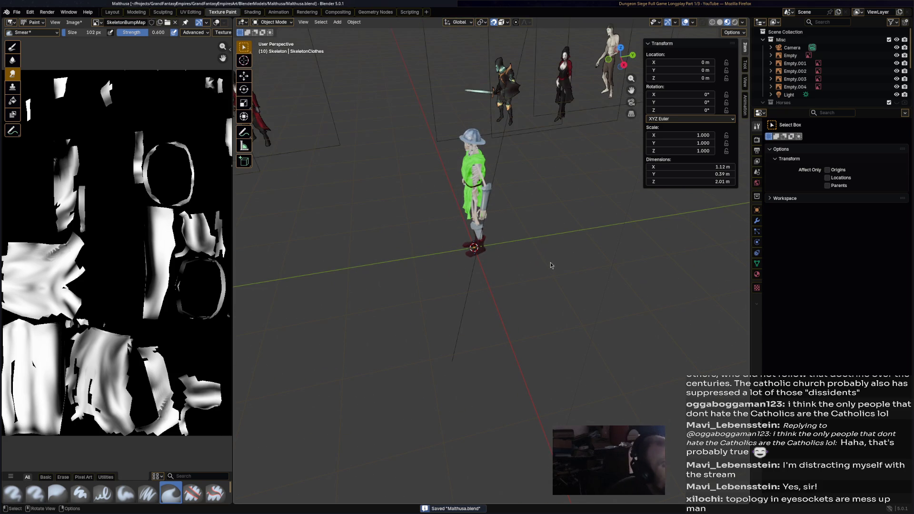
{"action": "mouse_move", "coordinate": [524, 225]}
{"action": "middle_mouse_down"}
{"action": "mouse_move", "coordinate": [440, 219]}
{"action": "mouse_move", "coordinate": [571, 208]}
{"action": "mouse_move", "coordinate": [400, 224]}
{"action": "middle_mouse_up"}
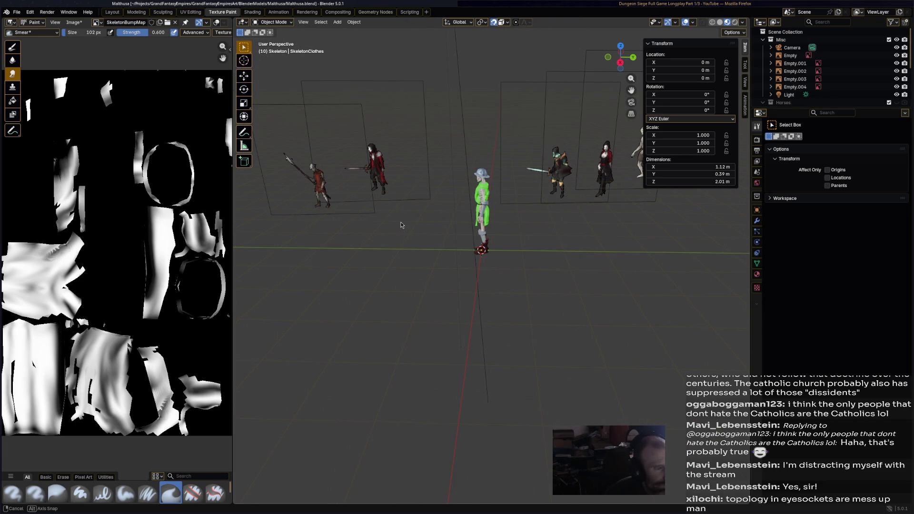
{"action": "mouse_move", "coordinate": [401, 224]}
{"action": "middle_mouse_down"}
{"action": "mouse_move", "coordinate": [443, 217]}
{"action": "mouse_move", "coordinate": [398, 218]}
{"action": "mouse_move", "coordinate": [495, 225]}
{"action": "mouse_move", "coordinate": [373, 221]}
{"action": "mouse_move", "coordinate": [412, 220]}
{"action": "middle_mouse_up"}
{"action": "scroll", "coordinate": [852, 95], "scroll_direction": "down", "scroll_amount": 5}
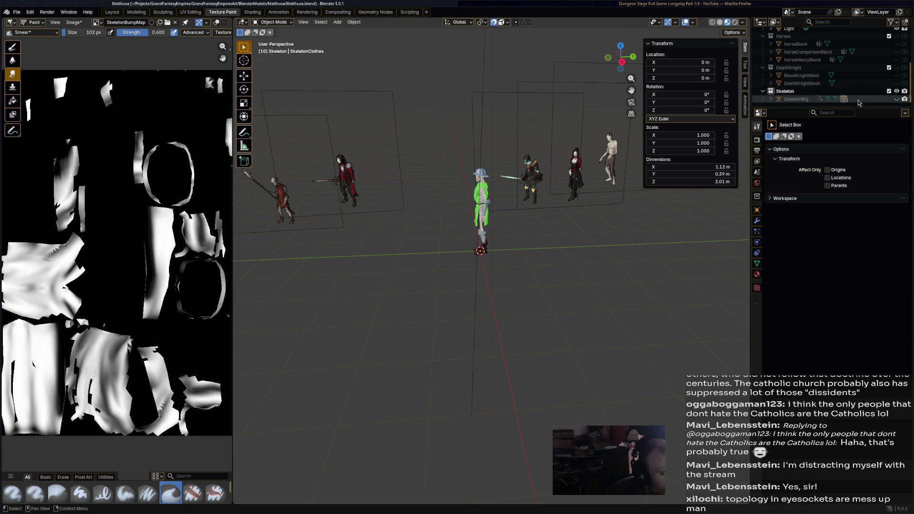
Select SkeletonRig and orbit to inspect the helmet, eyes, tunic and boots of the whole skeleton
{"action": "left_click", "coordinate": [859, 100]}
{"action": "mouse_move", "coordinate": [543, 150]}
{"action": "middle_mouse_down"}
{"action": "mouse_move", "coordinate": [656, 143]}
{"action": "mouse_move", "coordinate": [555, 234]}
{"action": "middle_mouse_up"}
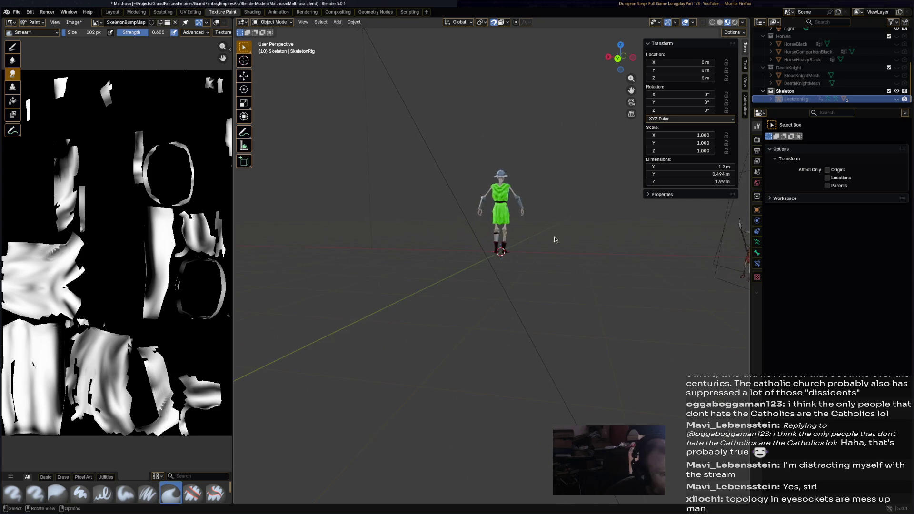
{"action": "scroll", "coordinate": [555, 234], "scroll_direction": "up", "scroll_amount": 3}
{"action": "scroll", "coordinate": [573, 206], "scroll_direction": "down", "scroll_amount": 2}
{"action": "middle_click_drag", "start_coordinate": [547, 207], "coordinate": [410, 214]}
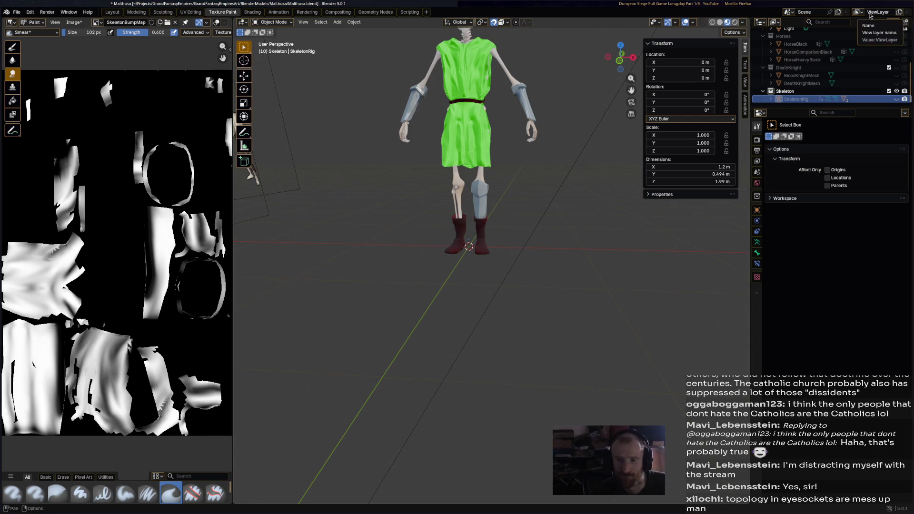
{"action": "middle_click_drag", "start_coordinate": [569, 173], "coordinate": [524, 226]}
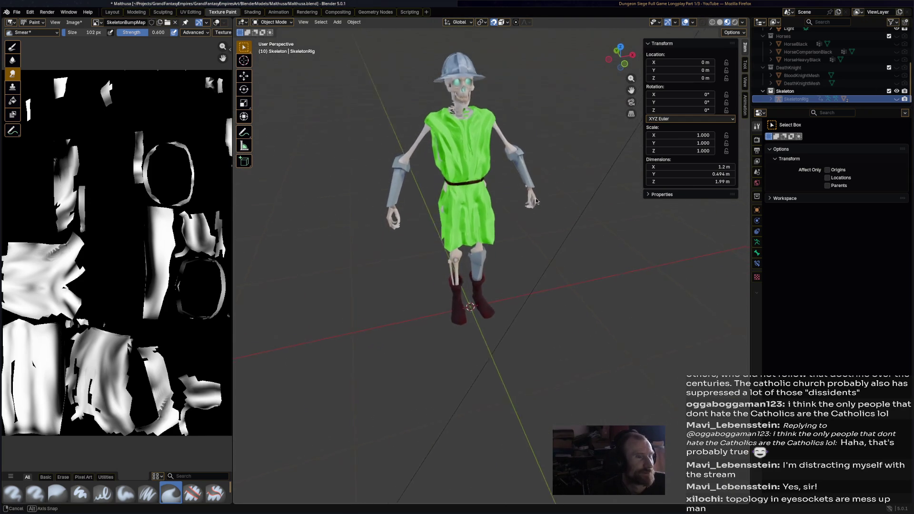
{"action": "middle_click_drag", "start_coordinate": [524, 227], "coordinate": [529, 179]}
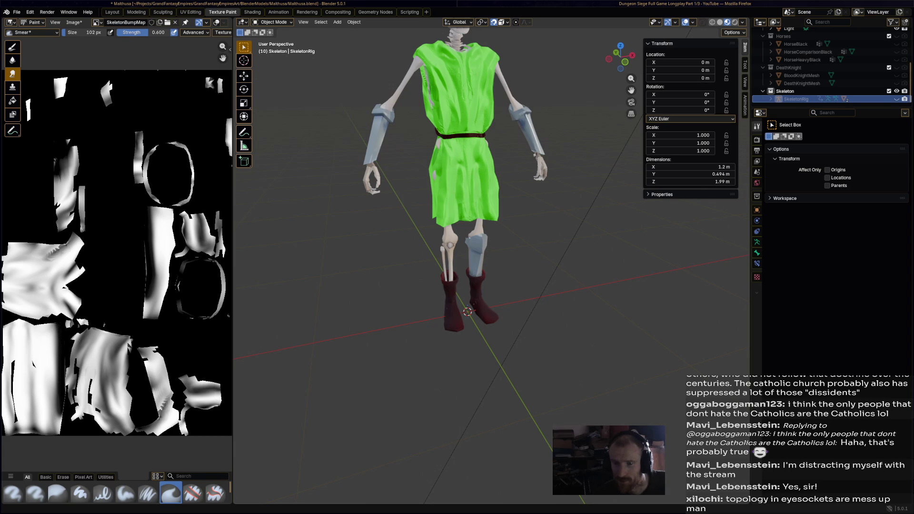
{"action": "middle_click_drag", "start_coordinate": [582, 105], "coordinate": [532, 166]}
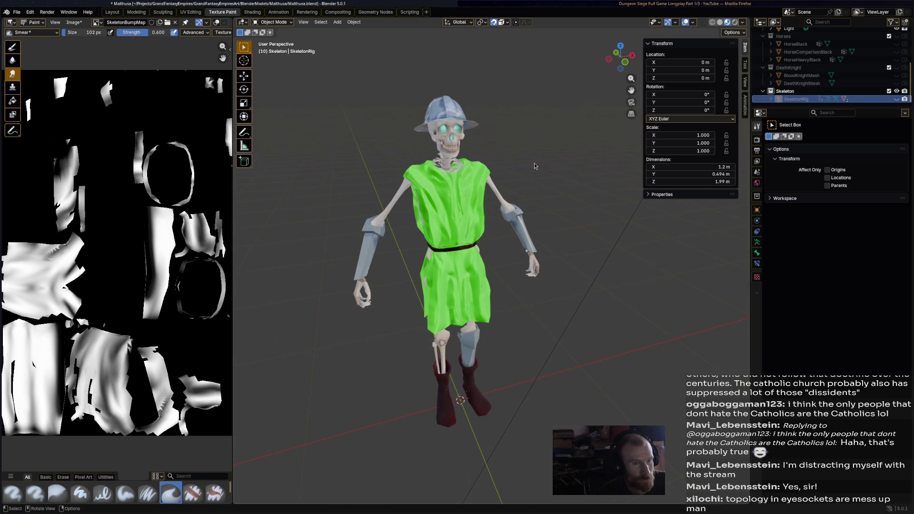
{"action": "key", "text": "alt+Tab"}
{"action": "key", "text": "alt+Tab"}
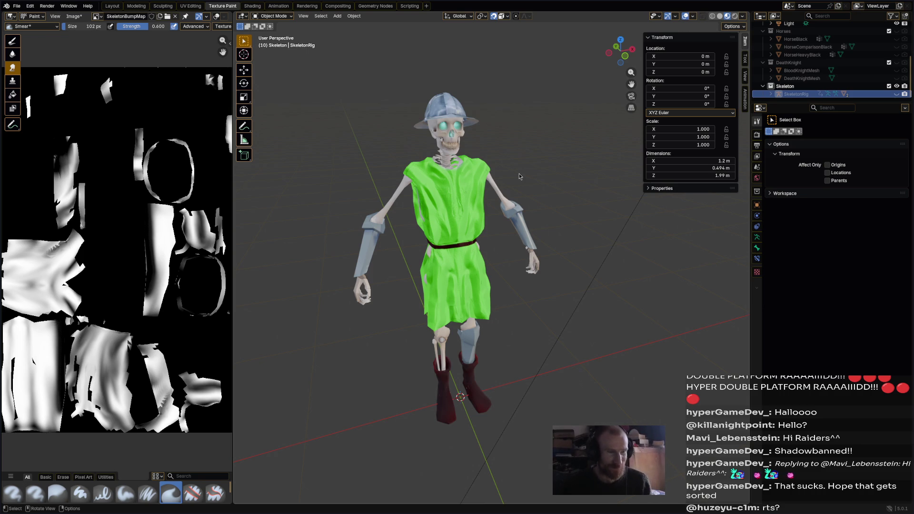
{"action": "middle_click_drag", "start_coordinate": [520, 174], "coordinate": [387, 217]}
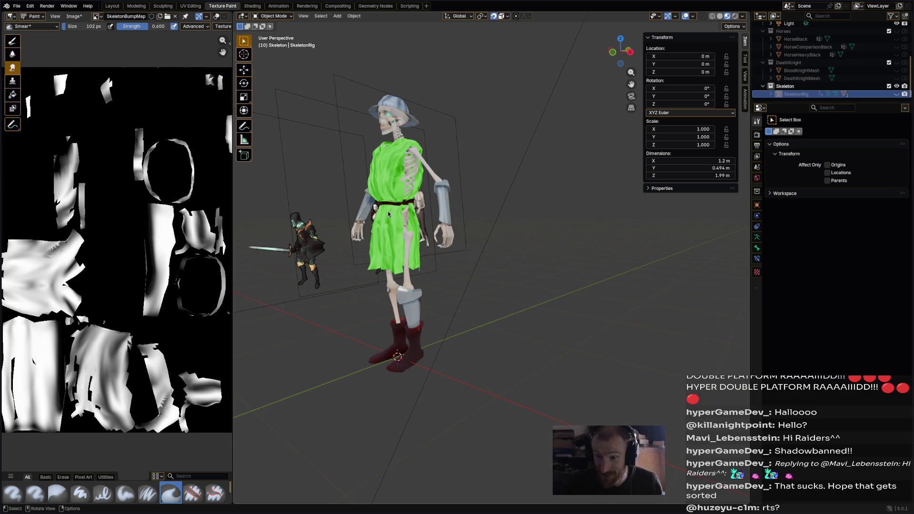
Reveal the other characters, then open a Firefox window on the bookmarked itch.io creator page
{"action": "middle_click_drag", "start_coordinate": [545, 317], "coordinate": [528, 292]}
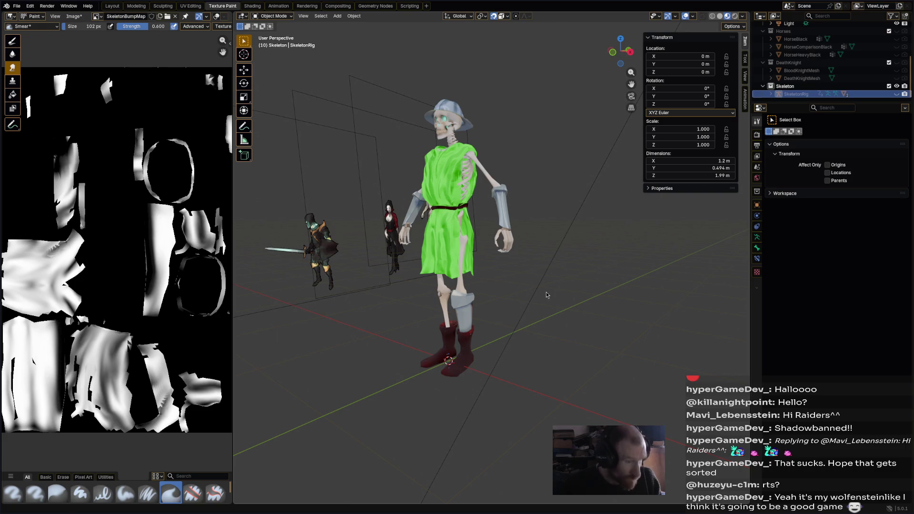
{"action": "key", "text": "super+b"}
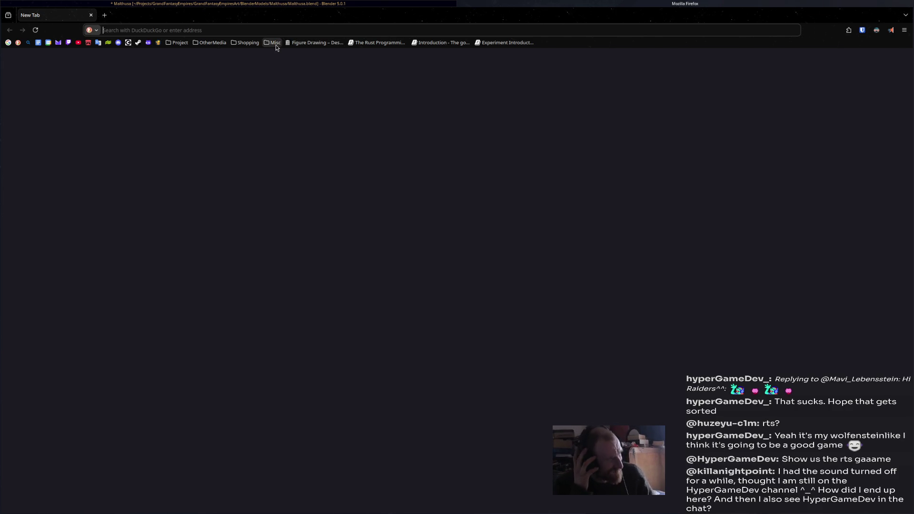
{"action": "left_click", "coordinate": [175, 45]}
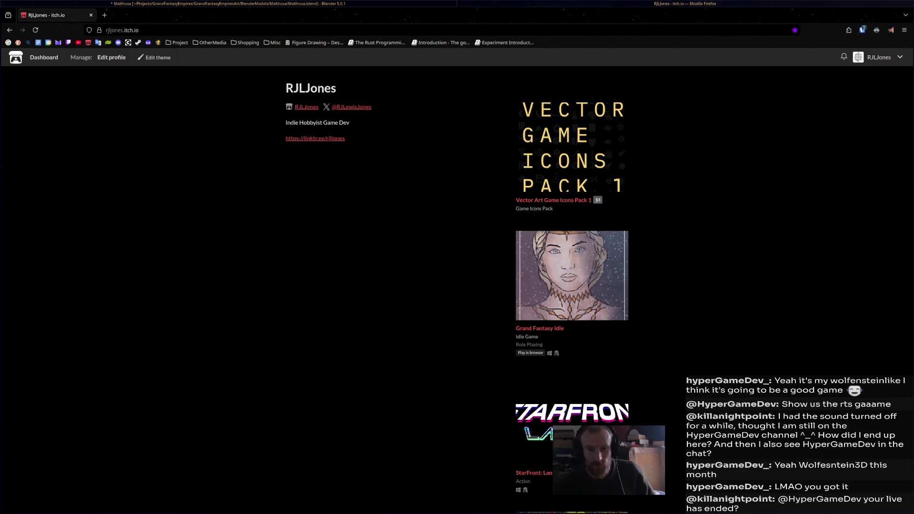
Search itch.io for 'game like jam' and show only jams in the results
{"action": "left_click", "coordinate": [16, 58]}
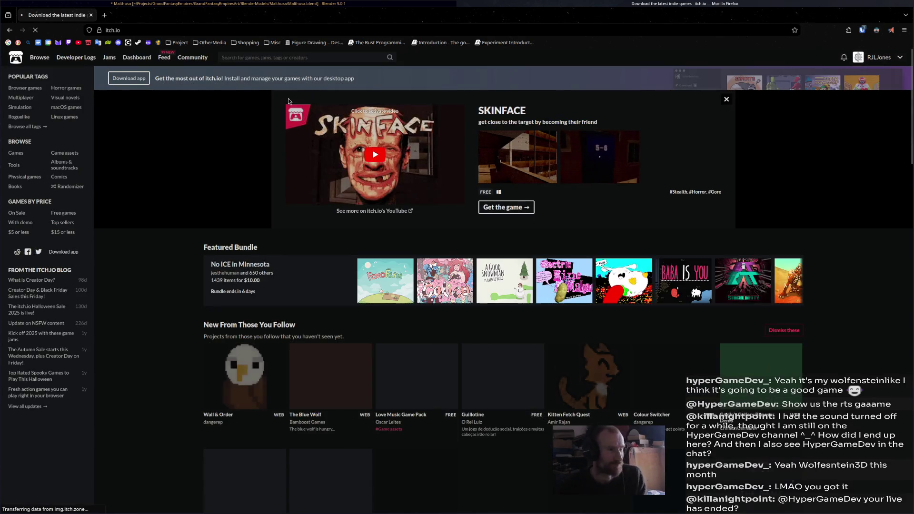
{"action": "left_click", "coordinate": [283, 57]}
{"action": "type", "text": "gam"}
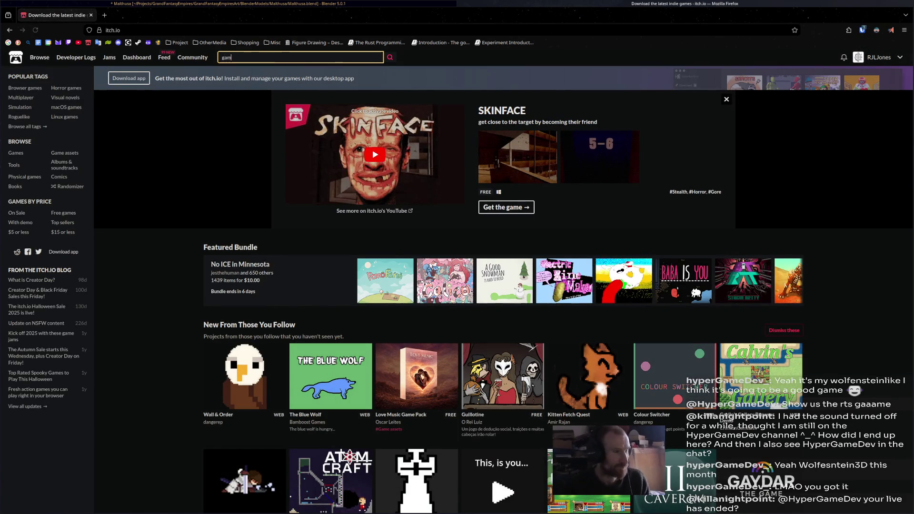
{"action": "type", "text": "e like jam"}
{"action": "key", "text": "Return"}
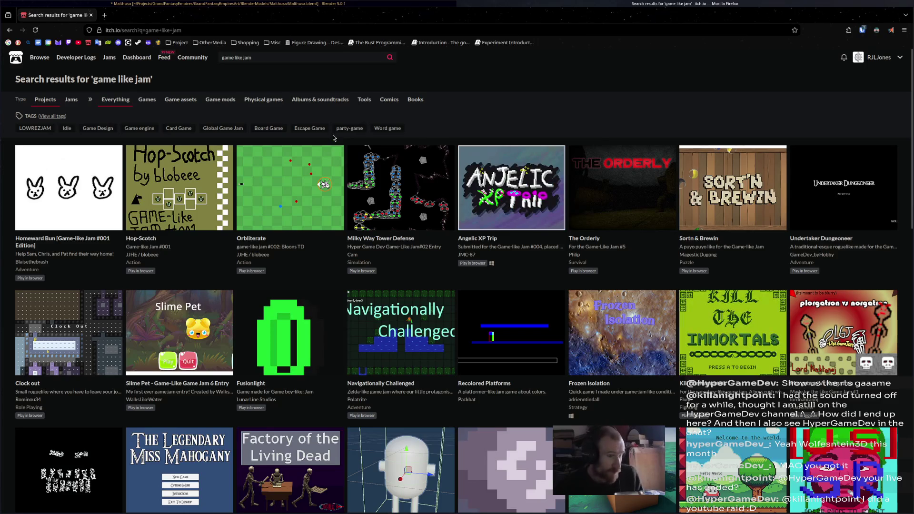
{"action": "left_click", "coordinate": [72, 100]}
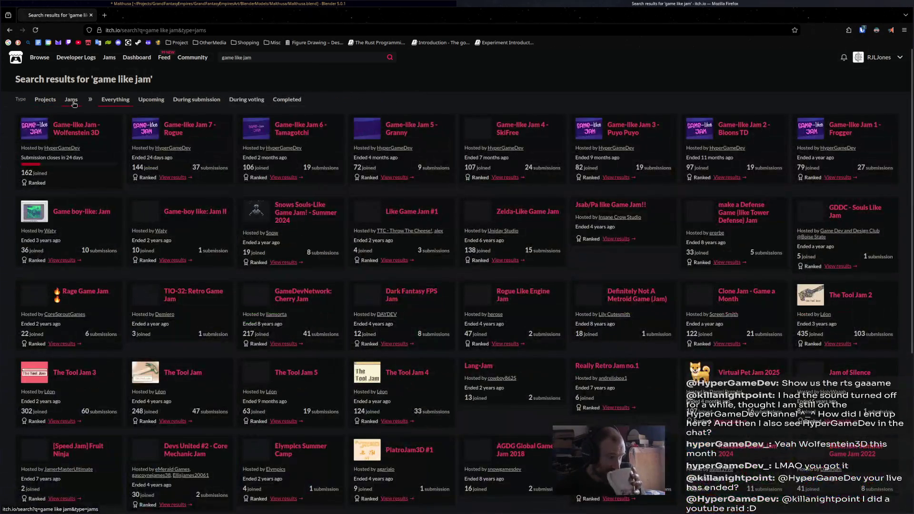
Check the Game-like Jam series' joined counts: Wolfenstein 162, Jam 3 82, Jam 4 107, Jam 5 72, Jam 7 144
{"action": "left_click", "coordinate": [75, 129]}
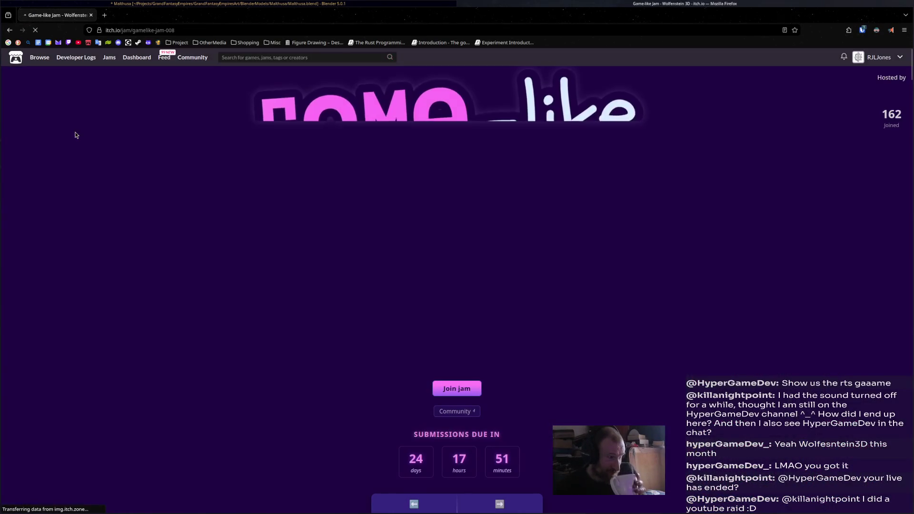
{"action": "scroll", "coordinate": [257, 437], "scroll_direction": "down", "scroll_amount": 3}
{"action": "scroll", "coordinate": [252, 445], "scroll_direction": "down", "scroll_amount": 2}
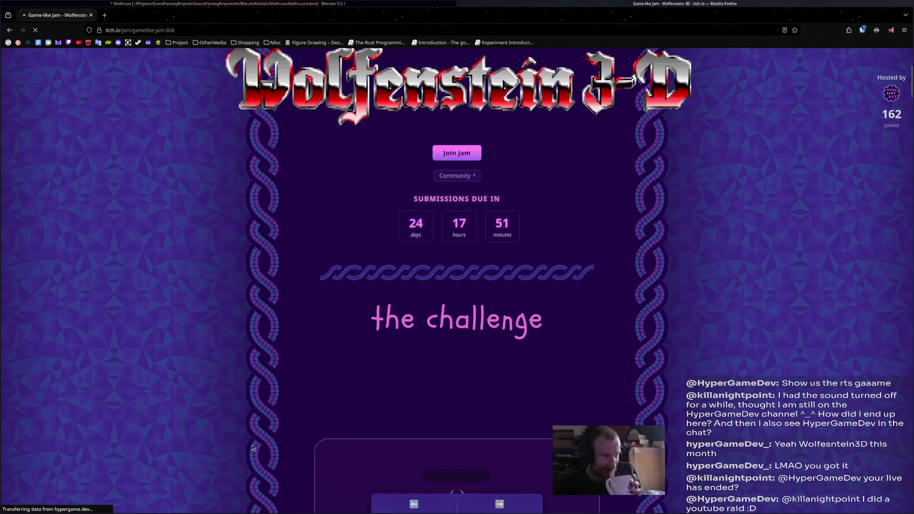
{"action": "scroll", "coordinate": [215, 340], "scroll_direction": "up", "scroll_amount": 5}
{"action": "scroll", "coordinate": [186, 200], "scroll_direction": "down", "scroll_amount": 3}
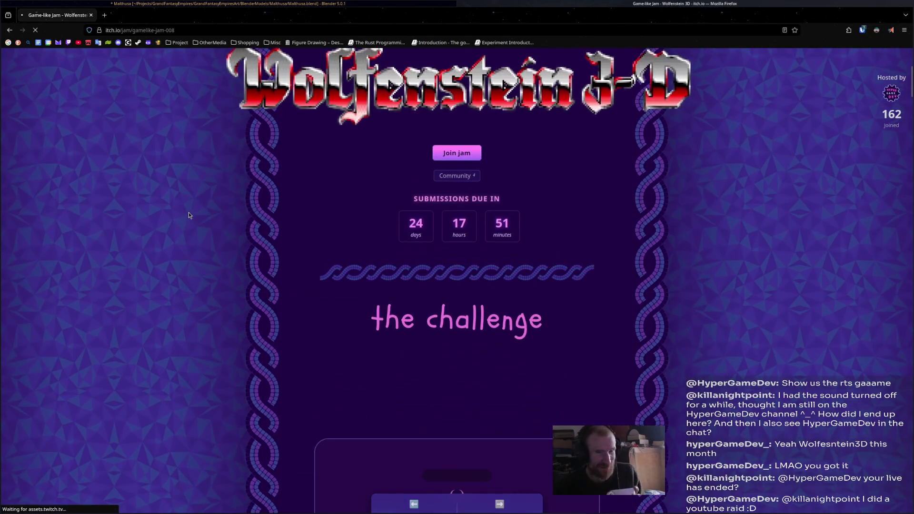
{"action": "double_click", "coordinate": [891, 114]}
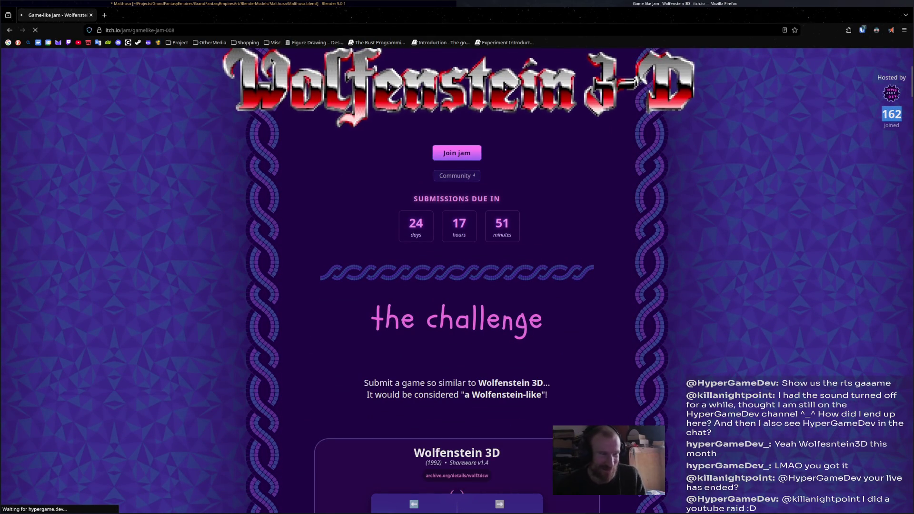
{"action": "left_click", "coordinate": [9, 31]}
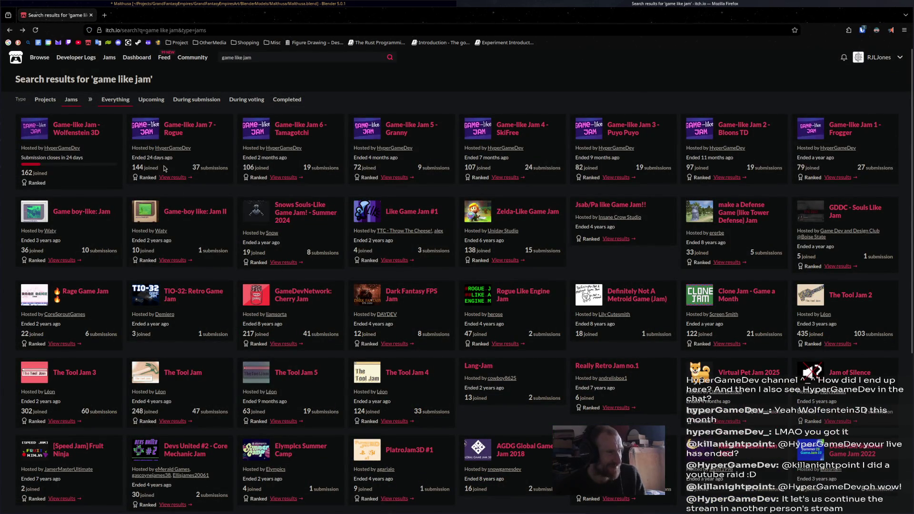
{"action": "double_click", "coordinate": [579, 167]}
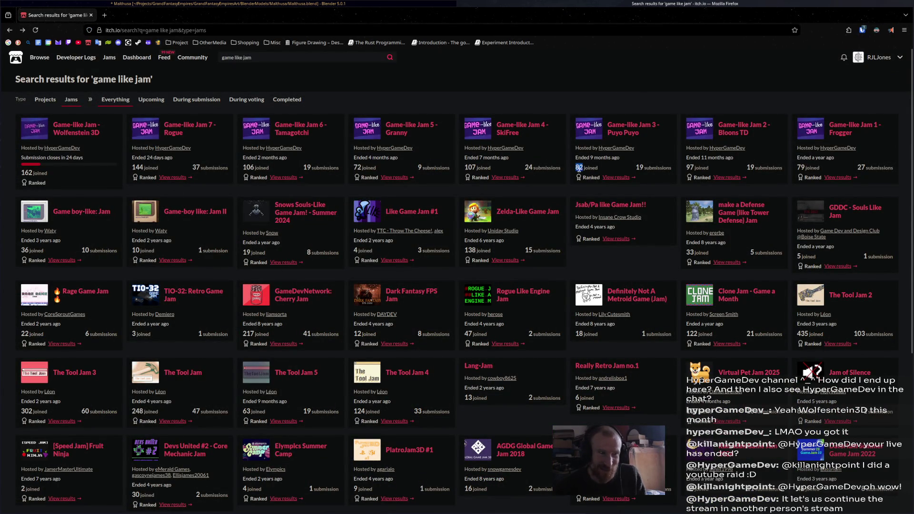
{"action": "double_click", "coordinate": [470, 167]}
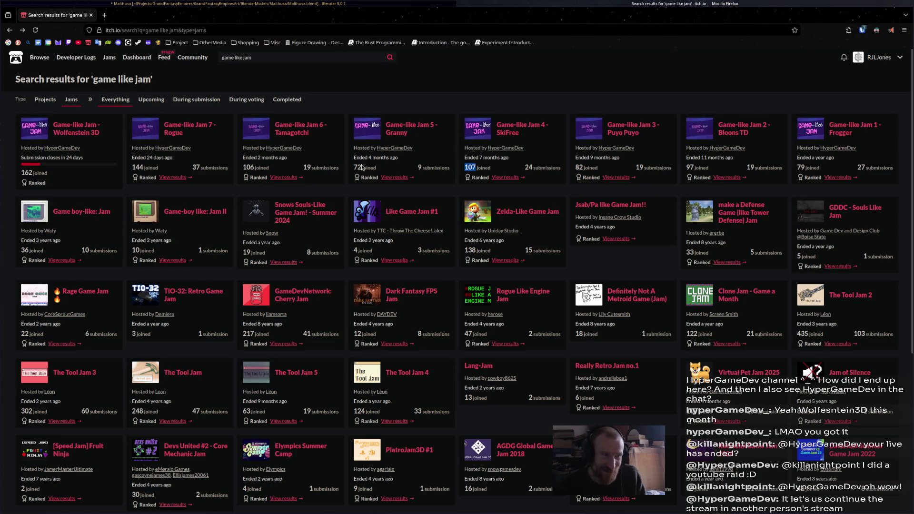
{"action": "triple_click", "coordinate": [359, 167]}
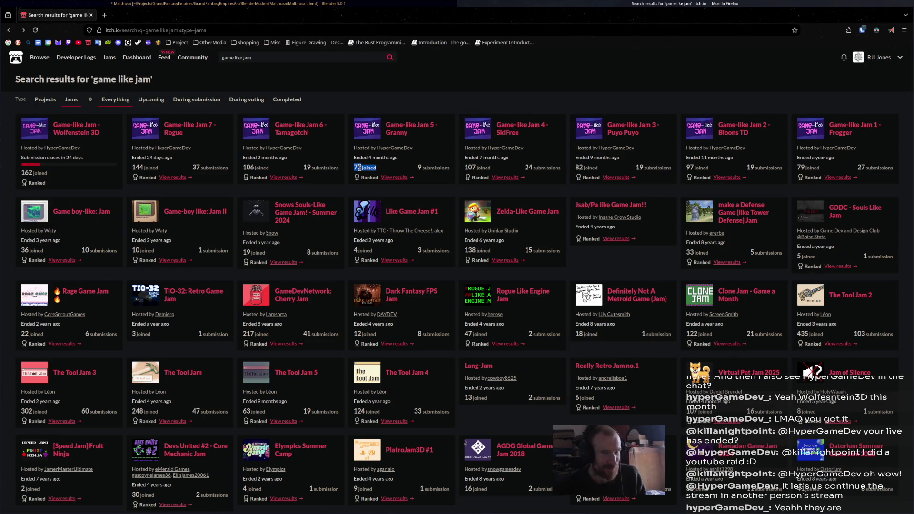
{"action": "double_click", "coordinate": [137, 168]}
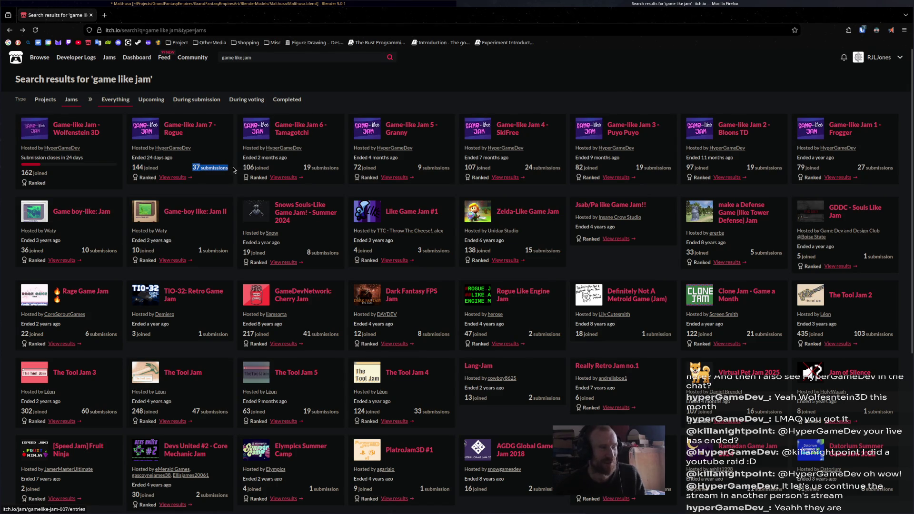
Highlight the Wolfenstein jam's 162 joined count and open its Game-like Jam - Wolfenstein 3D page
{"action": "left_click", "coordinate": [78, 178]}
{"action": "left_click_drag", "start_coordinate": [77, 178], "coordinate": [20, 174]}
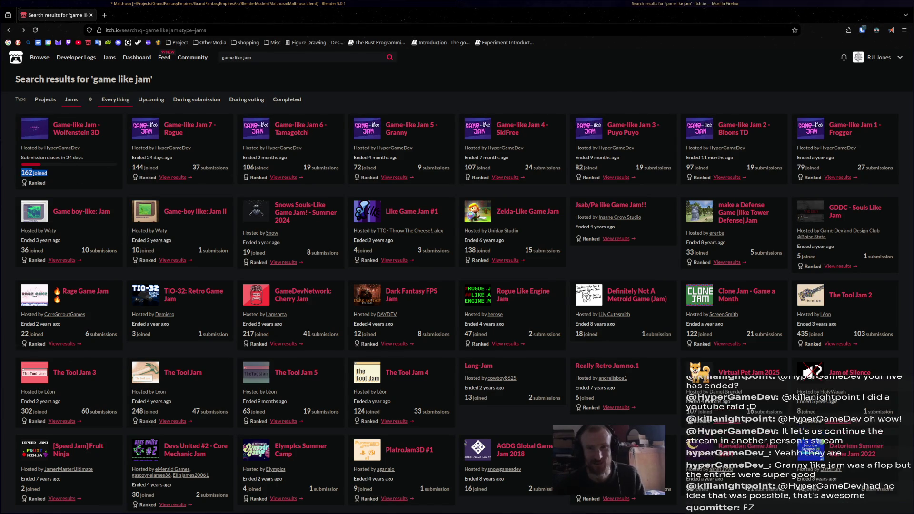
{"action": "left_click", "coordinate": [85, 131]}
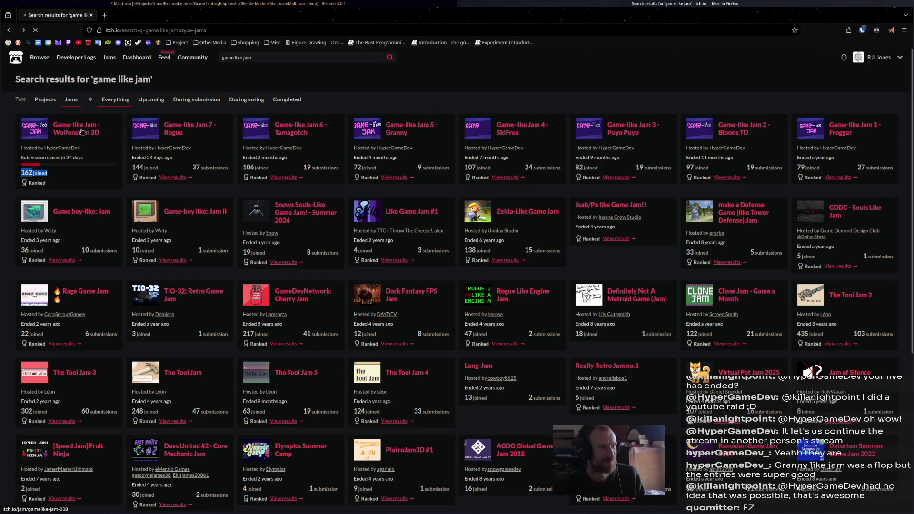
{"action": "scroll", "coordinate": [176, 329], "scroll_direction": "down", "scroll_amount": 3}
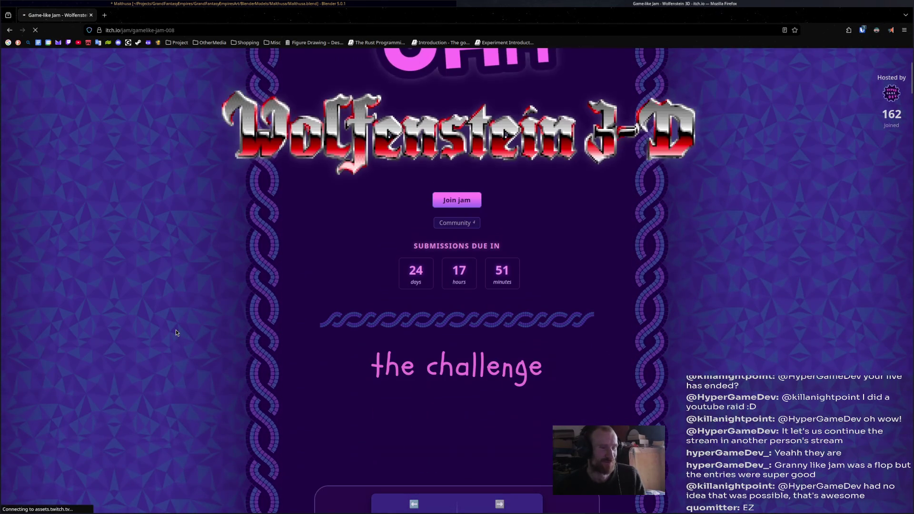
{"action": "scroll", "coordinate": [176, 329], "scroll_direction": "down", "scroll_amount": 4}
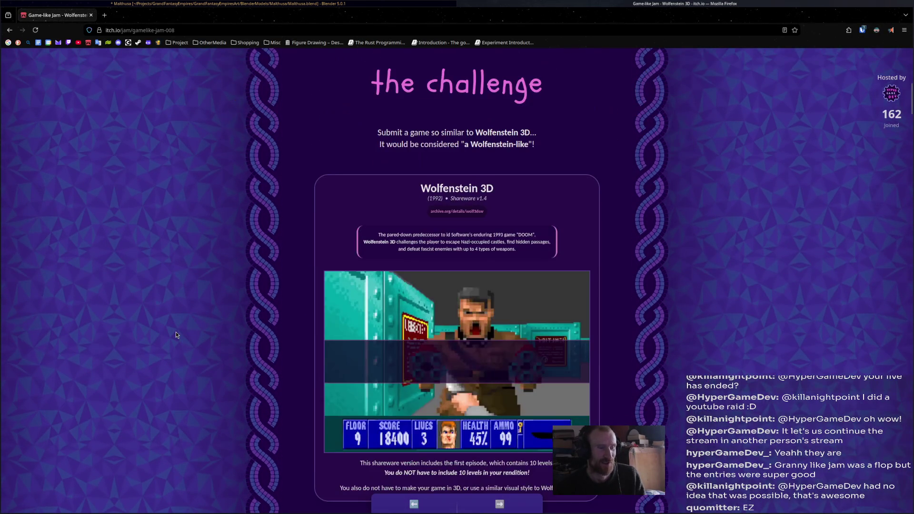
{"action": "scroll", "coordinate": [176, 335], "scroll_direction": "down", "scroll_amount": 1}
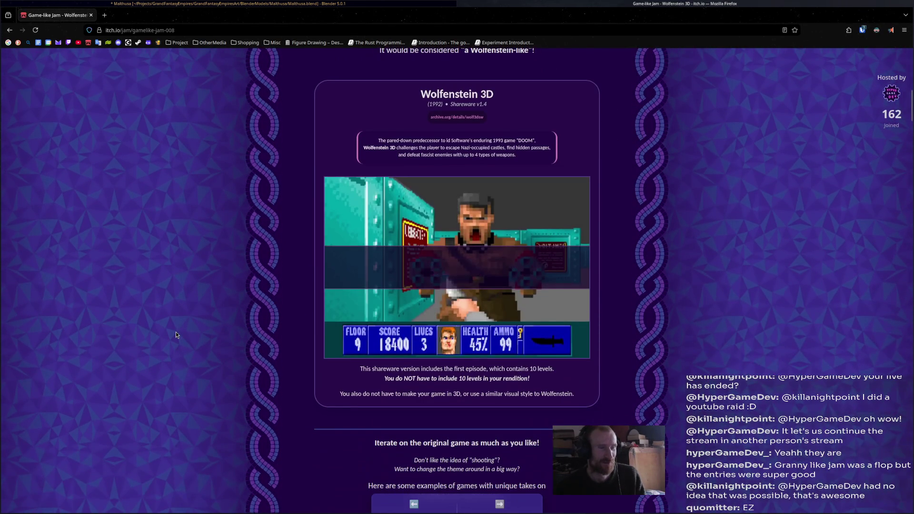
{"action": "scroll", "coordinate": [176, 332], "scroll_direction": "down", "scroll_amount": 4}
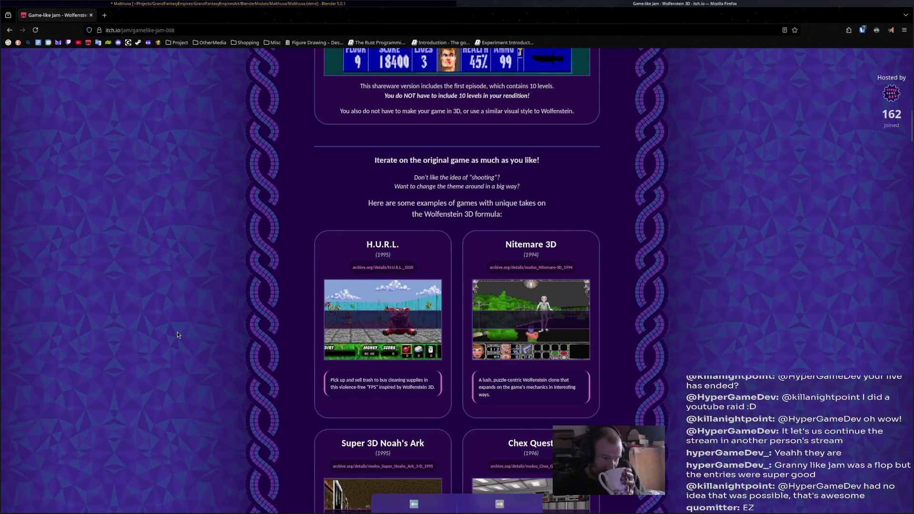
{"action": "scroll", "coordinate": [178, 334], "scroll_direction": "down", "scroll_amount": 2}
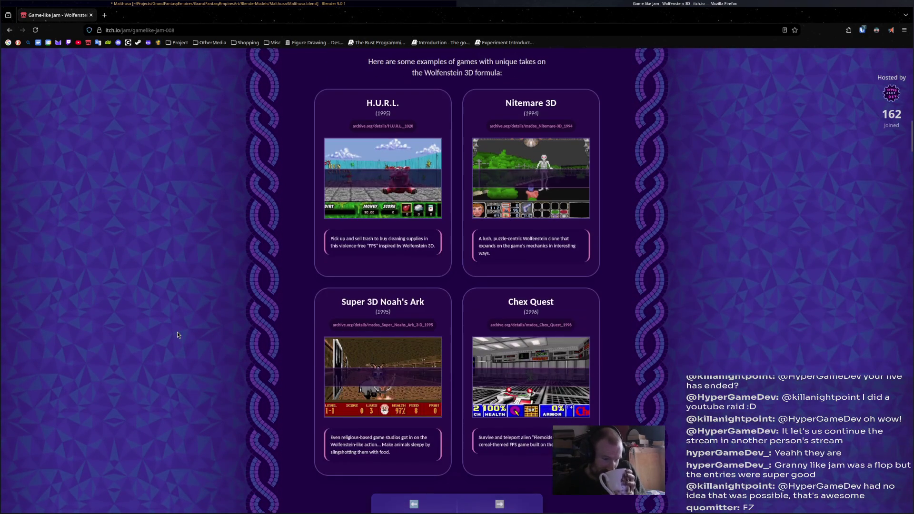
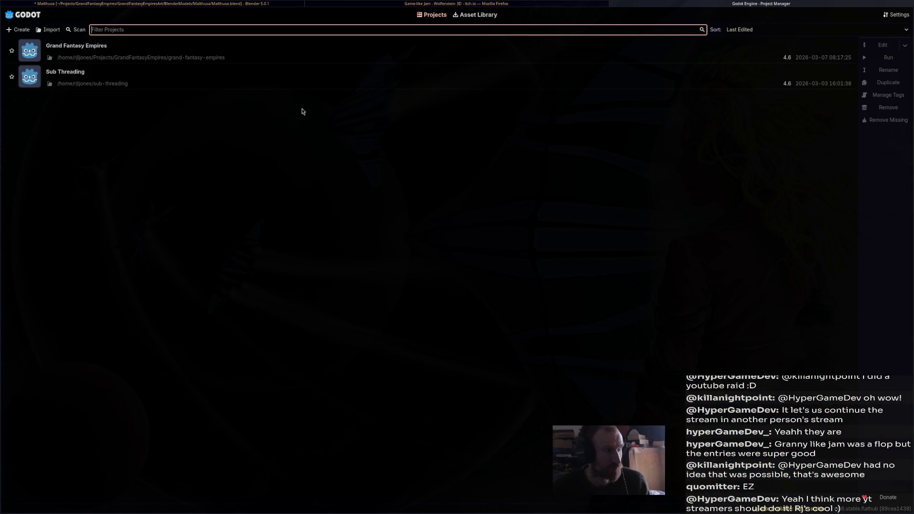
Load the Grand Fantasy Empires project and run the game from the editor
{"action": "double_click", "coordinate": [325, 53]}
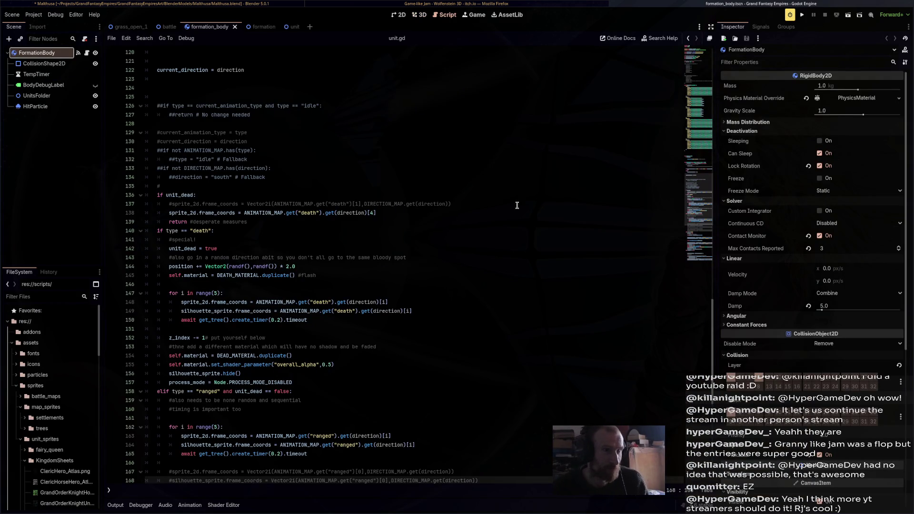
{"action": "left_click", "coordinate": [803, 18]}
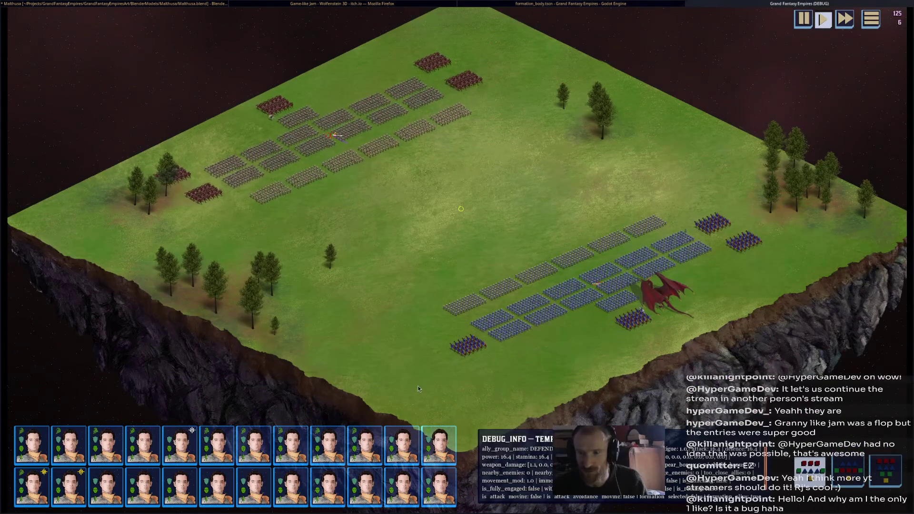
Box-select the blue army formations on the battlefield
{"action": "mouse_move", "coordinate": [407, 383]}
{"action": "left_mouse_down"}
{"action": "mouse_move", "coordinate": [822, 152]}
{"action": "mouse_move", "coordinate": [824, 141]}
{"action": "left_mouse_up"}
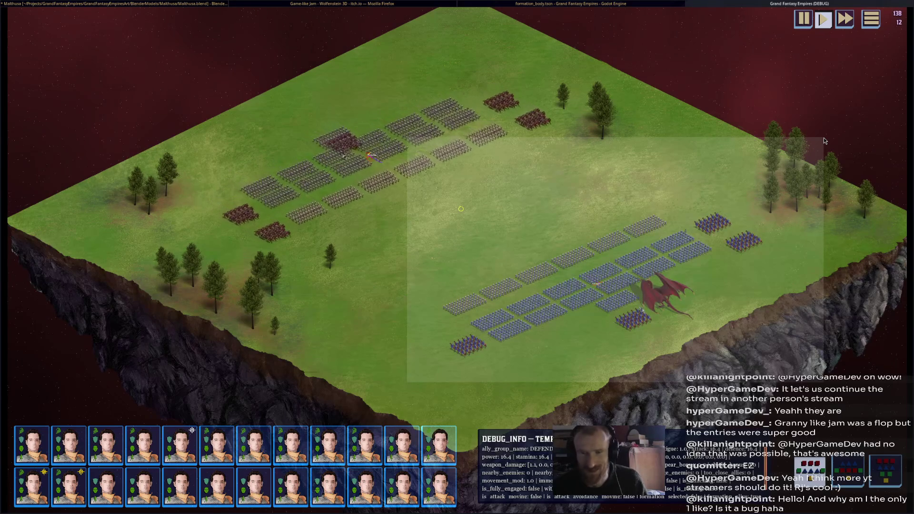
{"action": "left_click_drag", "start_coordinate": [823, 140], "coordinate": [824, 139]}
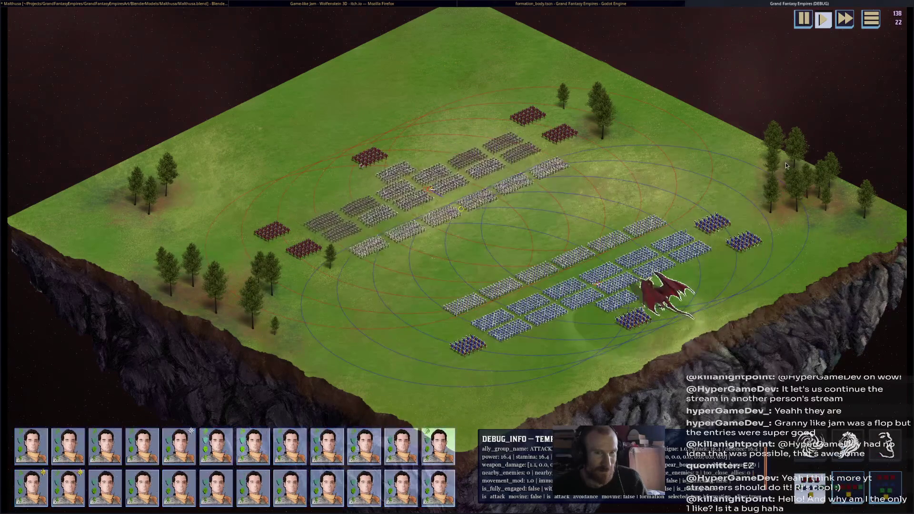
{"action": "mouse_move", "coordinate": [300, 379]}
{"action": "left_mouse_down"}
{"action": "mouse_move", "coordinate": [864, 151]}
{"action": "mouse_move", "coordinate": [824, 134]}
{"action": "left_mouse_up"}
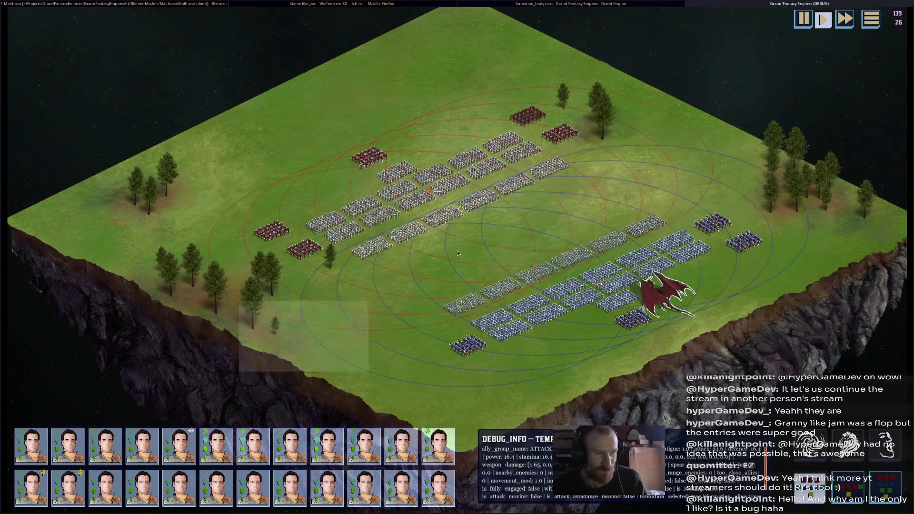
{"action": "scroll", "coordinate": [754, 144], "scroll_direction": "up", "scroll_amount": 3}
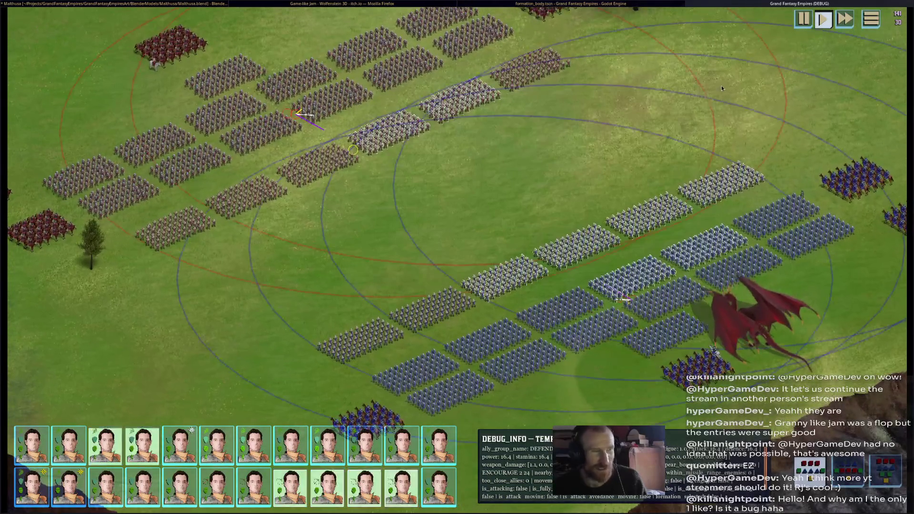
Select the blue cavalry unit on the right flank and order it to a new position
{"action": "key", "text": "Right"}
{"action": "left_click", "coordinate": [714, 182]}
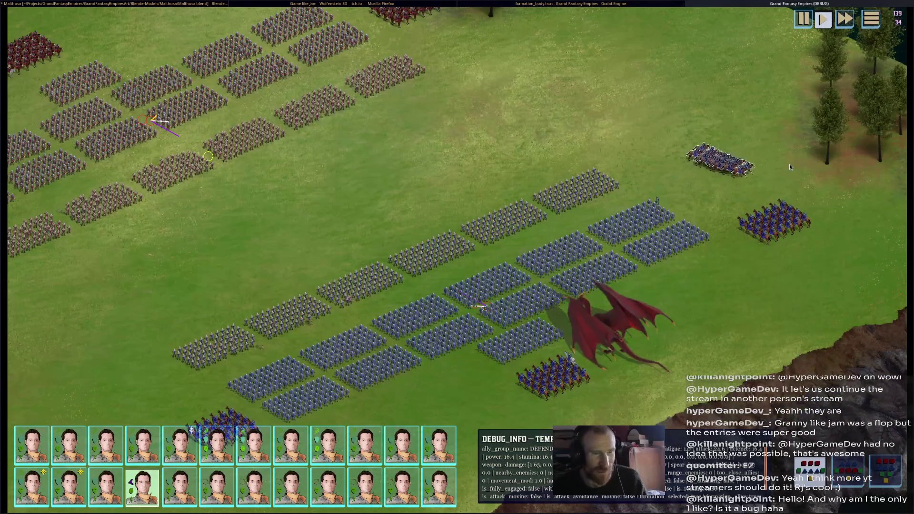
{"action": "right_click", "coordinate": [682, 169]}
{"action": "left_click", "coordinate": [742, 239]}
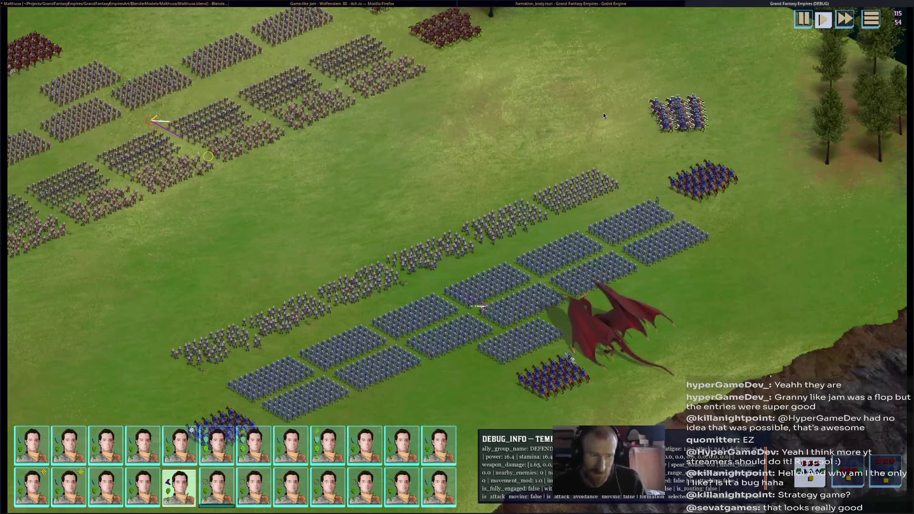
{"action": "key", "text": "Up"}
{"action": "key", "text": "Left"}
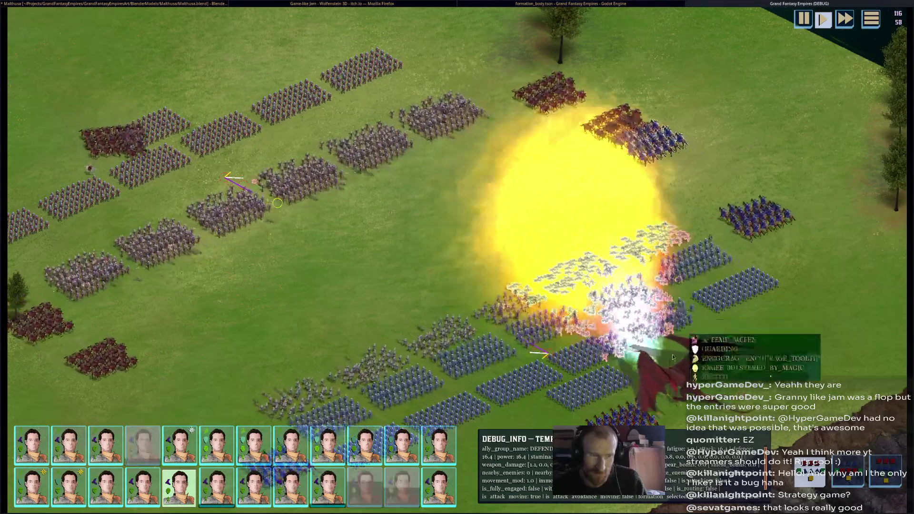
Select the GALAHAD cavalry unit and send the red cavalry block to the left side
{"action": "key", "text": "Down"}
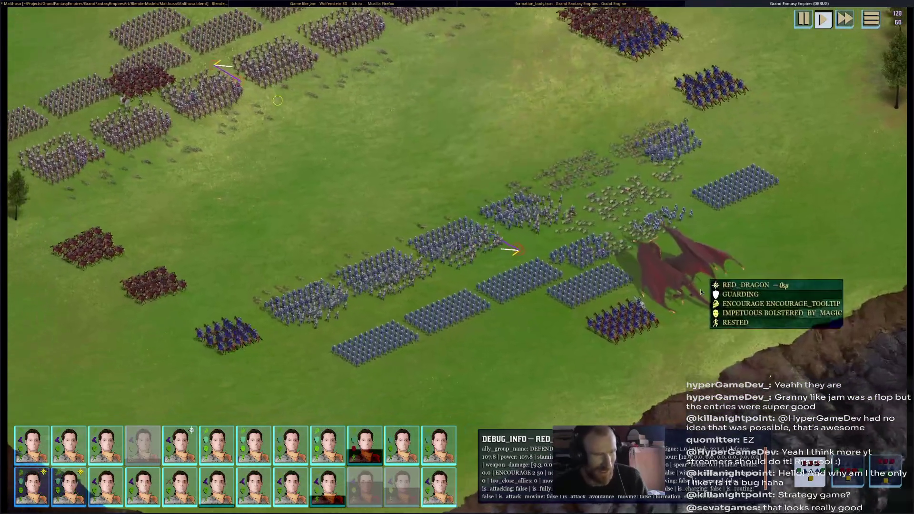
{"action": "scroll", "coordinate": [793, 286], "scroll_direction": "down", "scroll_amount": 5}
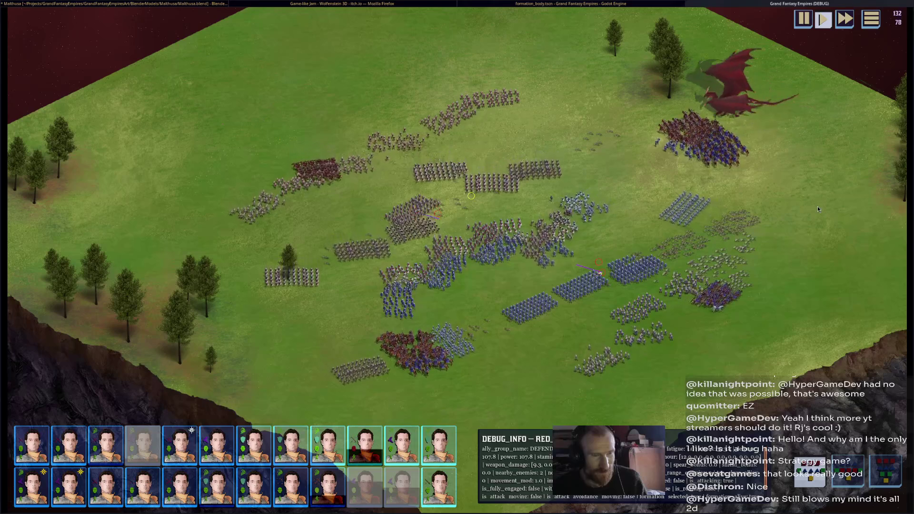
{"action": "scroll", "coordinate": [818, 206], "scroll_direction": "up", "scroll_amount": 2}
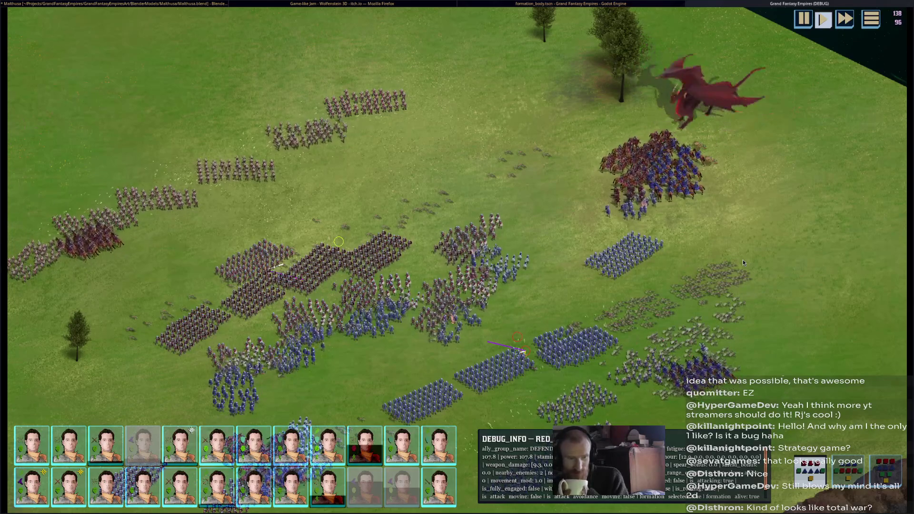
{"action": "left_click", "coordinate": [655, 341]}
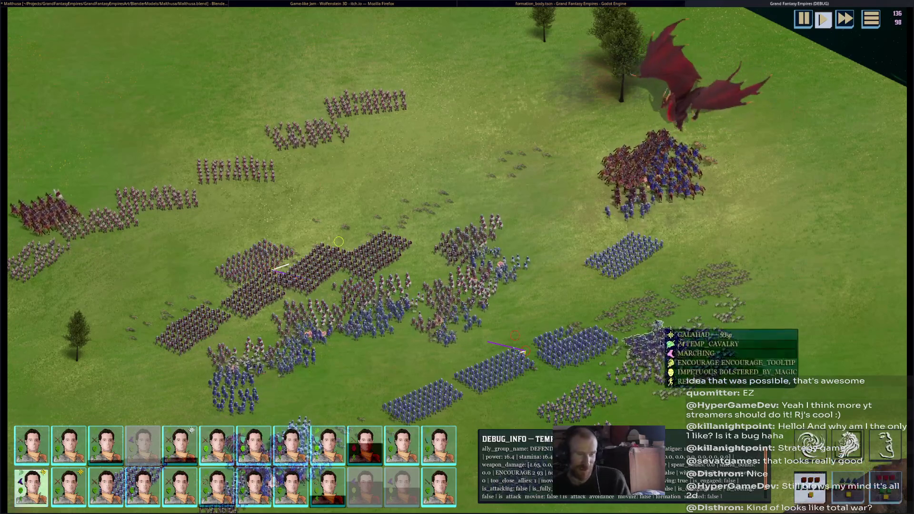
{"action": "middle_click_drag", "start_coordinate": [522, 352], "coordinate": [470, 317]}
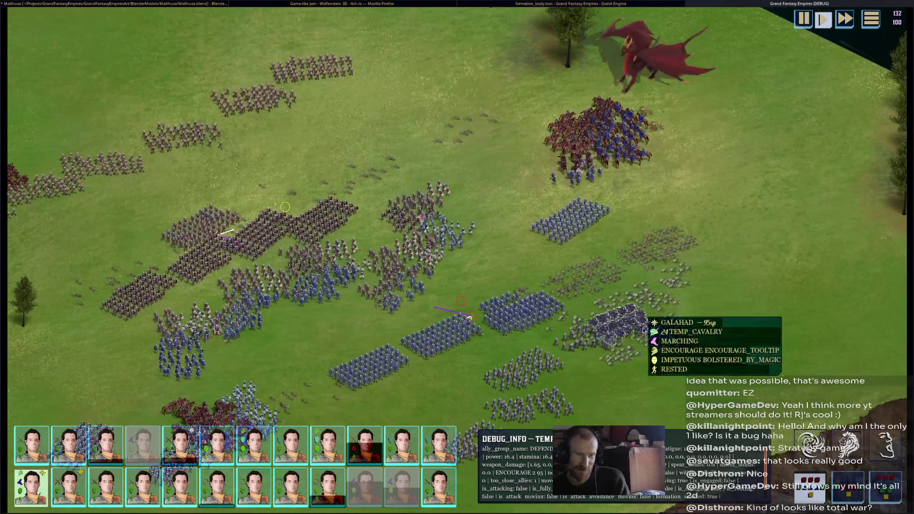
{"action": "key", "text": "a"}
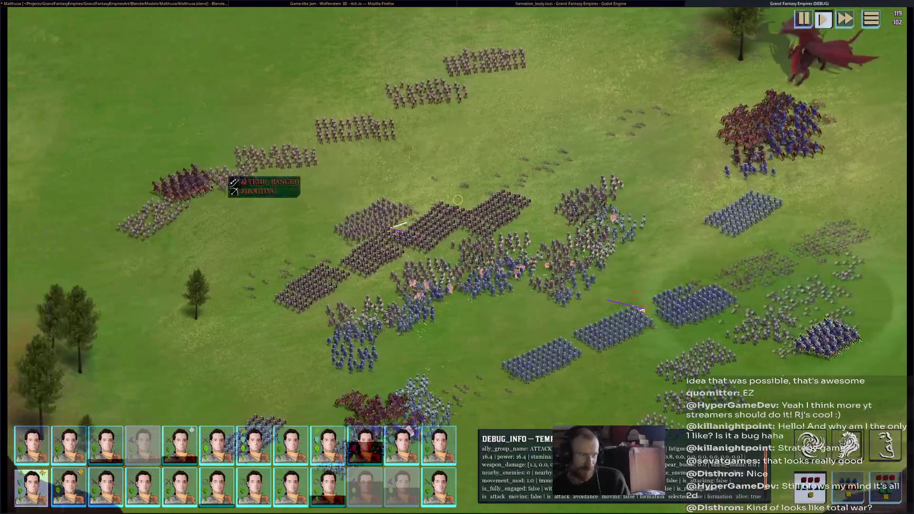
{"action": "right_click", "coordinate": [159, 167]}
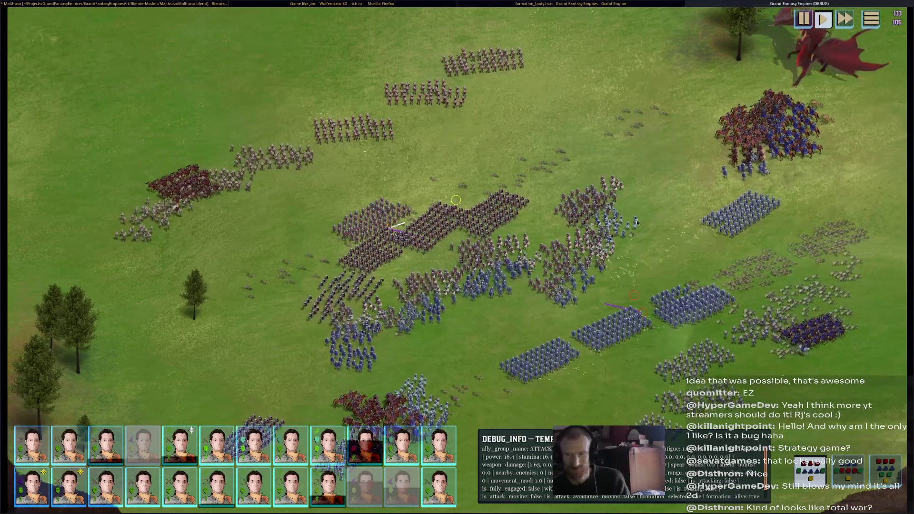
Pan around the battlefield to follow the spreading melee
{"action": "middle_click_drag", "start_coordinate": [645, 225], "coordinate": [546, 193]}
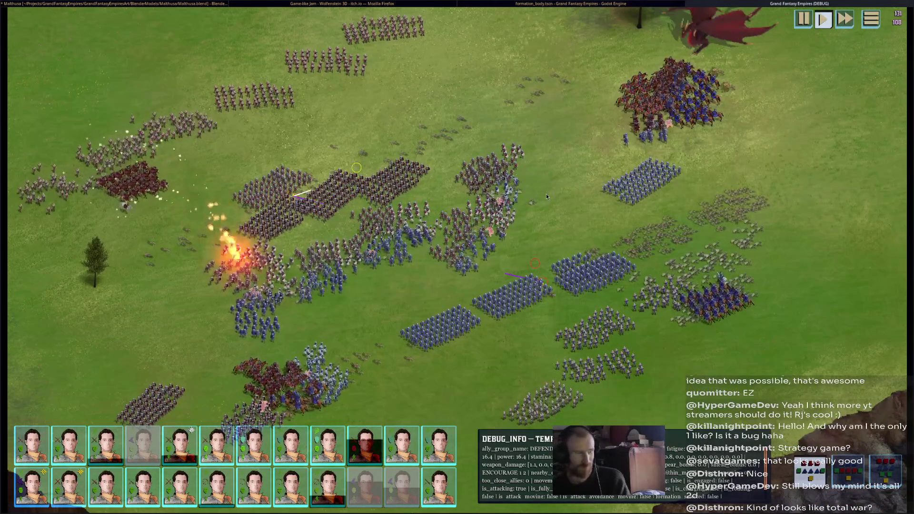
{"action": "middle_click_drag", "start_coordinate": [379, 250], "coordinate": [439, 180]}
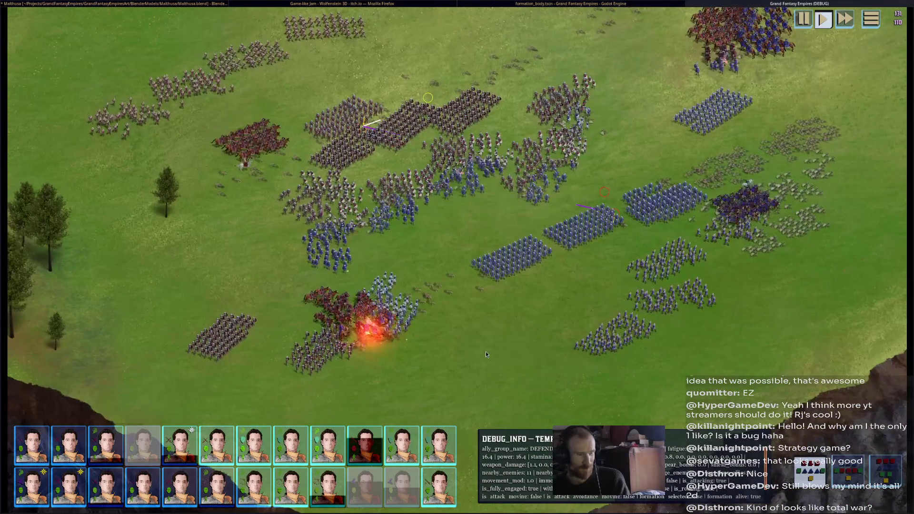
{"action": "middle_click_drag", "start_coordinate": [461, 348], "coordinate": [448, 363]}
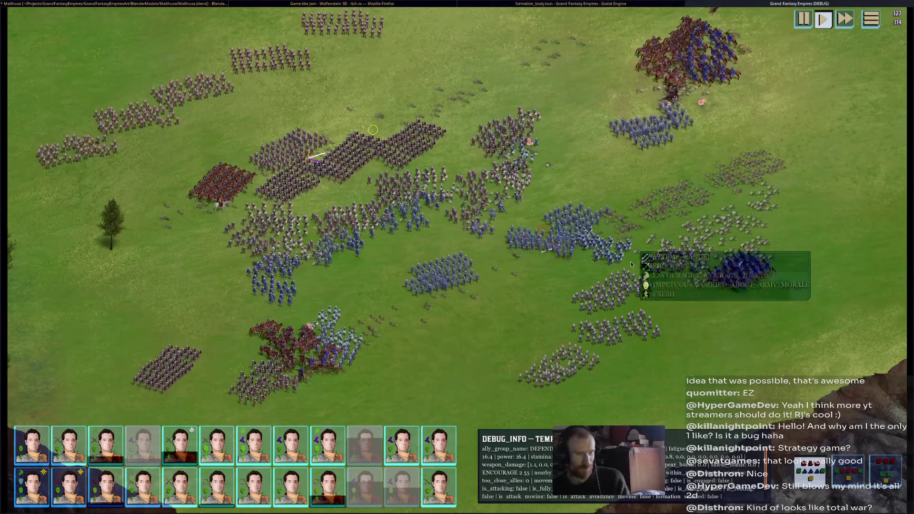
{"action": "middle_click_drag", "start_coordinate": [631, 264], "coordinate": [608, 308]}
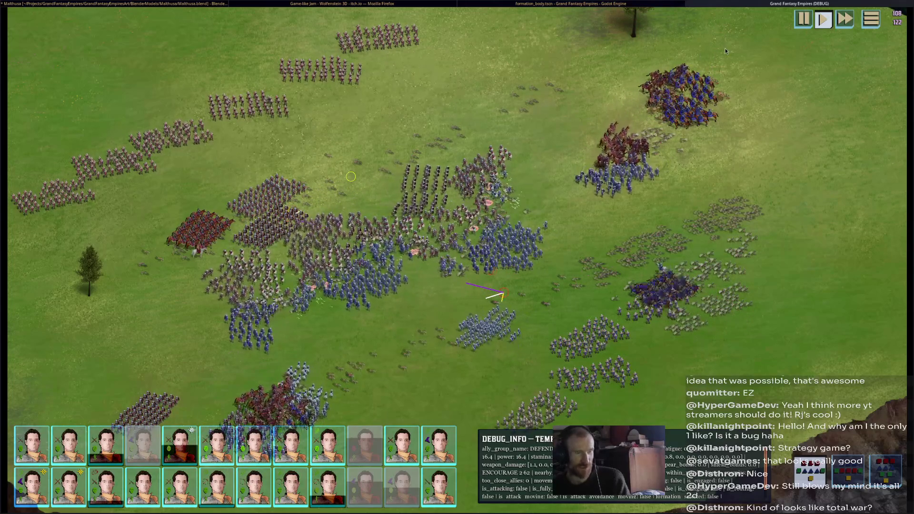
{"action": "mouse_move", "coordinate": [602, 286]}
{"action": "middle_mouse_down"}
{"action": "mouse_move", "coordinate": [541, 173]}
{"action": "mouse_move", "coordinate": [587, 151]}
{"action": "mouse_move", "coordinate": [593, 172]}
{"action": "middle_mouse_up"}
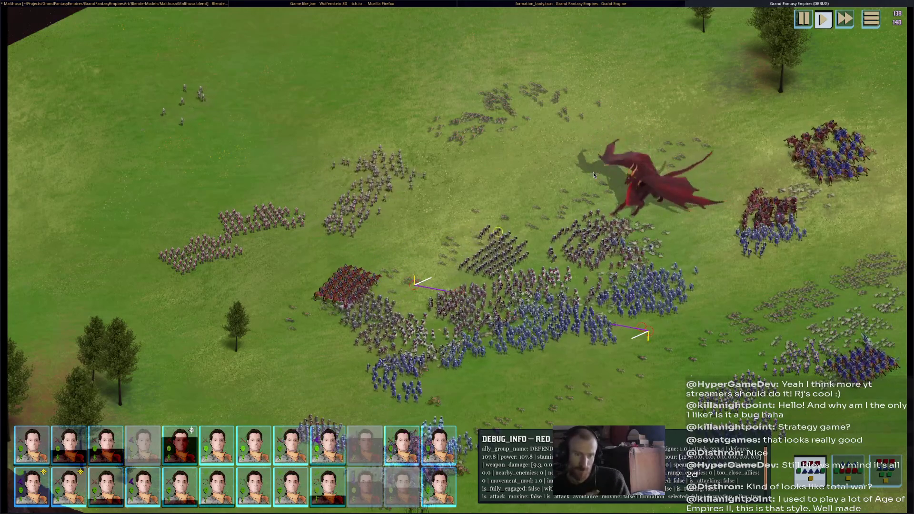
{"action": "key", "text": "Right"}
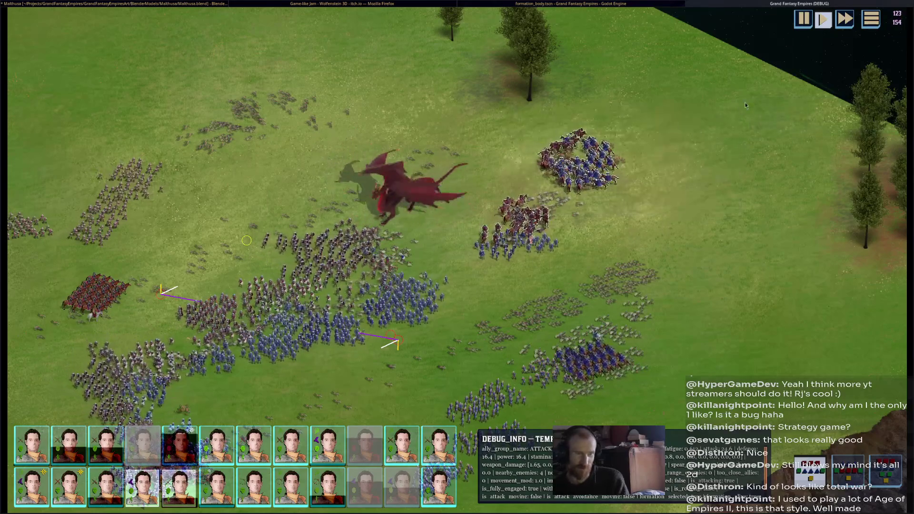
{"action": "key", "text": "Left"}
{"action": "key", "text": "Down"}
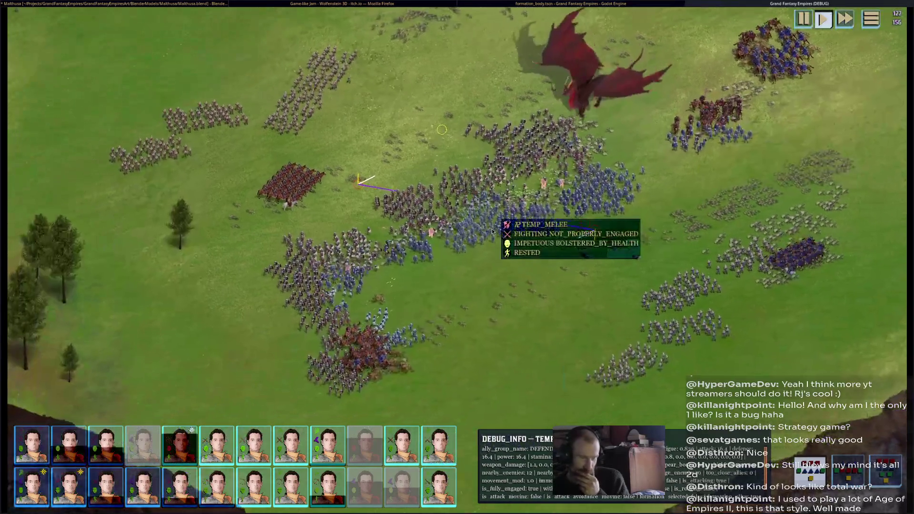
{"action": "key", "text": "Left"}
{"action": "key", "text": "Down"}
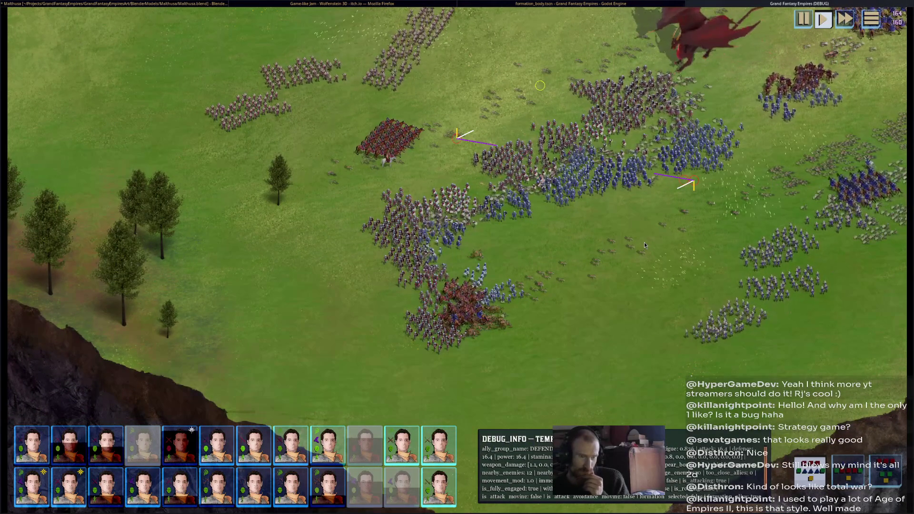
{"action": "key", "text": "Right"}
{"action": "key", "text": "Up"}
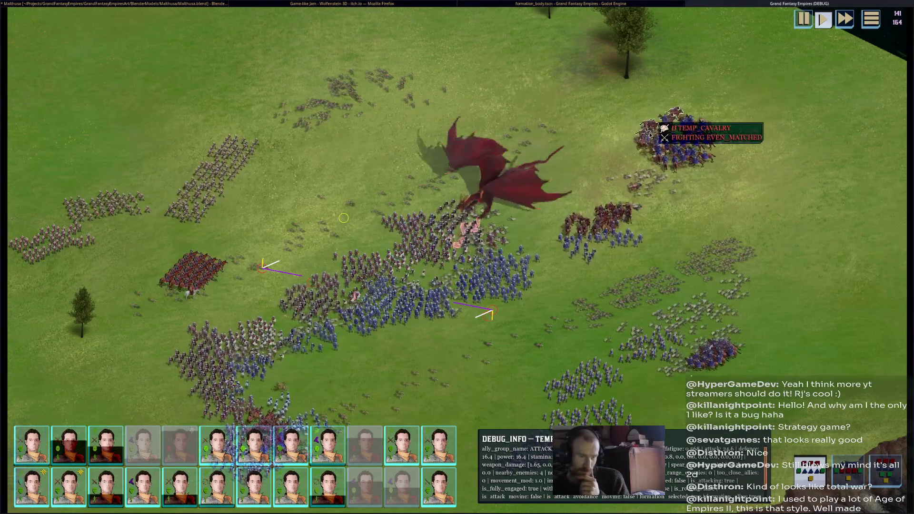
{"action": "key", "text": "Left"}
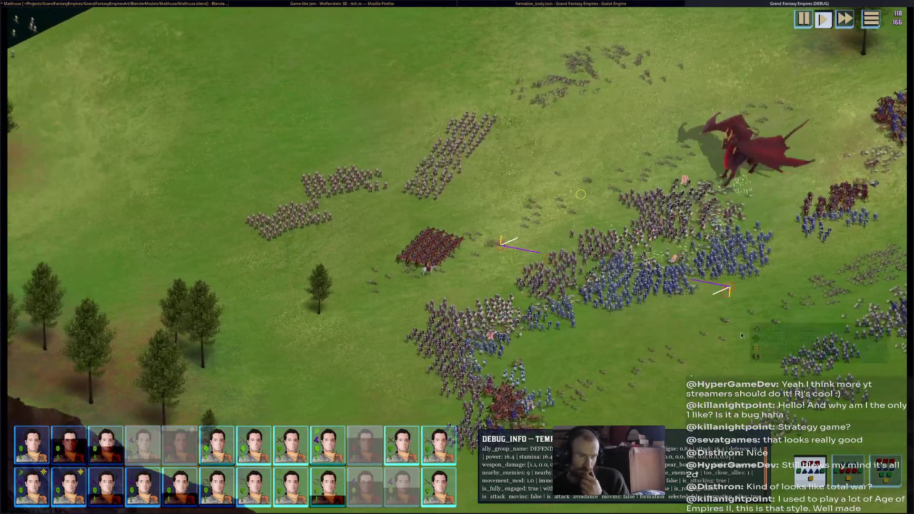
{"action": "key", "text": "Right"}
{"action": "key", "text": "Down"}
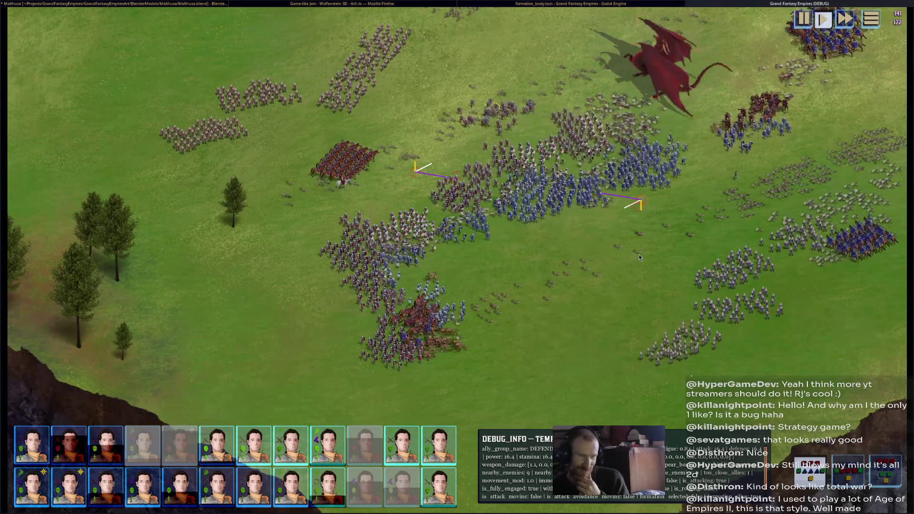
{"action": "middle_click_drag", "start_coordinate": [644, 267], "coordinate": [526, 314]}
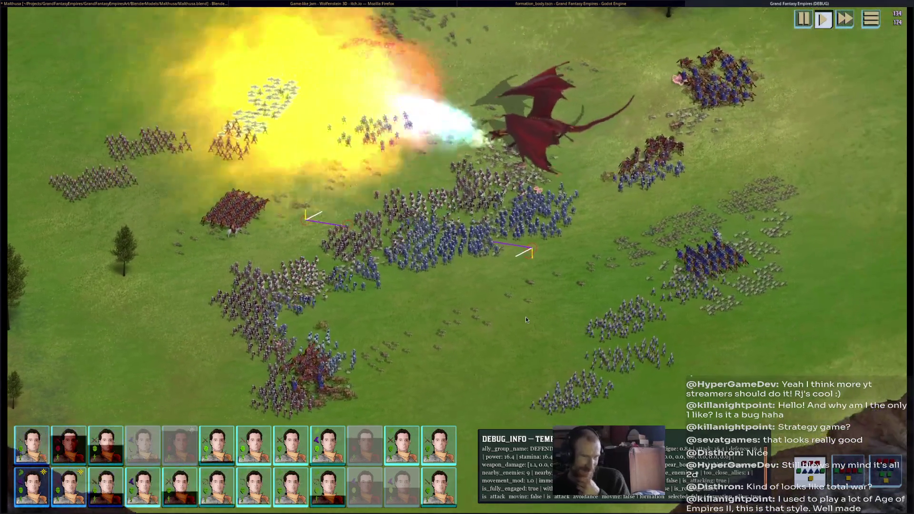
{"action": "key", "text": "w"}
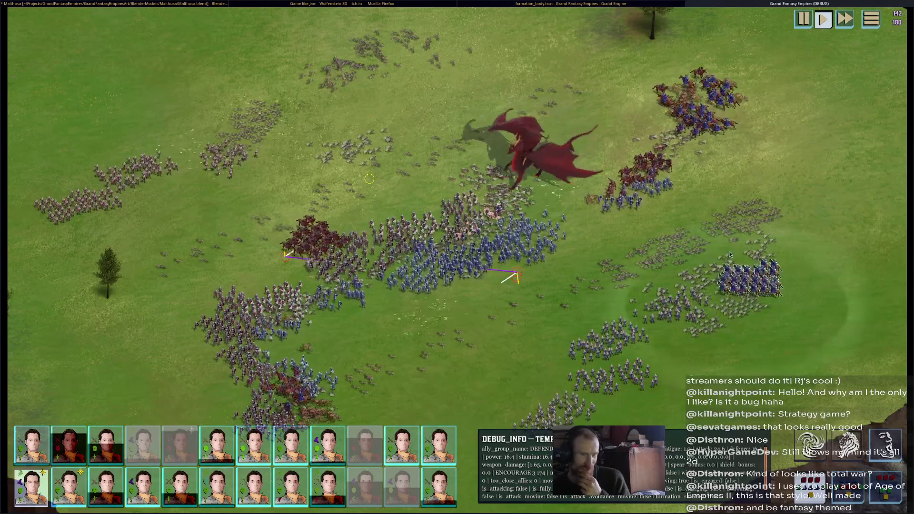
{"action": "right_click", "coordinate": [767, 275]}
{"action": "left_click", "coordinate": [792, 279]}
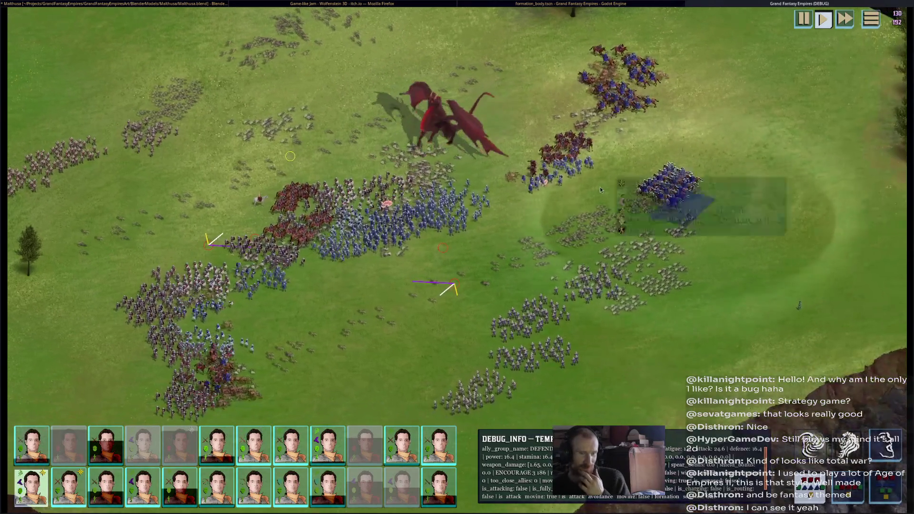
{"action": "left_click_drag", "start_coordinate": [643, 163], "coordinate": [812, 241]}
{"action": "key", "text": "Left"}
{"action": "key", "text": "Down"}
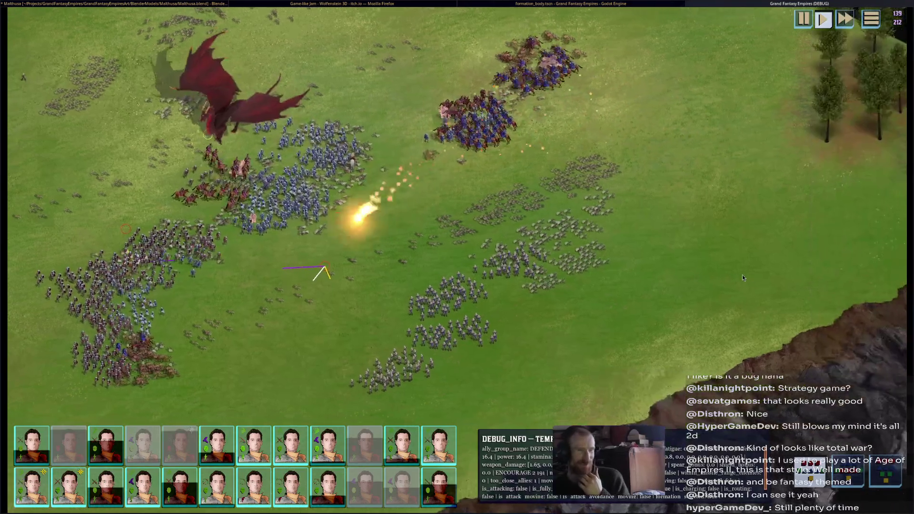
{"action": "middle_click_drag", "start_coordinate": [842, 284], "coordinate": [769, 278]}
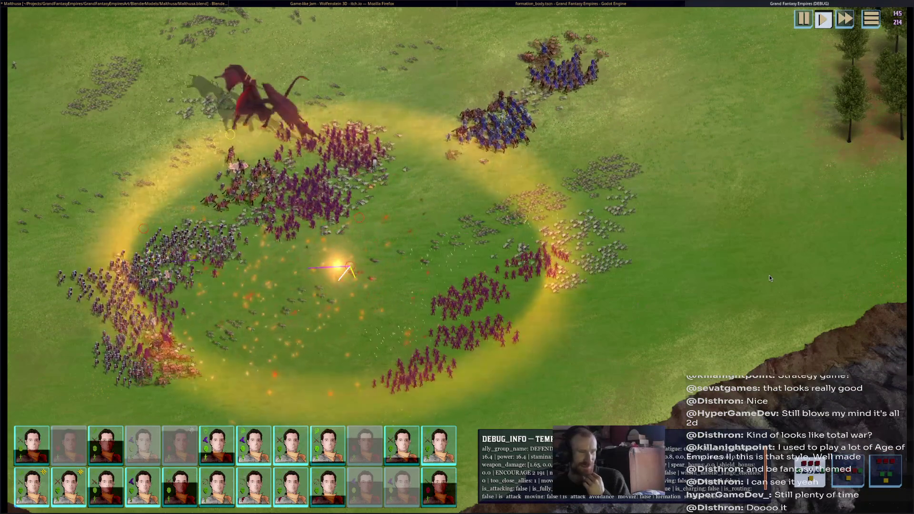
{"action": "middle_click_drag", "start_coordinate": [768, 277], "coordinate": [580, 248]}
{"action": "scroll", "coordinate": [580, 248], "scroll_direction": "down", "scroll_amount": 3}
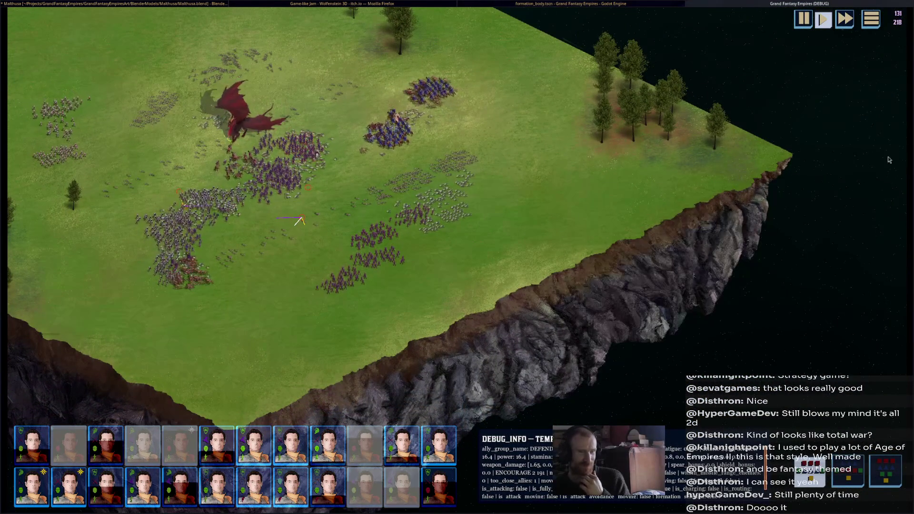
{"action": "scroll", "coordinate": [703, 278], "scroll_direction": "up", "scroll_amount": 3}
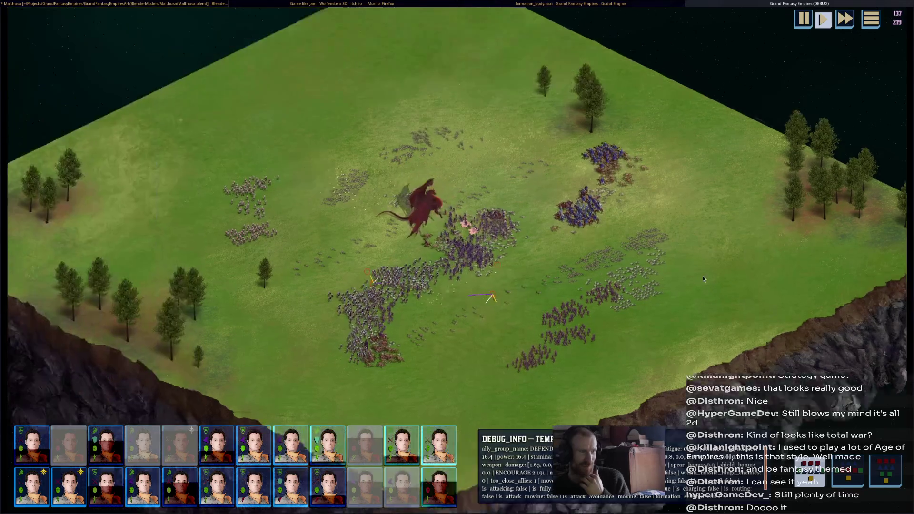
{"action": "scroll", "coordinate": [702, 277], "scroll_direction": "up", "scroll_amount": 2}
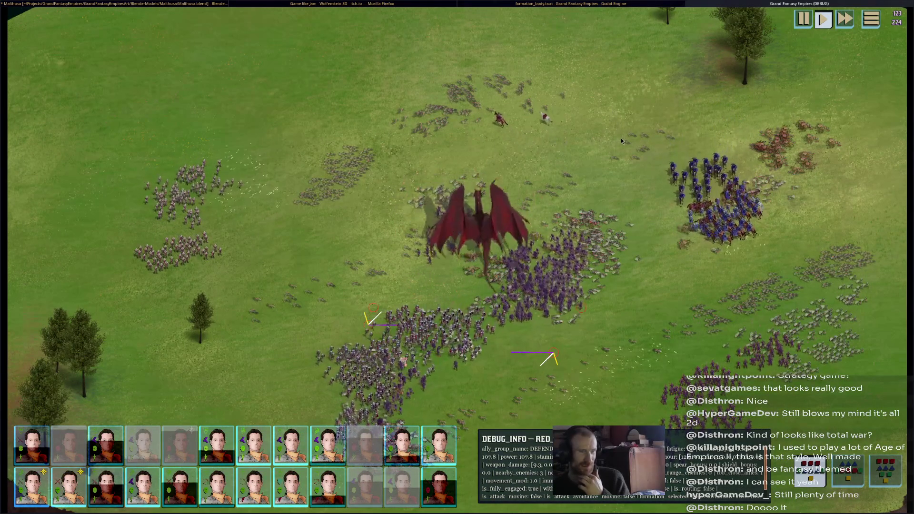
Follow the fighting around the battlefield, then quit the running game back to the editor
{"action": "middle_click_drag", "start_coordinate": [621, 149], "coordinate": [546, 103]}
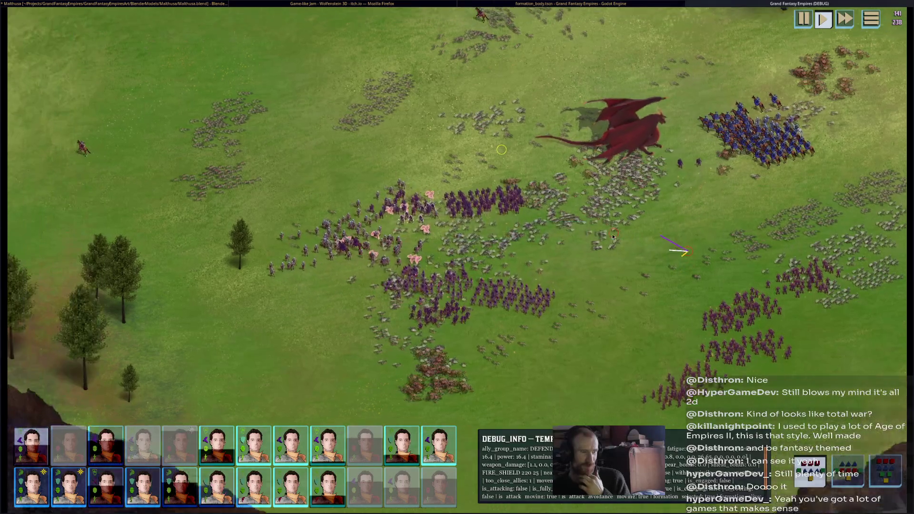
{"action": "middle_click_drag", "start_coordinate": [585, 243], "coordinate": [723, 244]}
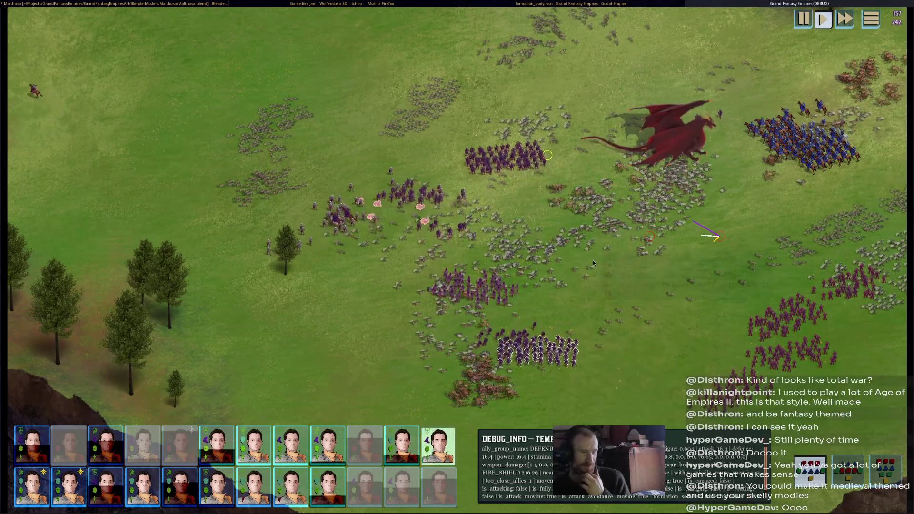
{"action": "middle_click_drag", "start_coordinate": [621, 255], "coordinate": [582, 299]}
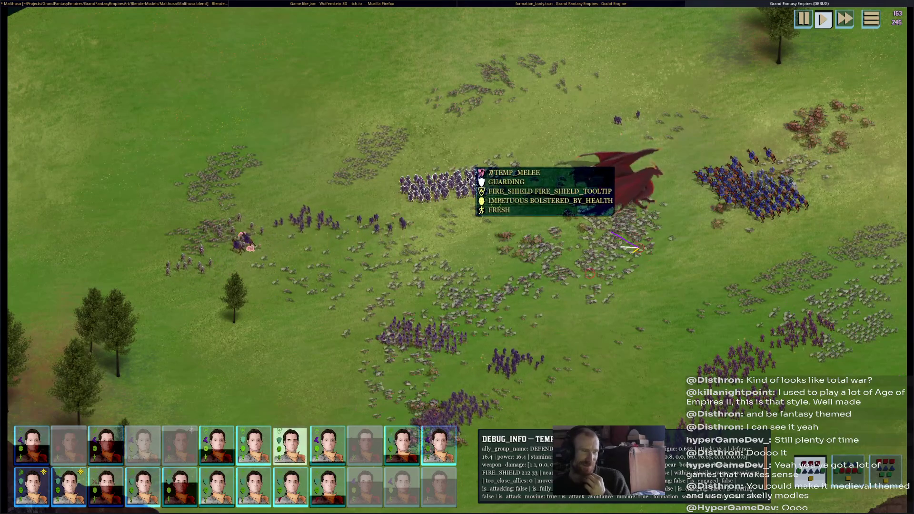
{"action": "middle_click_drag", "start_coordinate": [376, 270], "coordinate": [464, 188]}
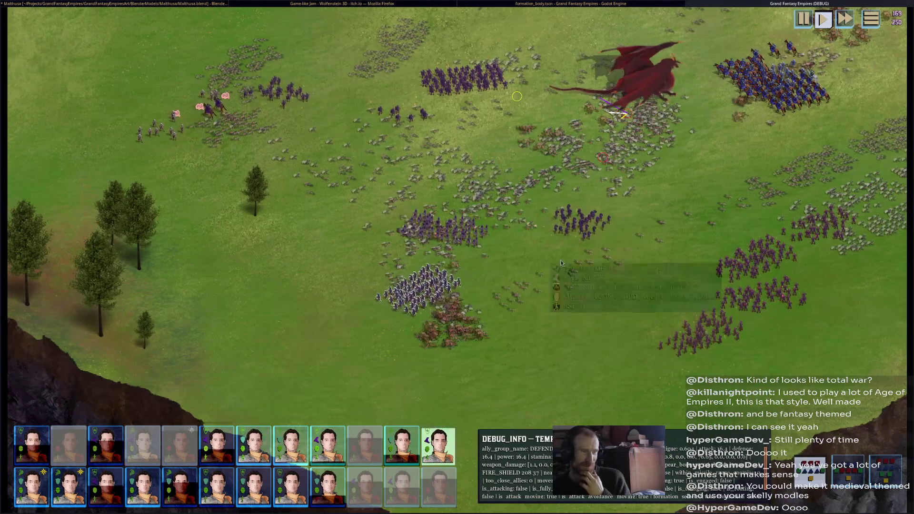
{"action": "key", "text": "Up"}
{"action": "key", "text": "Right"}
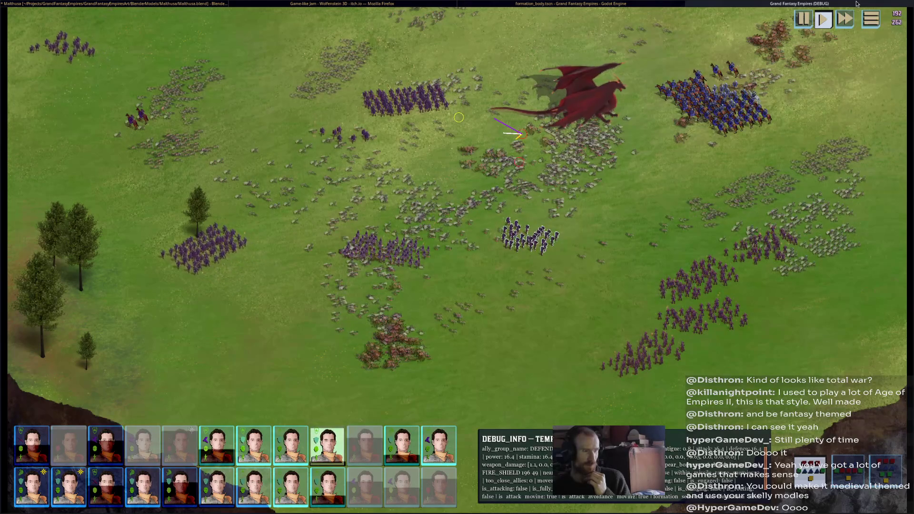
{"action": "key", "text": "alt+F4"}
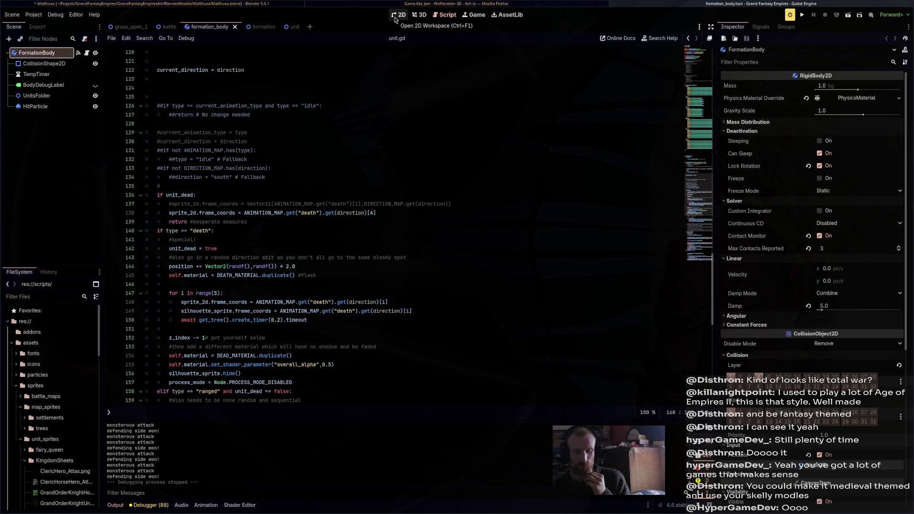
Switch the Godot editor to the 2D scene view and leave for another application
{"action": "left_click", "coordinate": [397, 14]}
{"action": "left_click", "coordinate": [397, 14]}
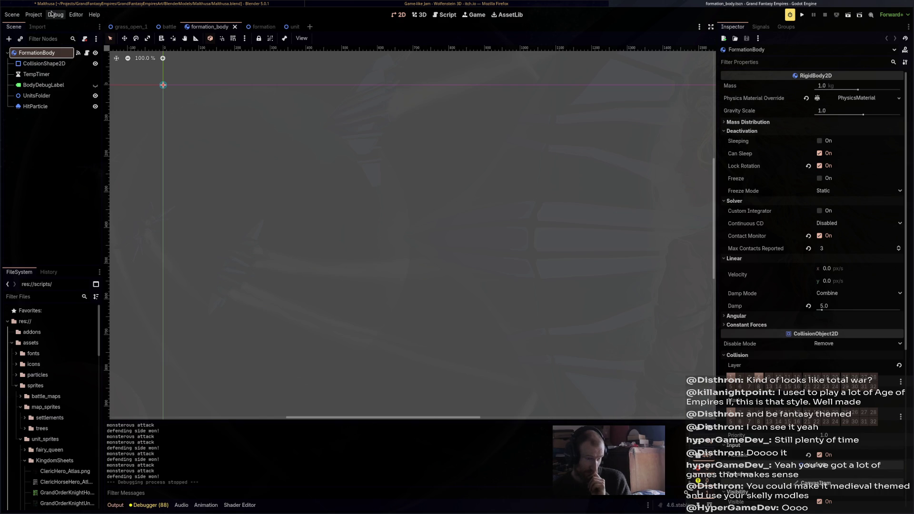
{"action": "key", "text": "alt+Tab"}
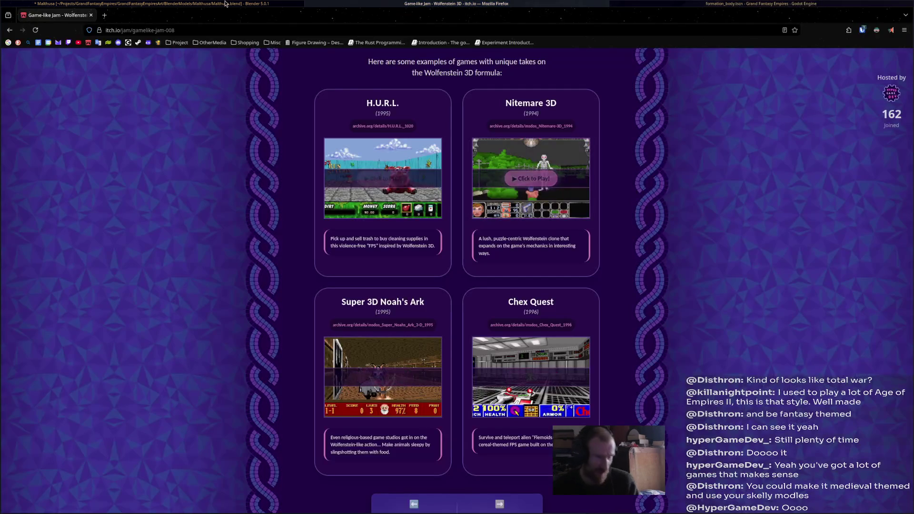
Return to Blender, inspect the skeleton model and save Maithusa.blend
{"action": "key", "text": "alt+Tab"}
{"action": "mouse_move", "coordinate": [515, 221]}
{"action": "middle_mouse_down"}
{"action": "mouse_move", "coordinate": [552, 232]}
{"action": "mouse_move", "coordinate": [529, 247]}
{"action": "middle_mouse_up"}
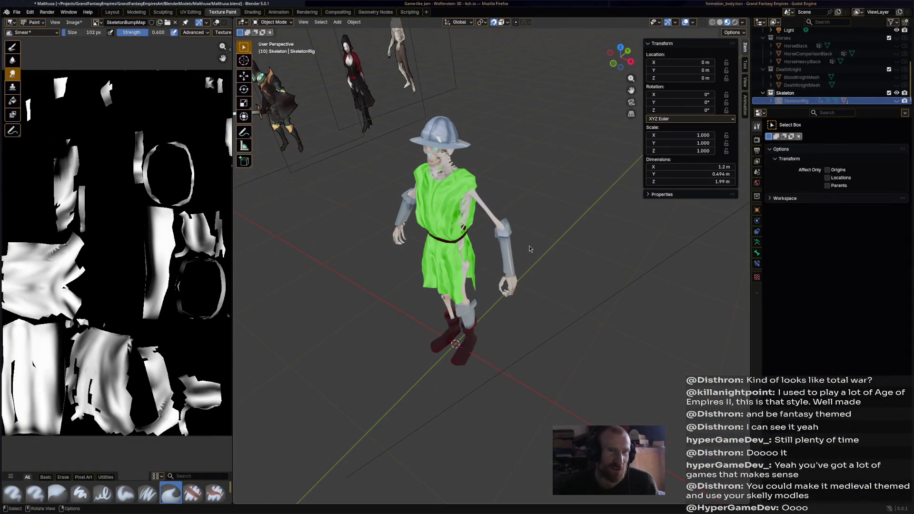
{"action": "key", "text": "ctrl+s"}
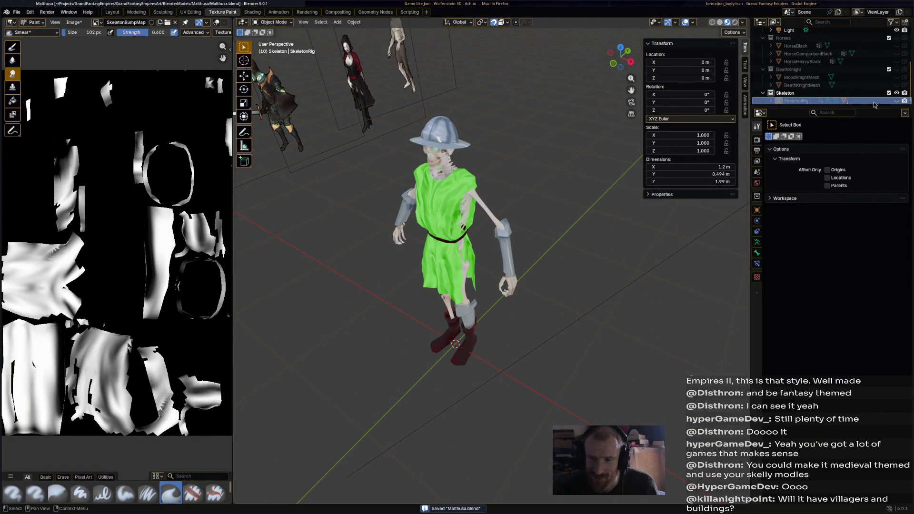
{"action": "middle_click_drag", "start_coordinate": [493, 279], "coordinate": [519, 273]}
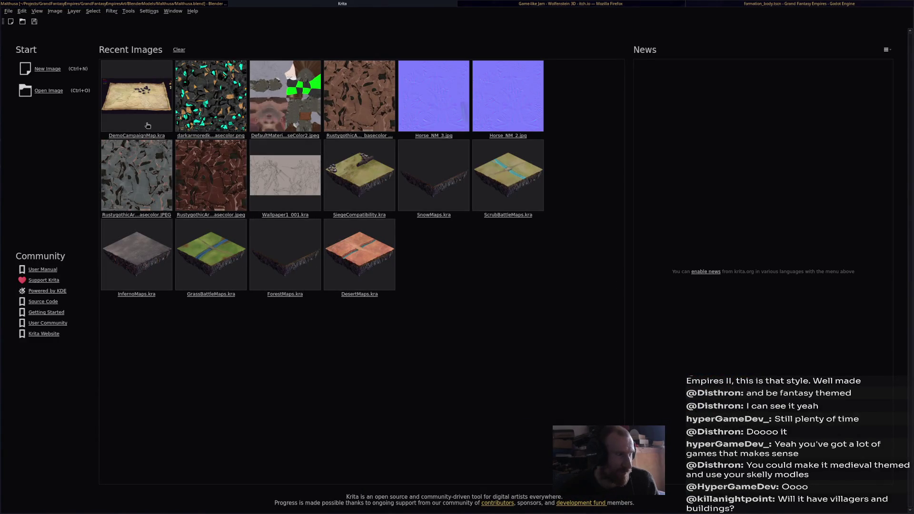
Load DemoCampaignMap from Krita's recent images and view the parchment map
{"action": "left_click", "coordinate": [147, 126]}
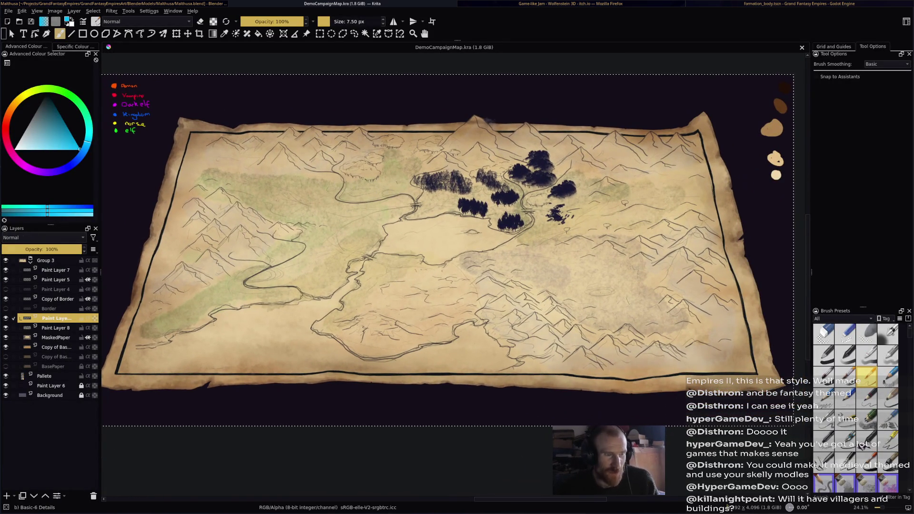
{"action": "middle_click_drag", "start_coordinate": [554, 254], "coordinate": [558, 245]}
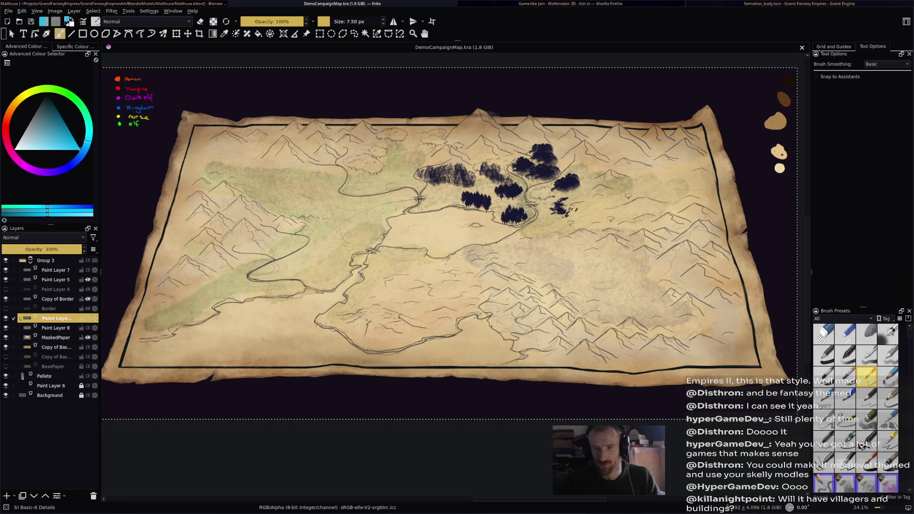
Cycle through the browser and Godot windows back to the Blender scene
{"action": "left_click", "coordinate": [615, 4]}
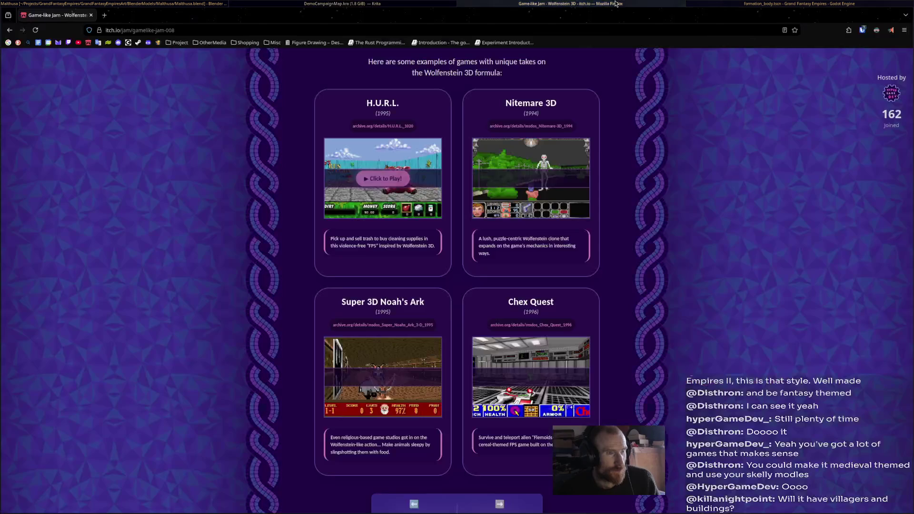
{"action": "left_click", "coordinate": [747, 4]}
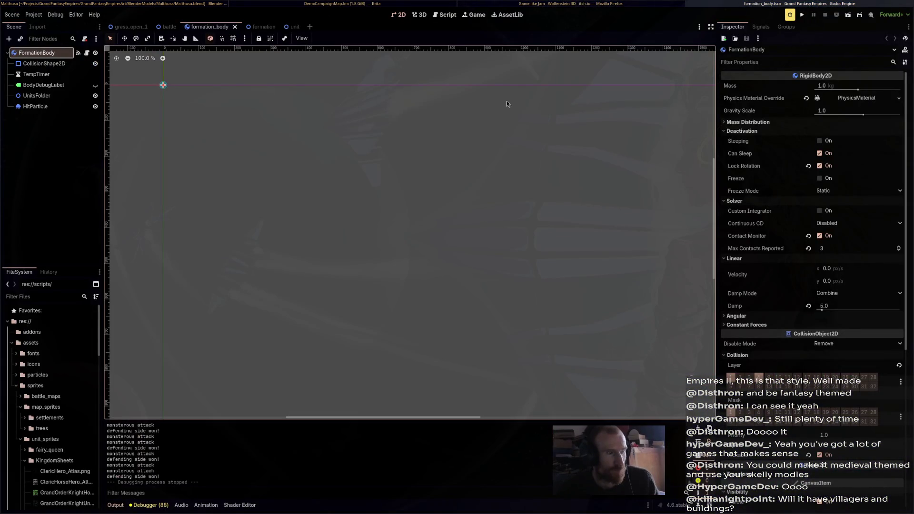
{"action": "key", "text": "alt+Tab"}
{"action": "key", "text": "alt+Tab"}
{"action": "key", "text": "alt+Tab"}
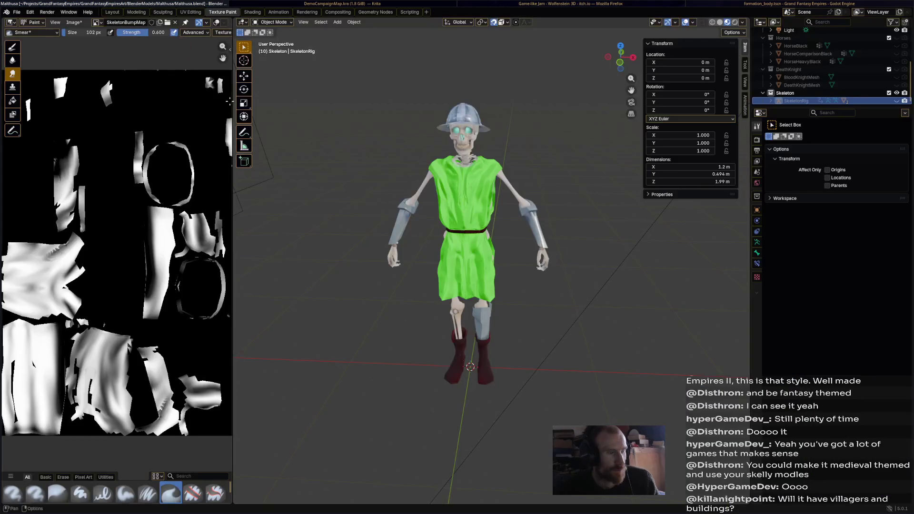
{"action": "middle_click_drag", "start_coordinate": [332, 258], "coordinate": [337, 257]}
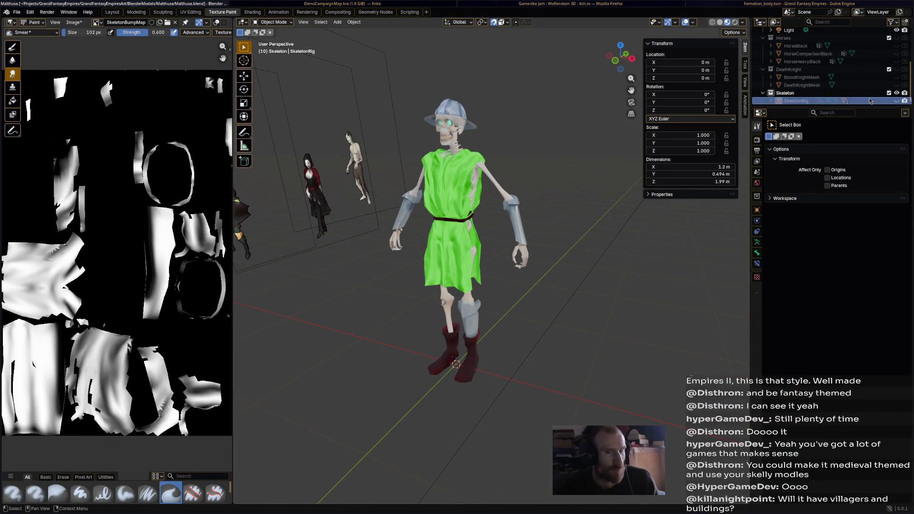
Hide SkeletonRig and the armored knight in the outliner, then select DeathKnightMesh
{"action": "left_click", "coordinate": [897, 93]}
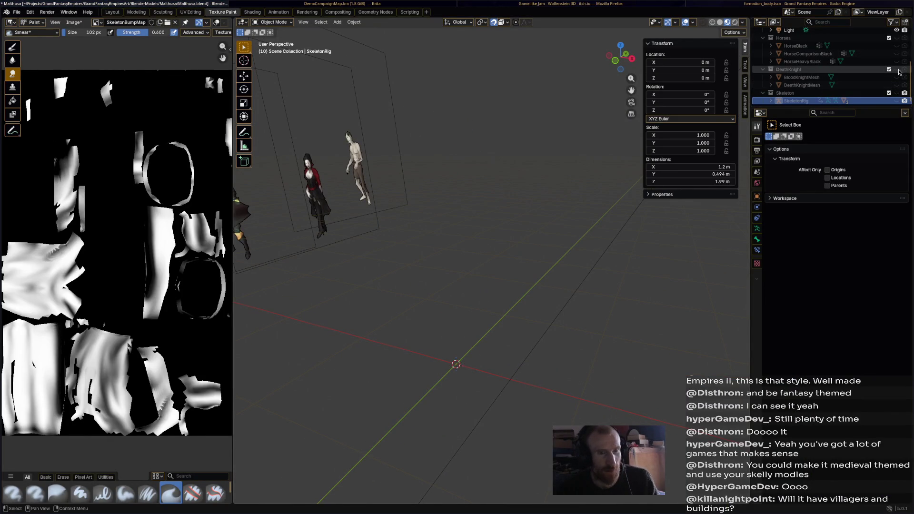
{"action": "left_click", "coordinate": [897, 70]}
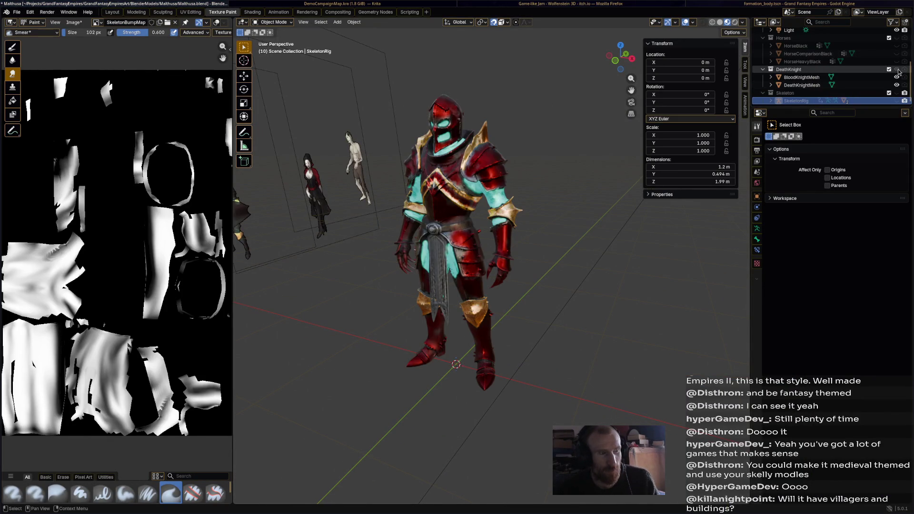
{"action": "left_click", "coordinate": [898, 70]}
{"action": "mouse_move", "coordinate": [545, 153]}
{"action": "middle_mouse_down"}
{"action": "mouse_move", "coordinate": [356, 220]}
{"action": "mouse_move", "coordinate": [543, 256]}
{"action": "mouse_move", "coordinate": [566, 251]}
{"action": "middle_mouse_up"}
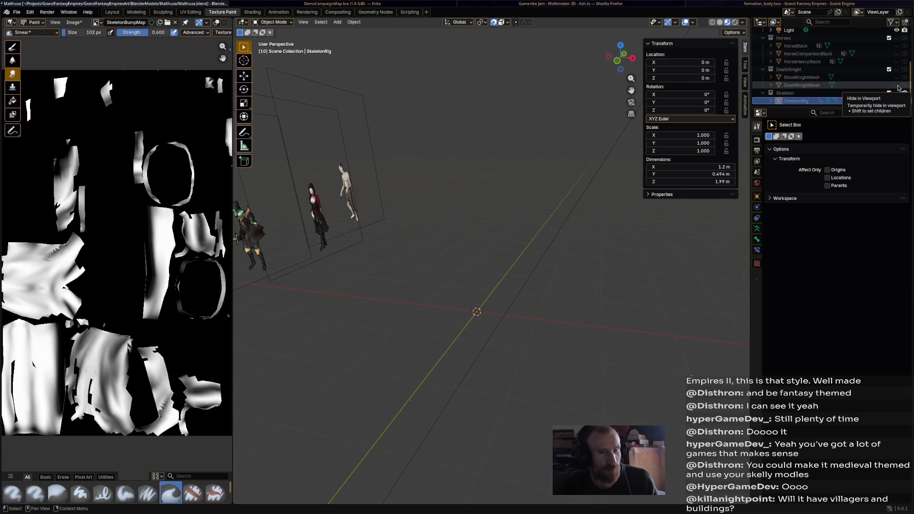
{"action": "left_click", "coordinate": [858, 85]}
Show BloodKnightMesh to inspect the red knight up close, then hide it again
{"action": "left_click", "coordinate": [861, 77]}
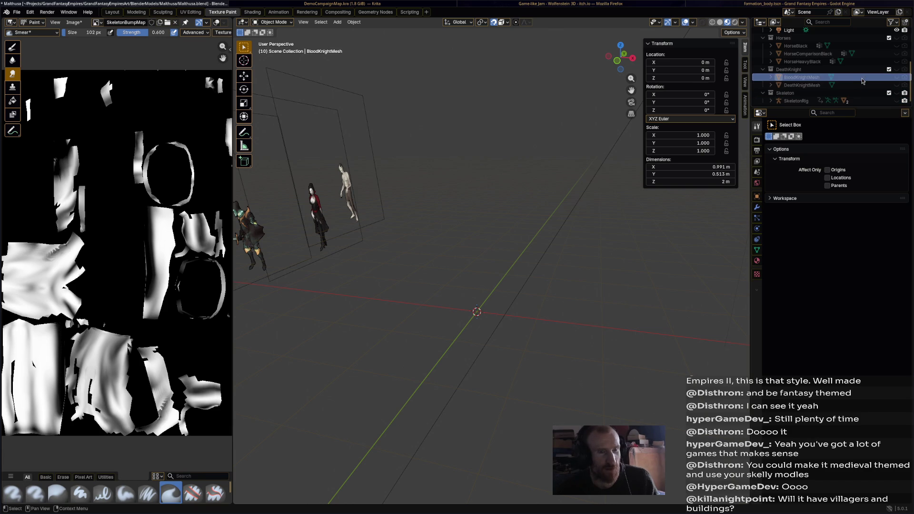
{"action": "left_click", "coordinate": [897, 77]}
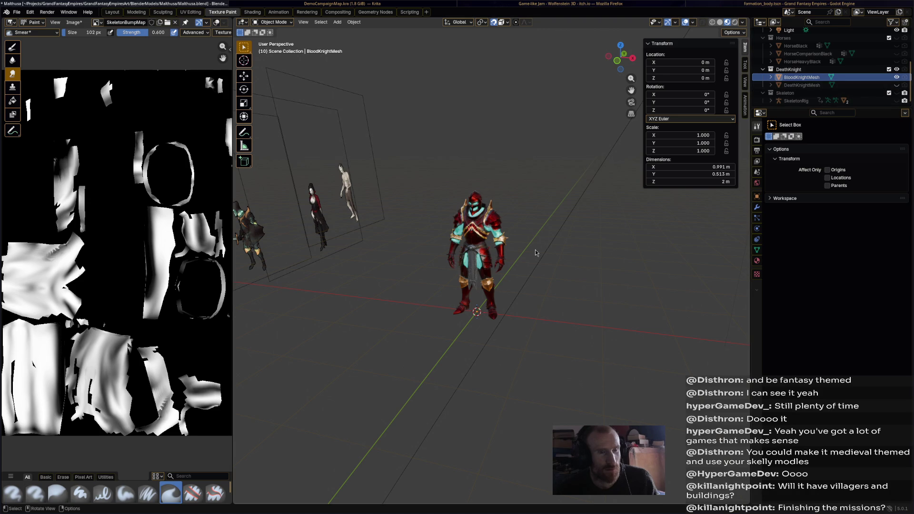
{"action": "scroll", "coordinate": [539, 258], "scroll_direction": "up", "scroll_amount": 3}
{"action": "middle_click_drag", "start_coordinate": [554, 271], "coordinate": [572, 273]}
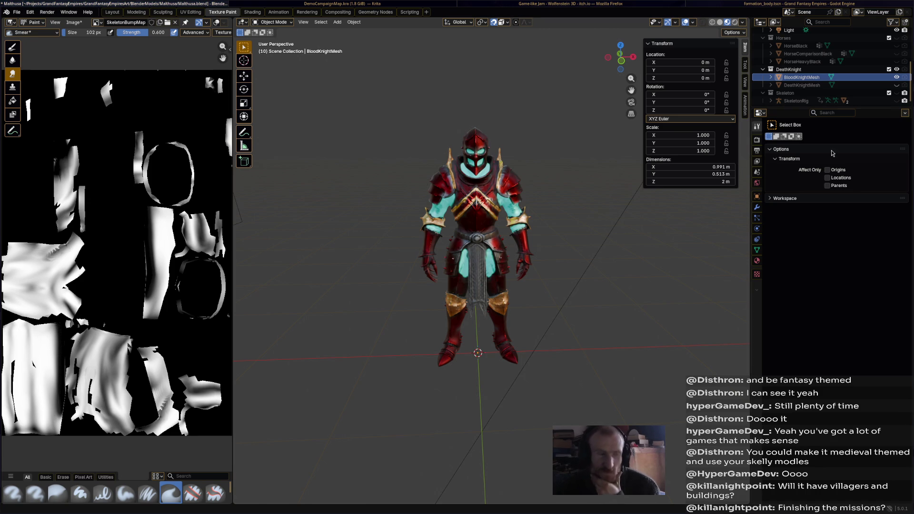
{"action": "left_click", "coordinate": [512, 198]}
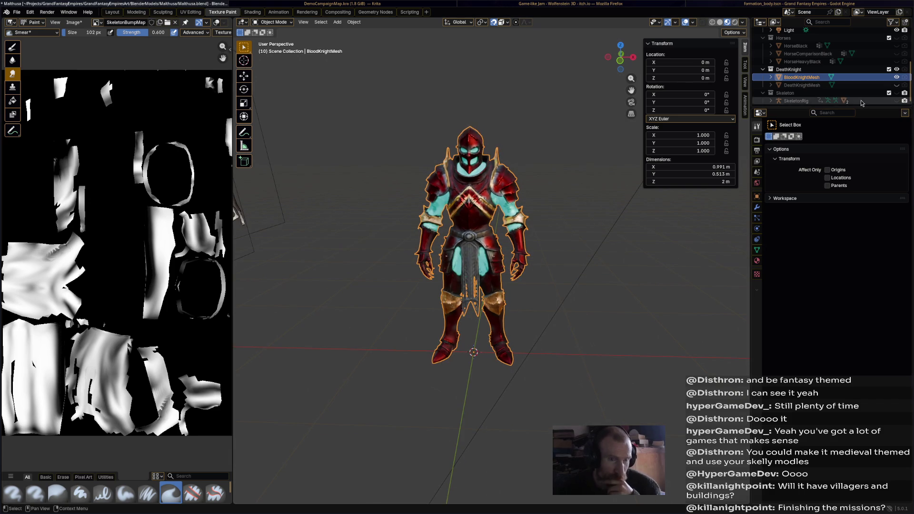
{"action": "left_click", "coordinate": [897, 78]}
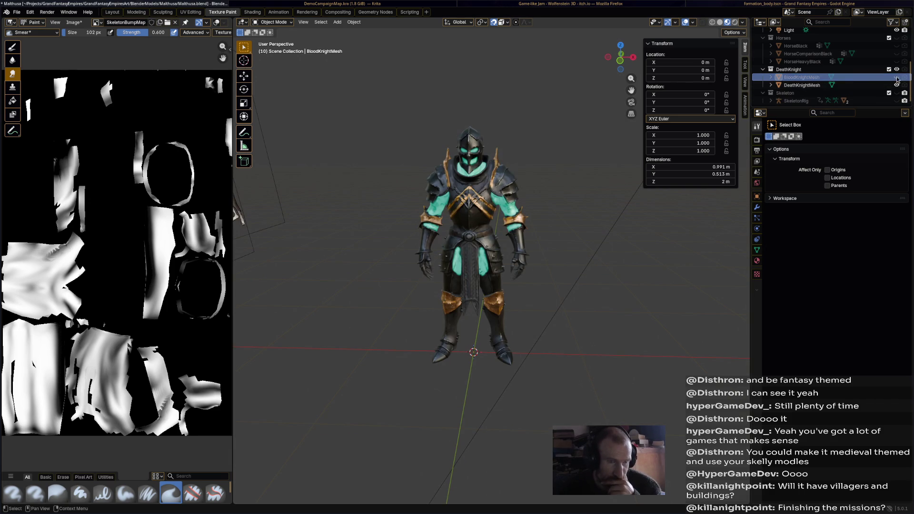
{"action": "left_click", "coordinate": [848, 77]}
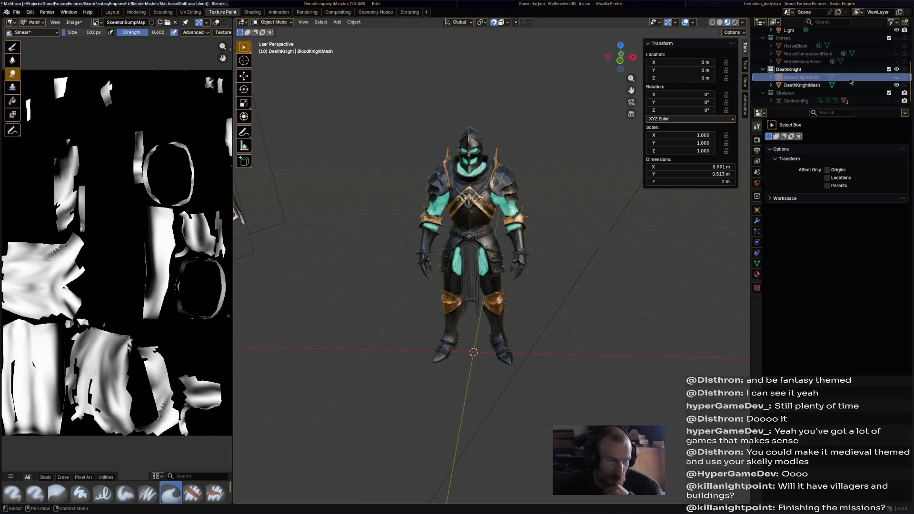
Delete BloodKnightMesh, select the Death Knight mesh and save the blend file
{"action": "right_click", "coordinate": [849, 80]}
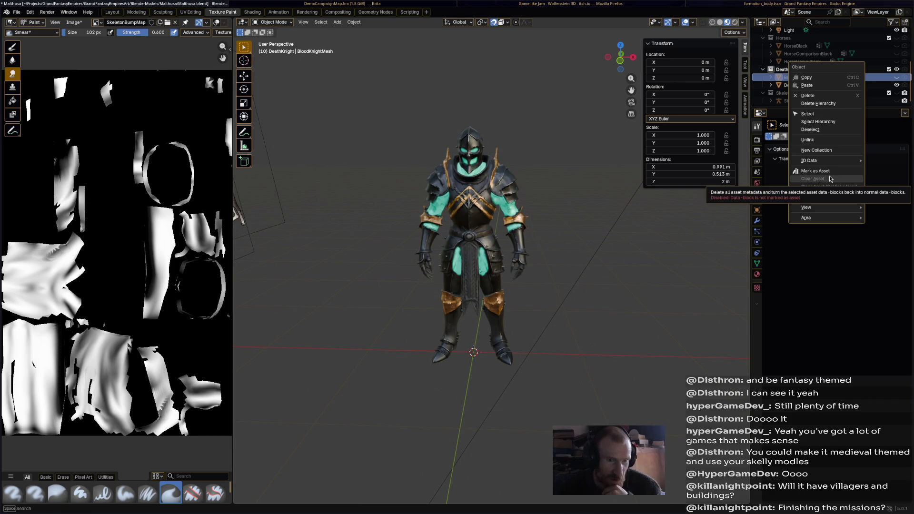
{"action": "left_click", "coordinate": [844, 101]}
{"action": "left_click", "coordinate": [801, 83]}
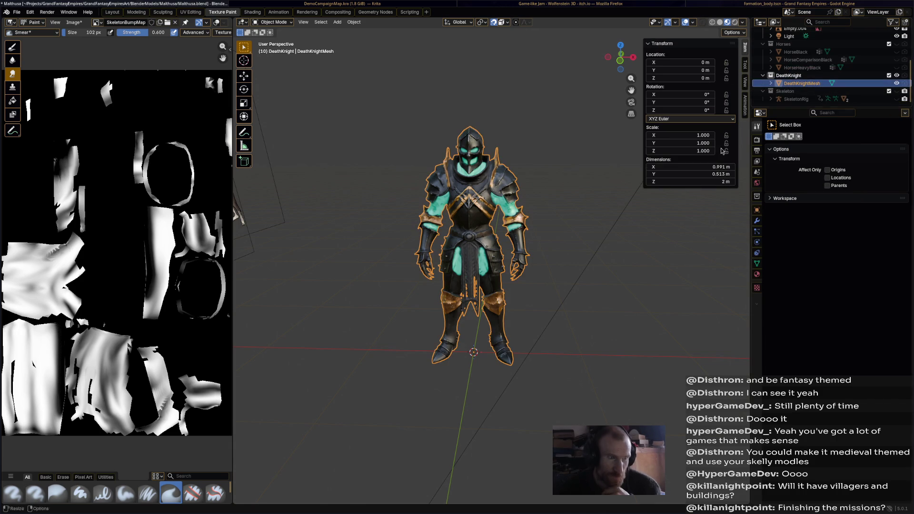
{"action": "key", "text": "ctrl+s"}
Add a basic human Rigify meta-rig armature at the origin
{"action": "left_click", "coordinate": [337, 22]}
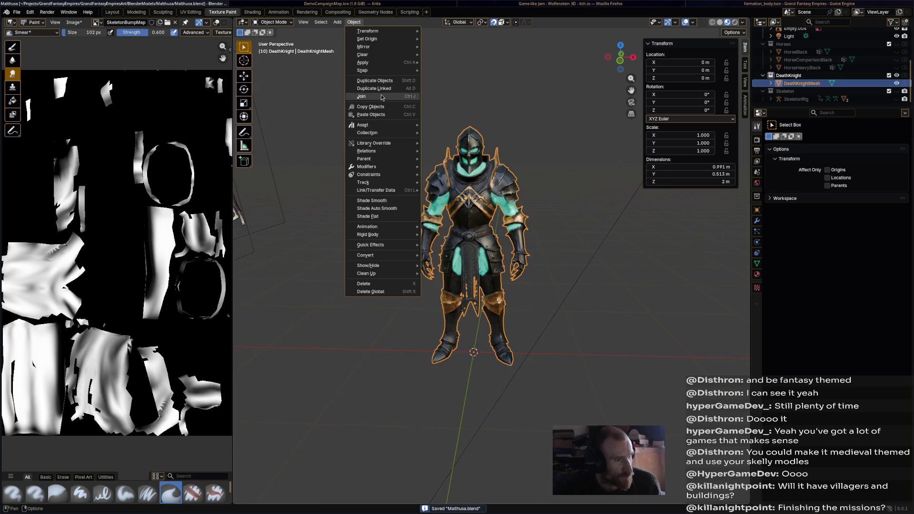
{"action": "left_click", "coordinate": [336, 22]}
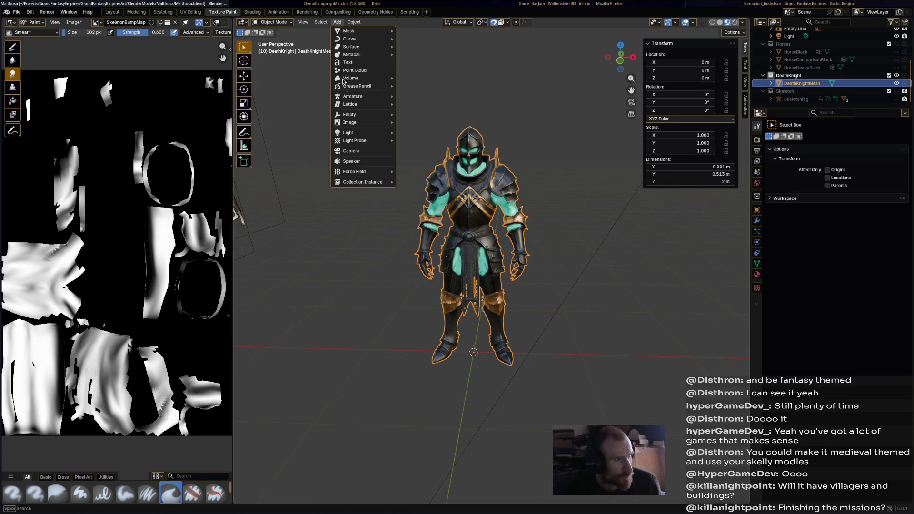
{"action": "mouse_move", "coordinate": [353, 96]}
{"action": "mouse_move", "coordinate": [426, 104]}
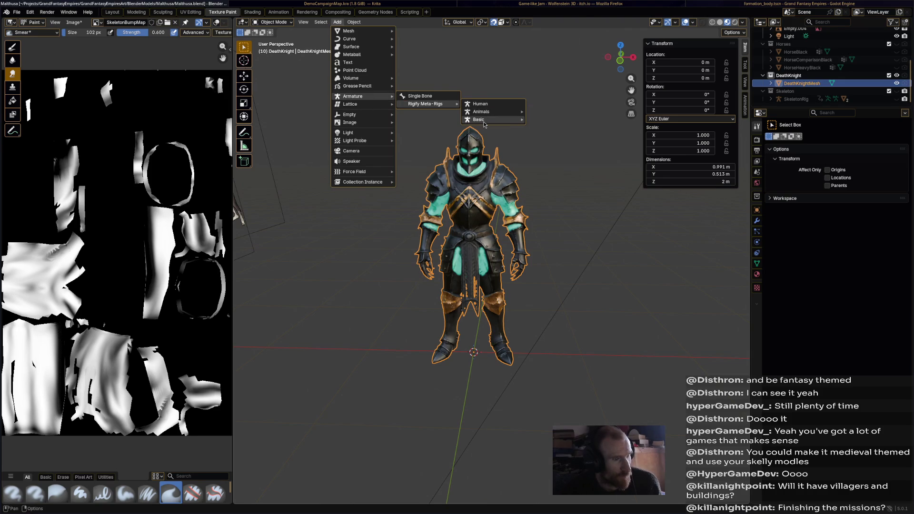
{"action": "left_click", "coordinate": [557, 127]}
Enable In Front in the metarig's Armature Viewport Display so bones draw through the mesh
{"action": "middle_click_drag", "start_coordinate": [548, 214], "coordinate": [560, 205]}
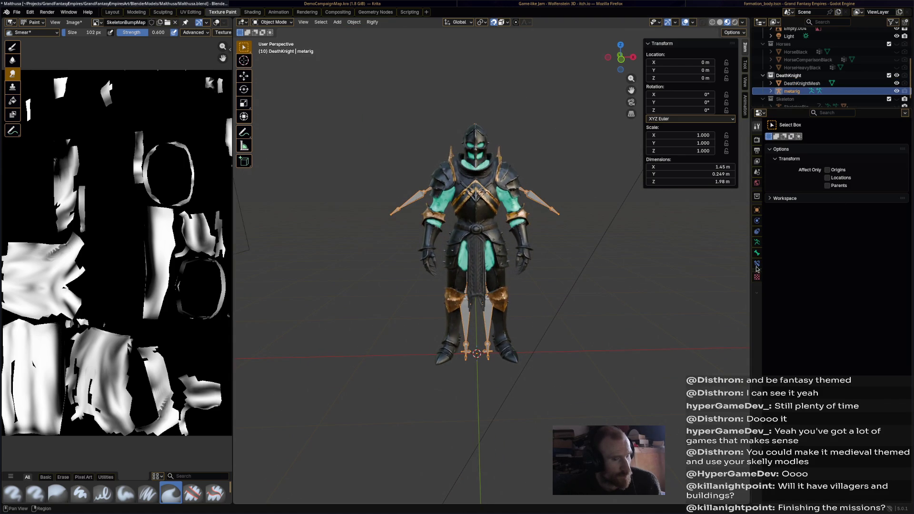
{"action": "left_click", "coordinate": [757, 243]}
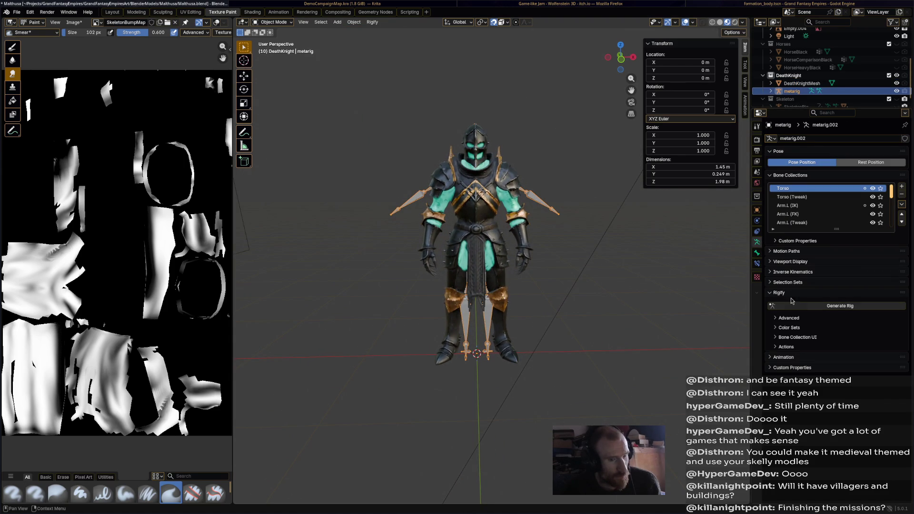
{"action": "left_click", "coordinate": [792, 262]}
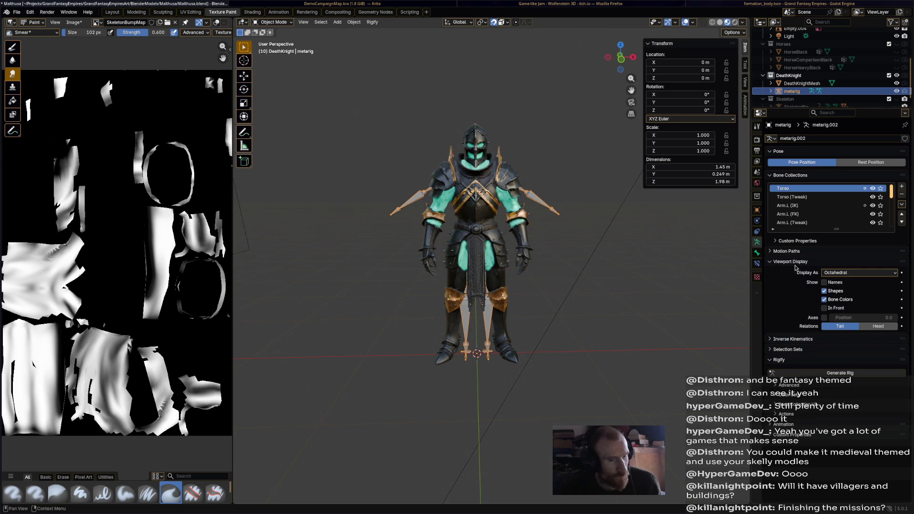
{"action": "left_click", "coordinate": [836, 308]}
{"action": "scroll", "coordinate": [502, 185], "scroll_direction": "up", "scroll_amount": 4}
{"action": "scroll", "coordinate": [500, 181], "scroll_direction": "down", "scroll_amount": 1}
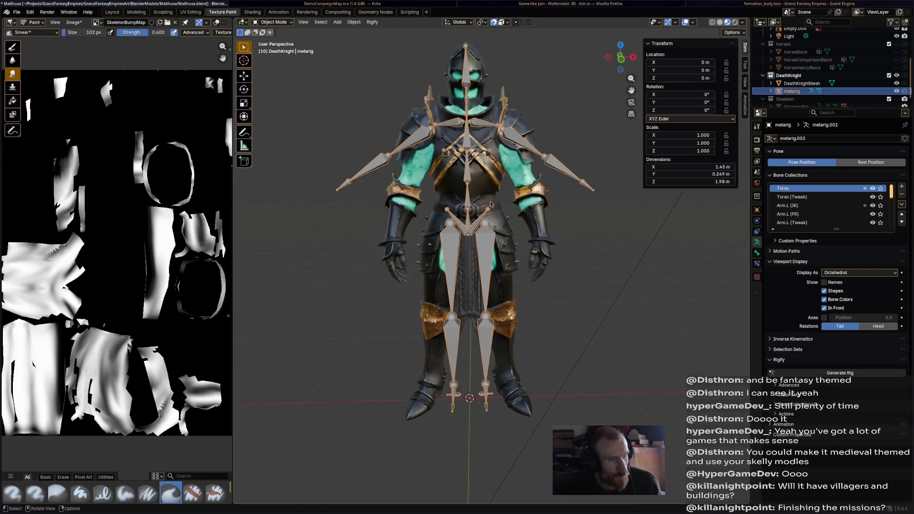
Put the metarig into Edit Mode and select the thigh.L bone
{"action": "left_click", "coordinate": [538, 261]}
{"action": "left_click", "coordinate": [500, 164]}
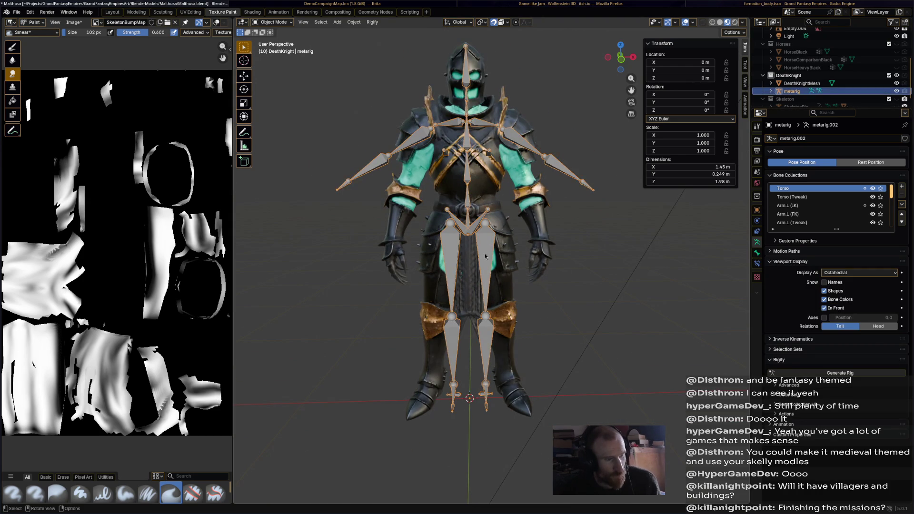
{"action": "left_click", "coordinate": [273, 22]}
{"action": "left_click", "coordinate": [273, 39]}
{"action": "left_click", "coordinate": [478, 250]}
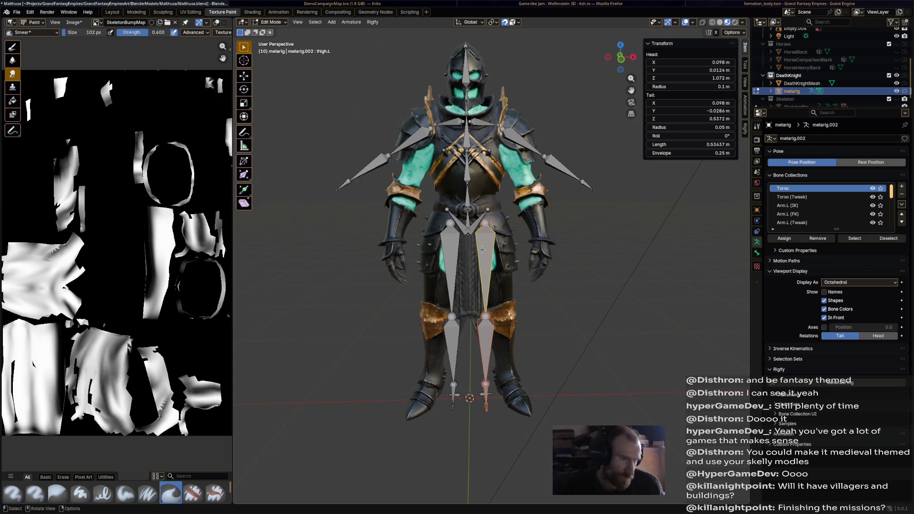
Try a thigh.L rotation, undo it, then move the thigh outward along X with the gizmo
{"action": "key", "text": "r"}
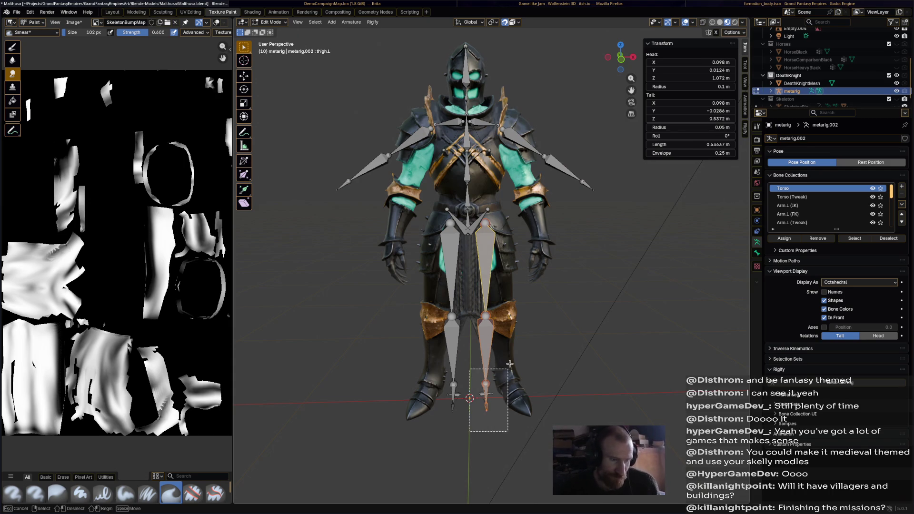
{"action": "left_click", "coordinate": [565, 313]}
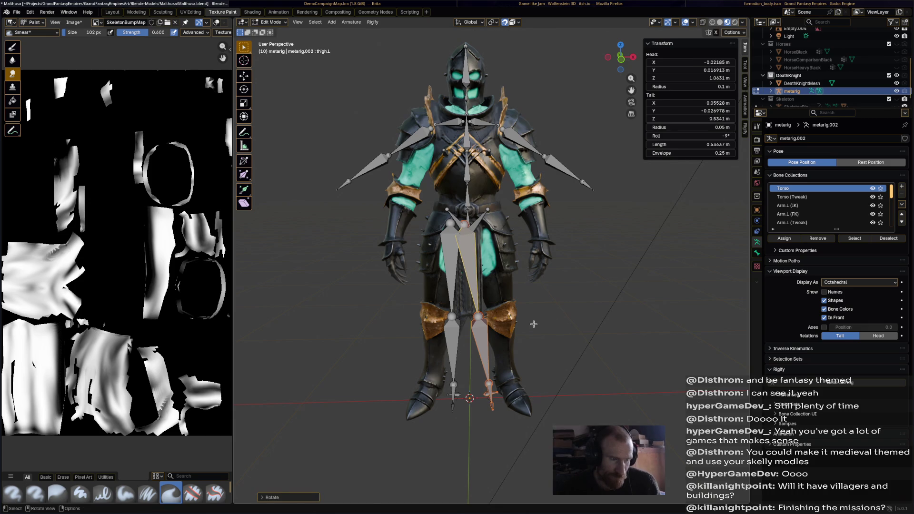
{"action": "key", "text": "r"}
{"action": "key", "text": "Escape"}
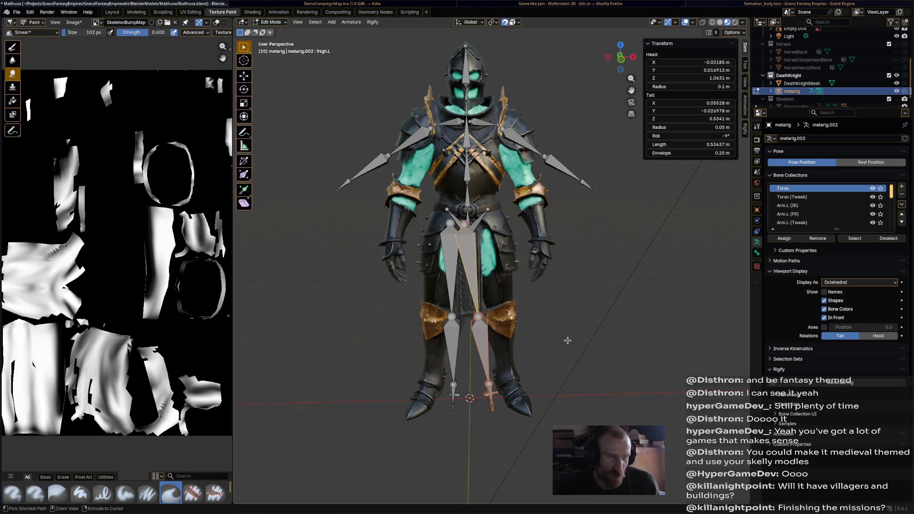
{"action": "key", "text": "ctrl+z"}
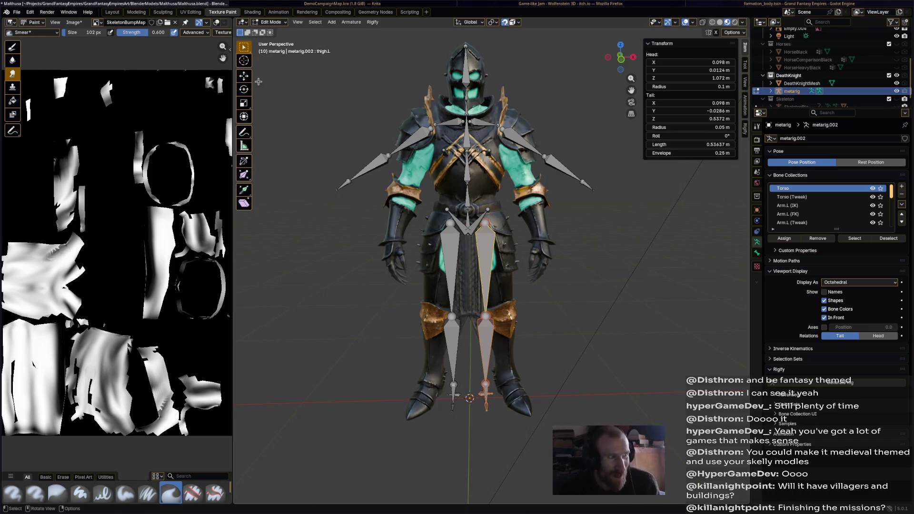
{"action": "left_click", "coordinate": [244, 75]}
{"action": "left_click_drag", "start_coordinate": [509, 361], "coordinate": [536, 361]}
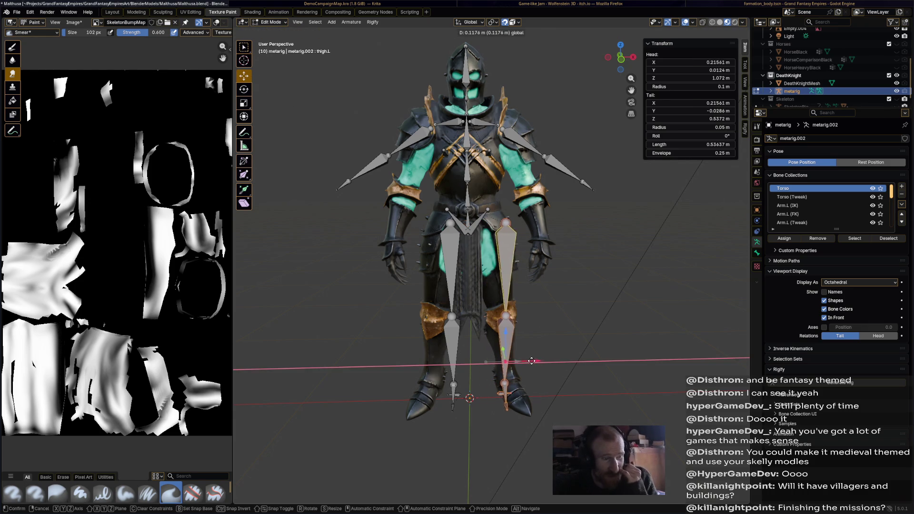
{"action": "mouse_move", "coordinate": [536, 362]}
{"action": "middle_mouse_down"}
{"action": "mouse_move", "coordinate": [569, 346]}
{"action": "mouse_move", "coordinate": [579, 366]}
{"action": "middle_mouse_up"}
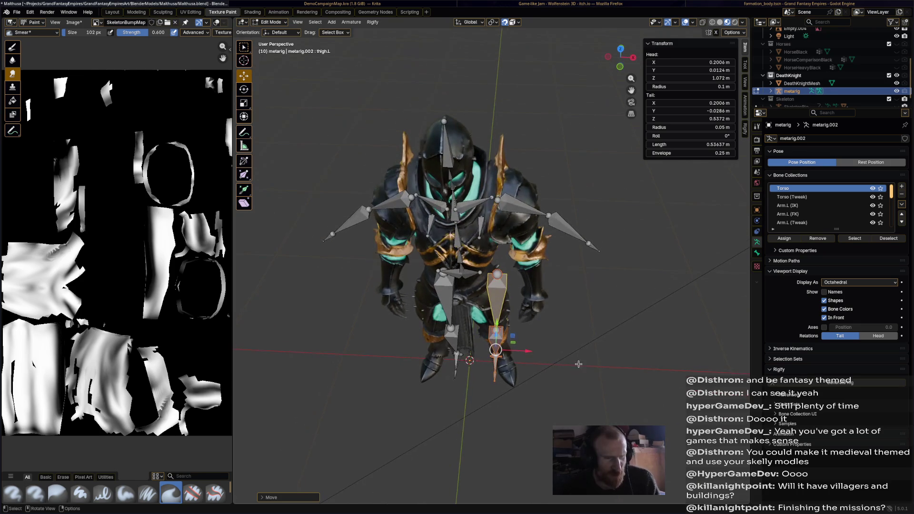
Rotate and X-slide the left leg bones until they fit inside the knight's leg
{"action": "mouse_move", "coordinate": [570, 317]}
{"action": "middle_mouse_down"}
{"action": "mouse_move", "coordinate": [551, 304]}
{"action": "mouse_move", "coordinate": [591, 228]}
{"action": "mouse_move", "coordinate": [538, 330]}
{"action": "middle_mouse_up"}
{"action": "key", "text": "r"}
{"action": "left_click", "coordinate": [552, 303]}
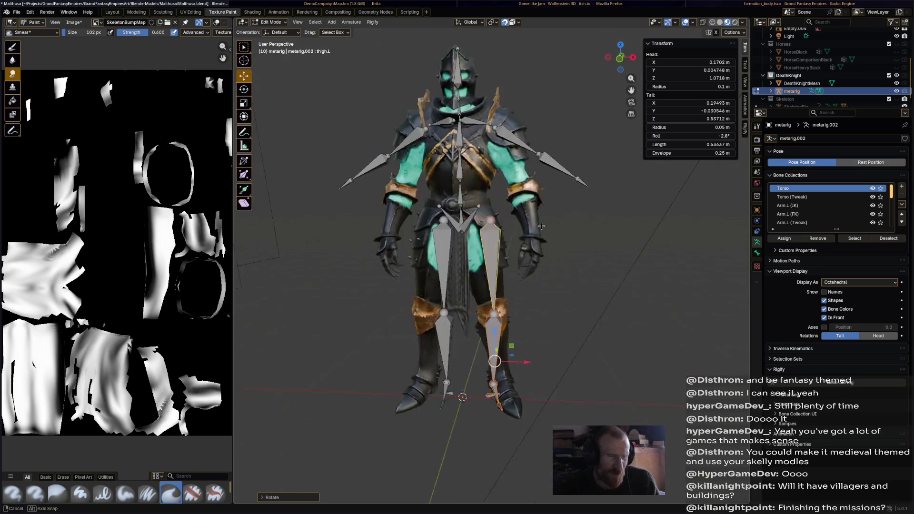
{"action": "key", "text": "r"}
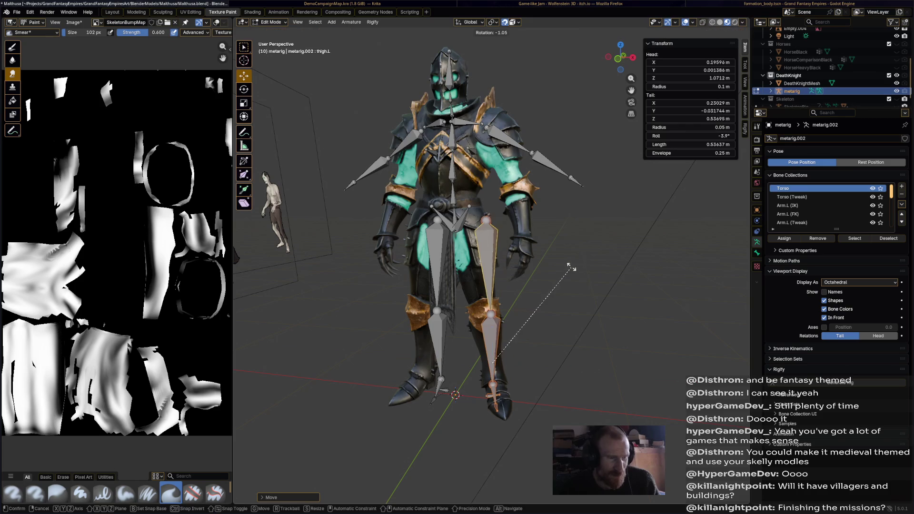
{"action": "left_click", "coordinate": [566, 347]}
{"action": "key", "text": "g"}
{"action": "key", "text": "x"}
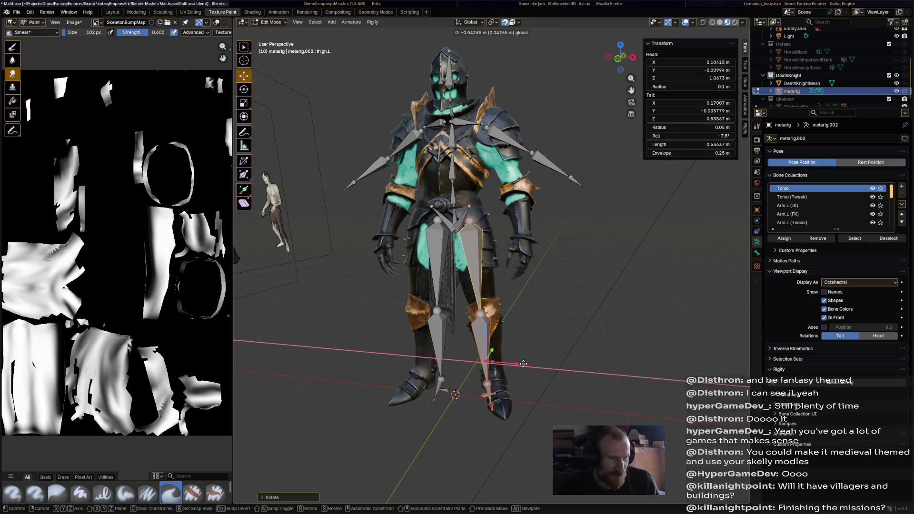
{"action": "left_click", "coordinate": [524, 361]}
{"action": "mouse_move", "coordinate": [524, 361]}
{"action": "middle_mouse_down"}
{"action": "mouse_move", "coordinate": [560, 323]}
{"action": "mouse_move", "coordinate": [553, 319]}
{"action": "middle_mouse_up"}
{"action": "key", "text": "r"}
{"action": "left_click", "coordinate": [561, 338]}
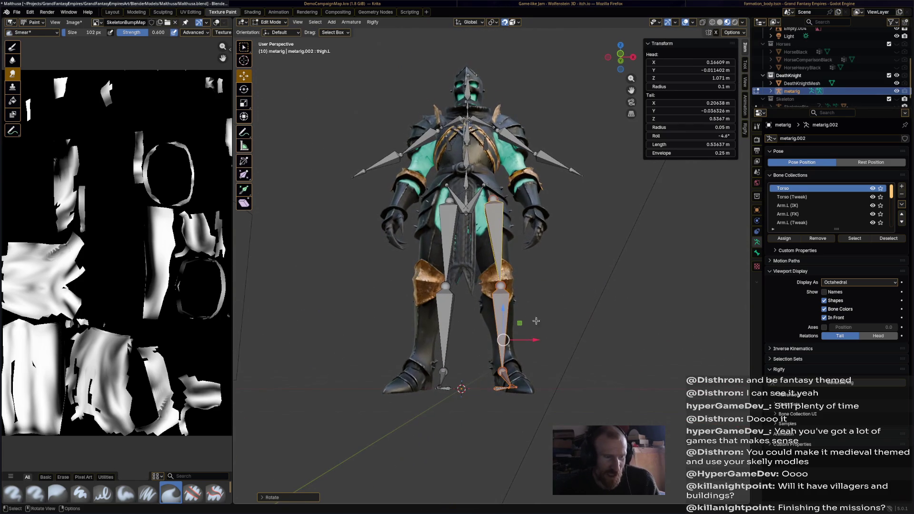
Select shin.R and its connected bones, then move along X and rotate them to fit the right leg
{"action": "left_click", "coordinate": [449, 294]}
{"action": "left_click", "coordinate": [452, 346]}
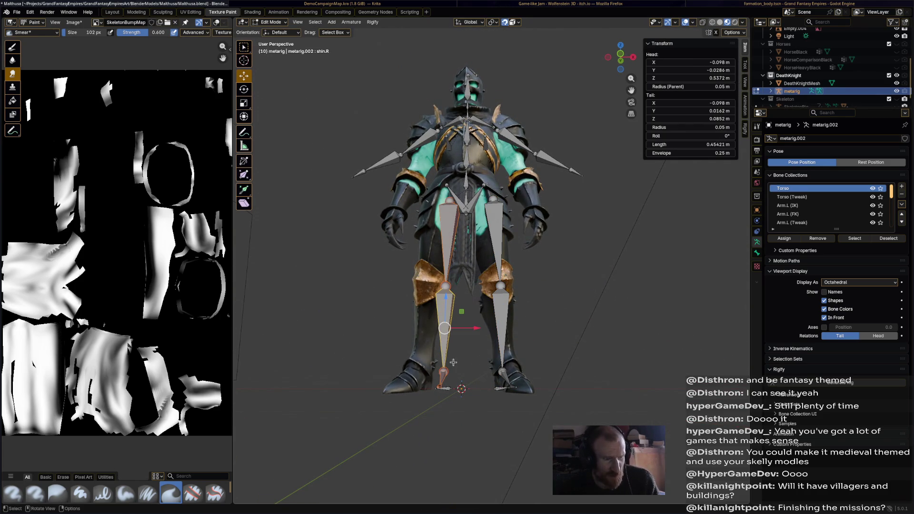
{"action": "middle_click_drag", "start_coordinate": [464, 366], "coordinate": [466, 341]}
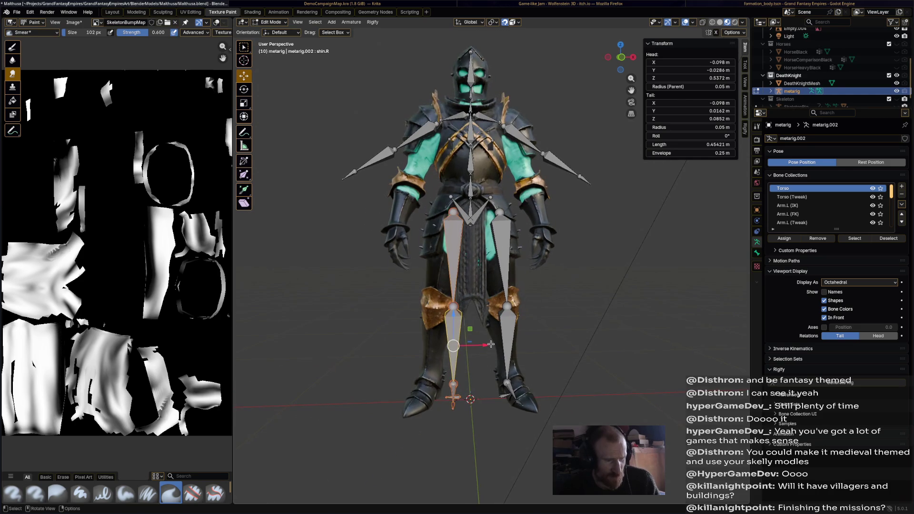
{"action": "key", "text": "g"}
{"action": "key", "text": "x"}
{"action": "left_click", "coordinate": [467, 342]}
{"action": "key", "text": "r"}
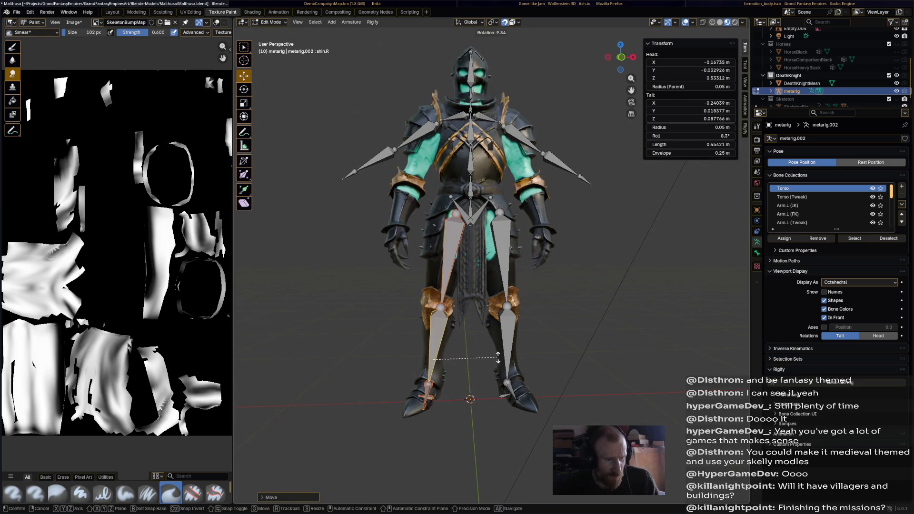
{"action": "left_click", "coordinate": [469, 351]}
{"action": "key", "text": "g"}
{"action": "key", "text": "x"}
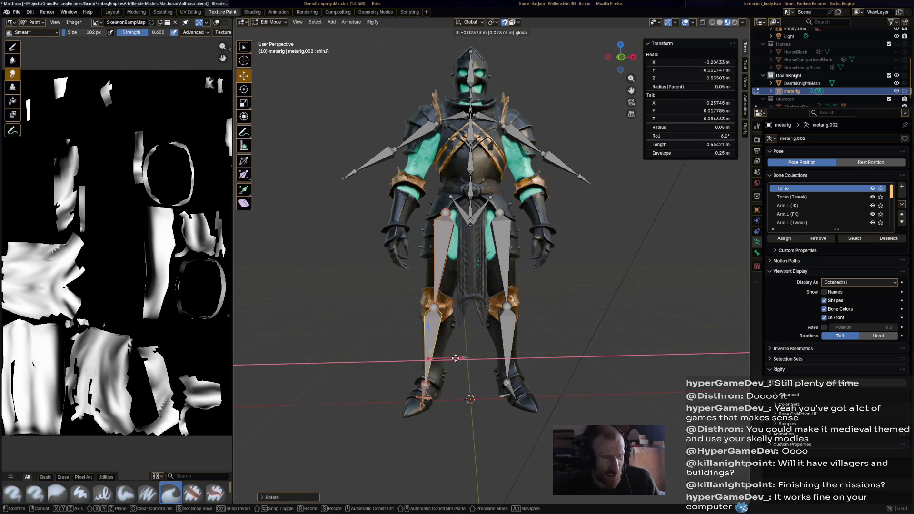
{"action": "left_click", "coordinate": [456, 358]}
{"action": "left_click", "coordinate": [469, 385]}
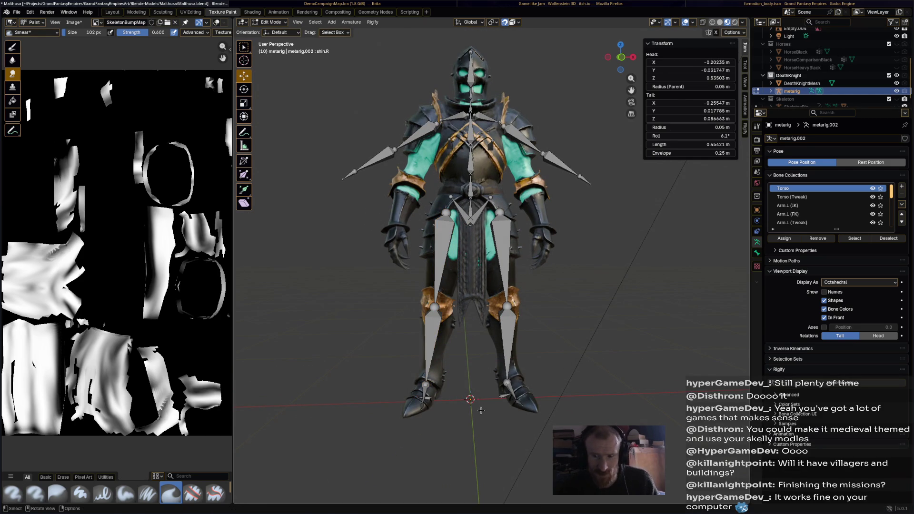
{"action": "middle_click_drag", "start_coordinate": [478, 404], "coordinate": [465, 339], "text": "shift"}
{"action": "scroll", "coordinate": [437, 366], "scroll_direction": "up", "scroll_amount": 3}
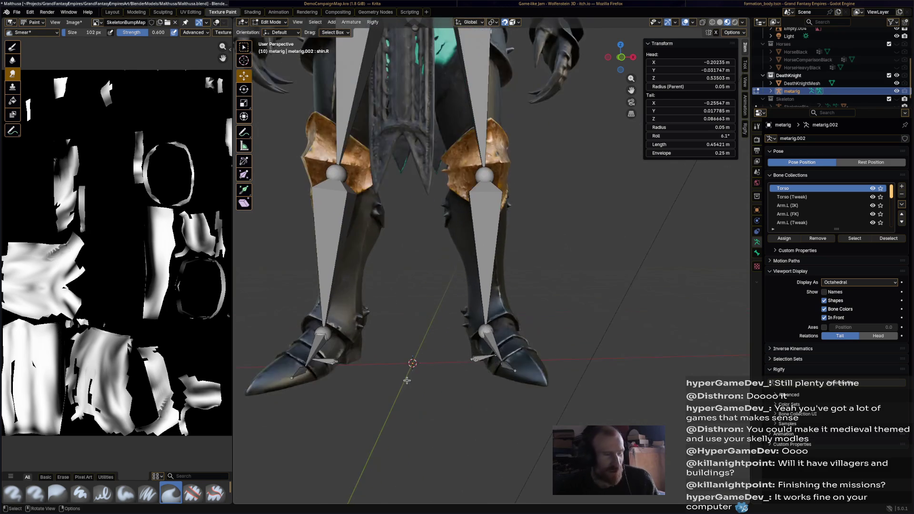
{"action": "scroll", "coordinate": [456, 343], "scroll_direction": "up", "scroll_amount": 2}
Rotate the left heel bone about X to match the boot
{"action": "left_click", "coordinate": [511, 297]}
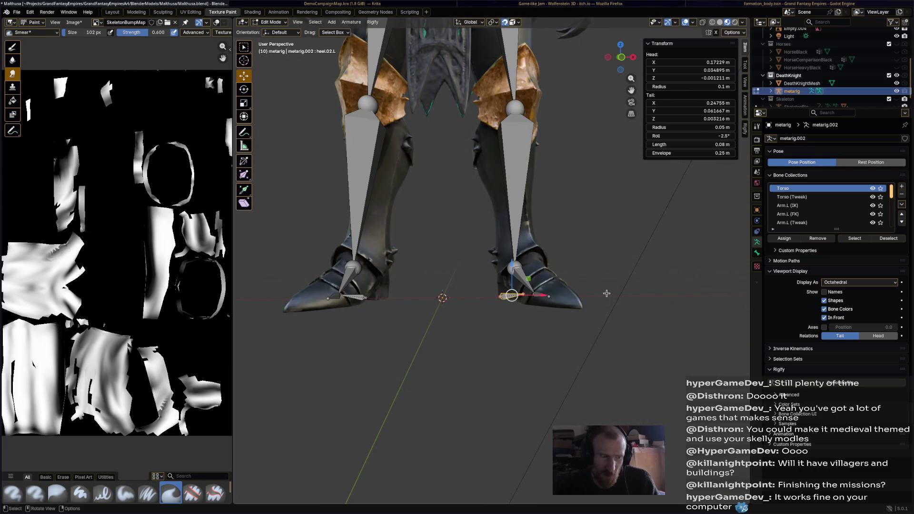
{"action": "middle_click_drag", "start_coordinate": [604, 293], "coordinate": [607, 310]}
{"action": "key", "text": "r"}
{"action": "key", "text": "x"}
{"action": "left_click", "coordinate": [618, 328]}
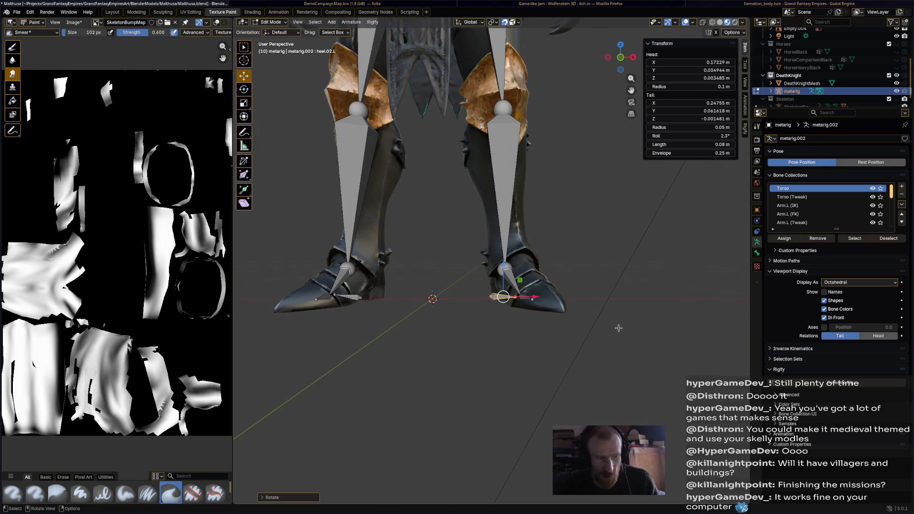
{"action": "middle_click_drag", "start_coordinate": [505, 313], "coordinate": [562, 307]}
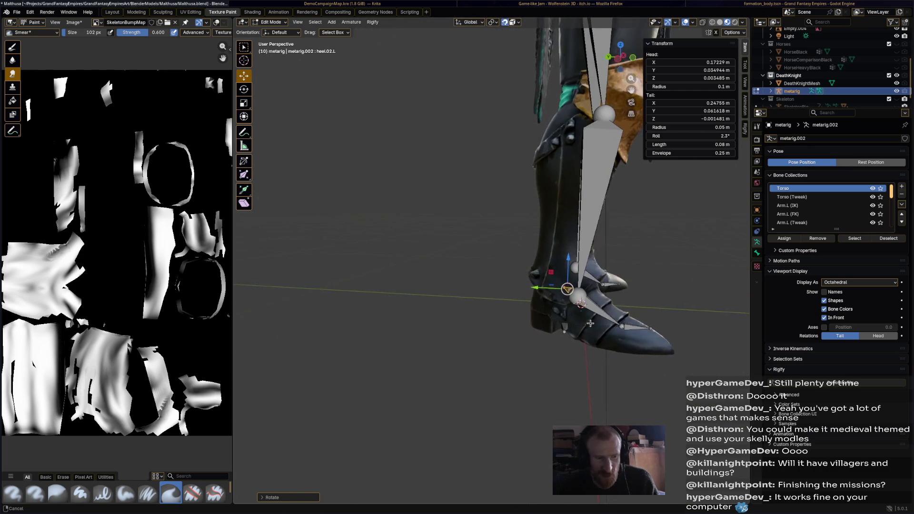
{"action": "middle_click_drag", "start_coordinate": [489, 297], "coordinate": [429, 292]}
Move heel.02.R along X and rotate it to sit in the right boot
{"action": "left_click", "coordinate": [370, 285]}
{"action": "middle_click_drag", "start_coordinate": [373, 269], "coordinate": [410, 282]}
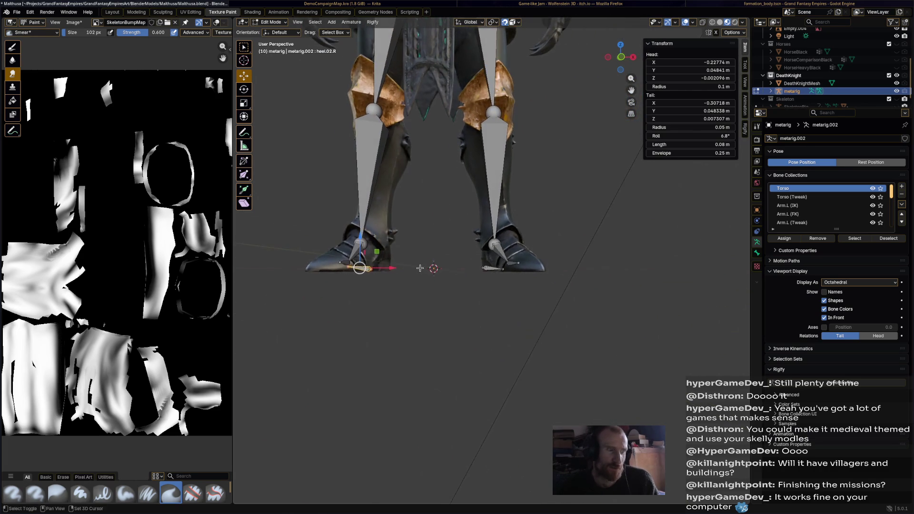
{"action": "key", "text": "g"}
{"action": "key", "text": "x"}
{"action": "left_click", "coordinate": [441, 294]}
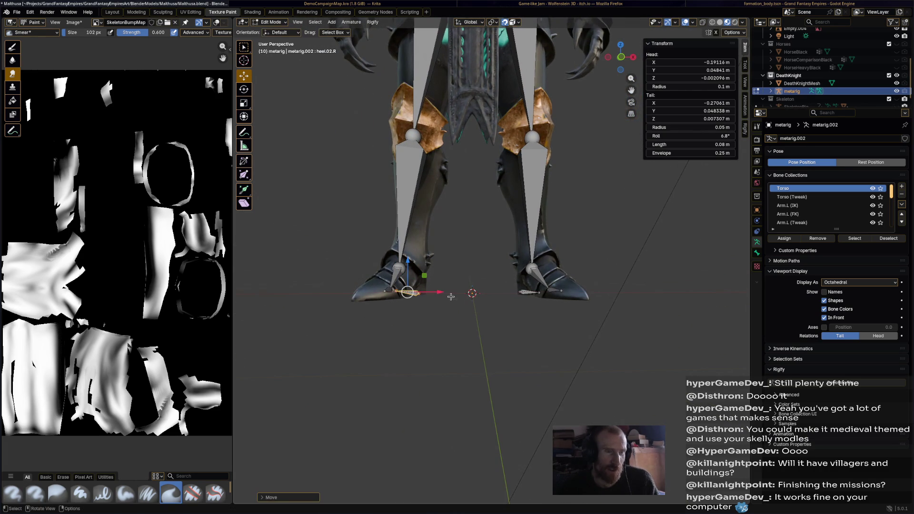
{"action": "key", "text": "r"}
{"action": "left_click", "coordinate": [456, 275]}
{"action": "mouse_move", "coordinate": [457, 275]}
{"action": "middle_mouse_down"}
{"action": "mouse_move", "coordinate": [546, 301]}
{"action": "mouse_move", "coordinate": [490, 270]}
{"action": "middle_mouse_up"}
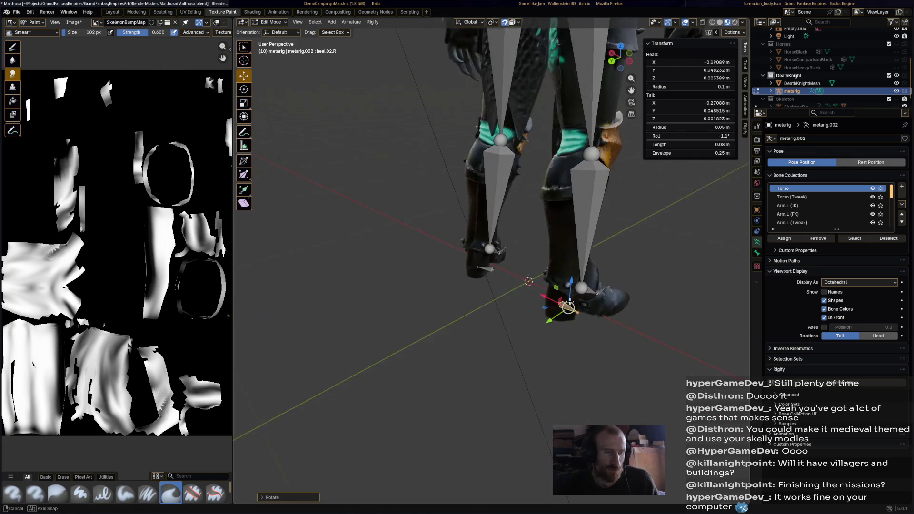
With both heel bones selected, slide them along Y to the back of the boots
{"action": "left_click", "coordinate": [491, 269], "text": "shift"}
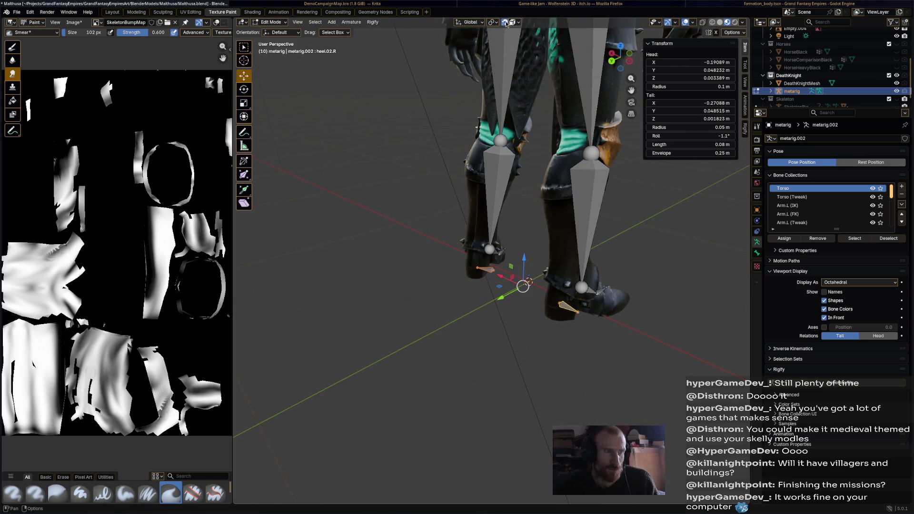
{"action": "mouse_move", "coordinate": [558, 258]}
{"action": "middle_mouse_down"}
{"action": "mouse_move", "coordinate": [500, 293]}
{"action": "mouse_move", "coordinate": [594, 344]}
{"action": "middle_mouse_up"}
{"action": "key", "text": "g"}
{"action": "key", "text": "y"}
{"action": "left_click", "coordinate": [488, 305]}
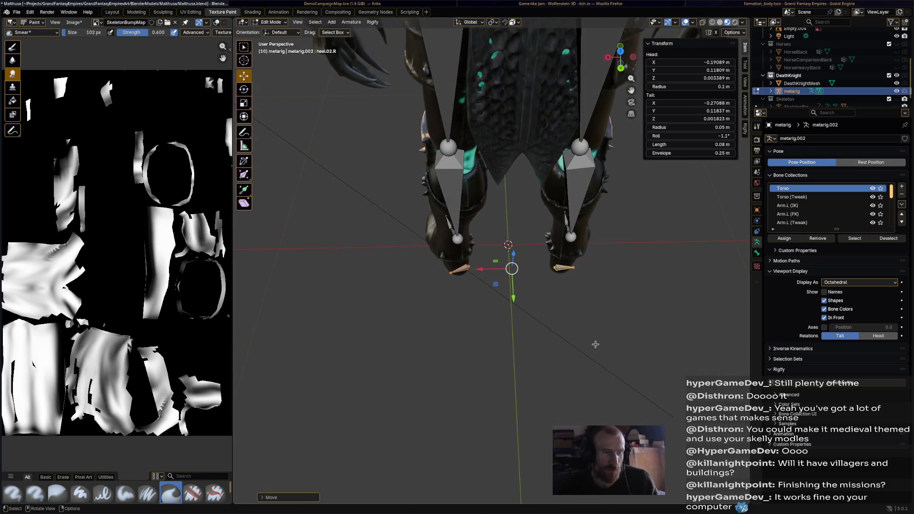
{"action": "left_click", "coordinate": [460, 240]}
{"action": "middle_click_drag", "start_coordinate": [461, 239], "coordinate": [638, 227]}
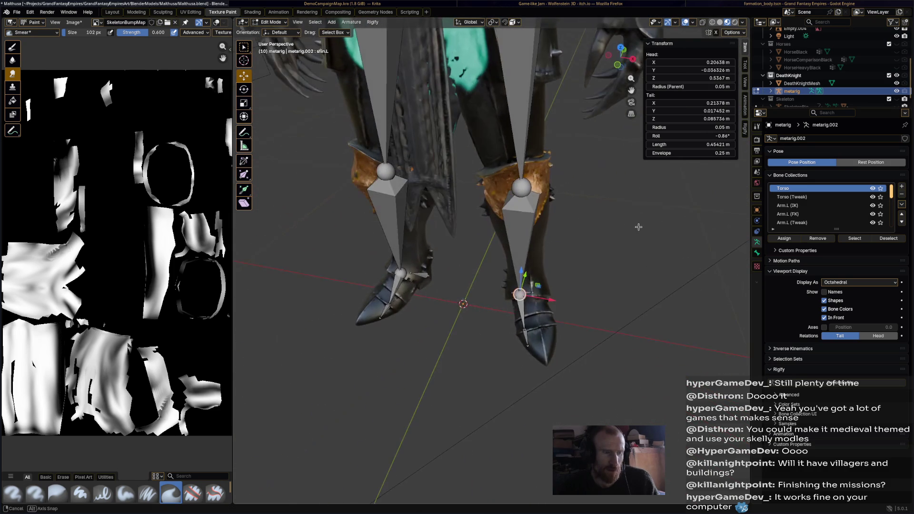
Place the shin.L tail at the ankle and move toe.L along X into the boot
{"action": "key", "text": "g"}
{"action": "left_click", "coordinate": [546, 300]}
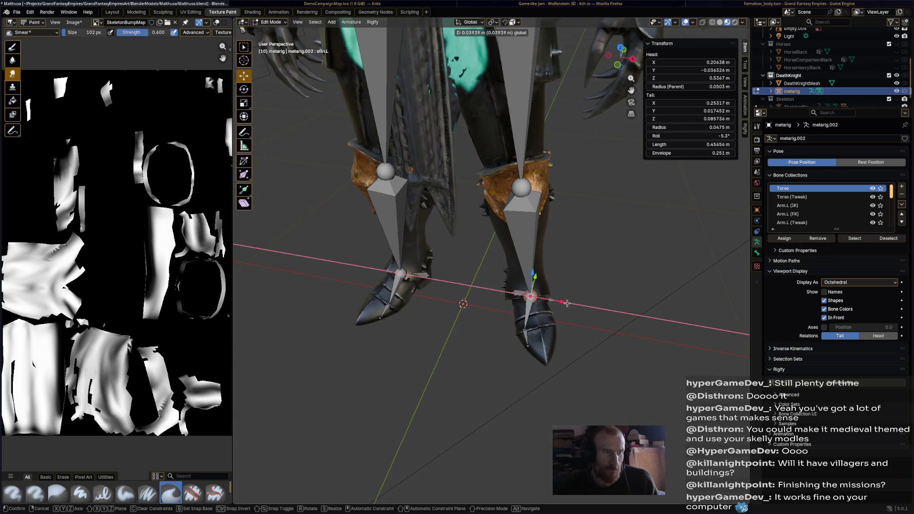
{"action": "middle_click_drag", "start_coordinate": [547, 300], "coordinate": [471, 295]}
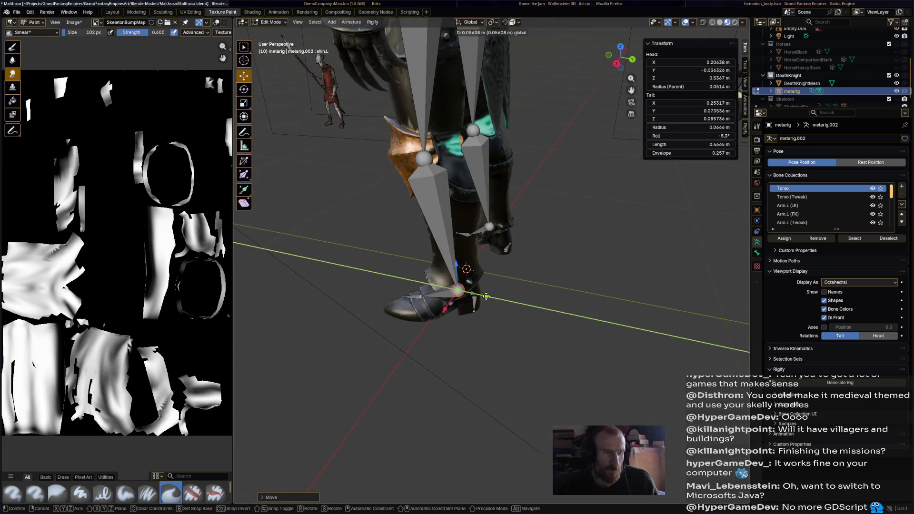
{"action": "left_click", "coordinate": [483, 294]}
{"action": "left_click", "coordinate": [417, 298]}
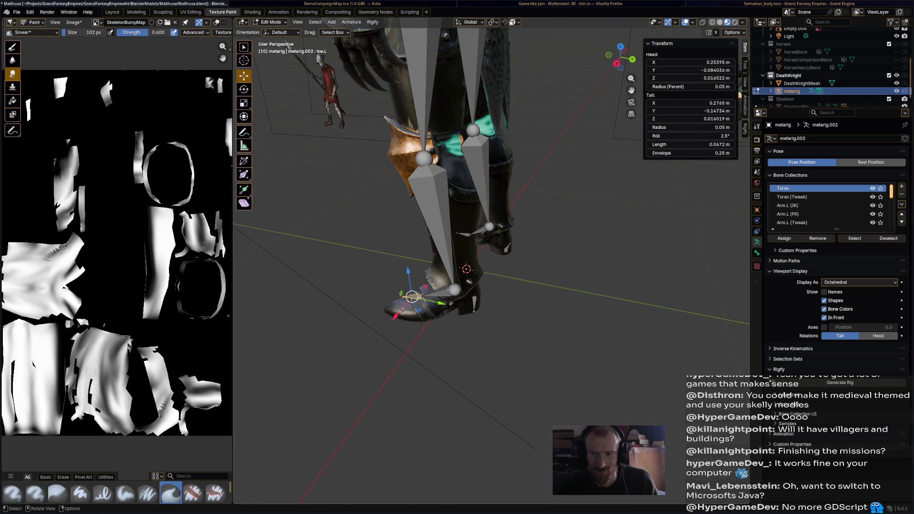
{"action": "key", "text": "g"}
{"action": "key", "text": "x"}
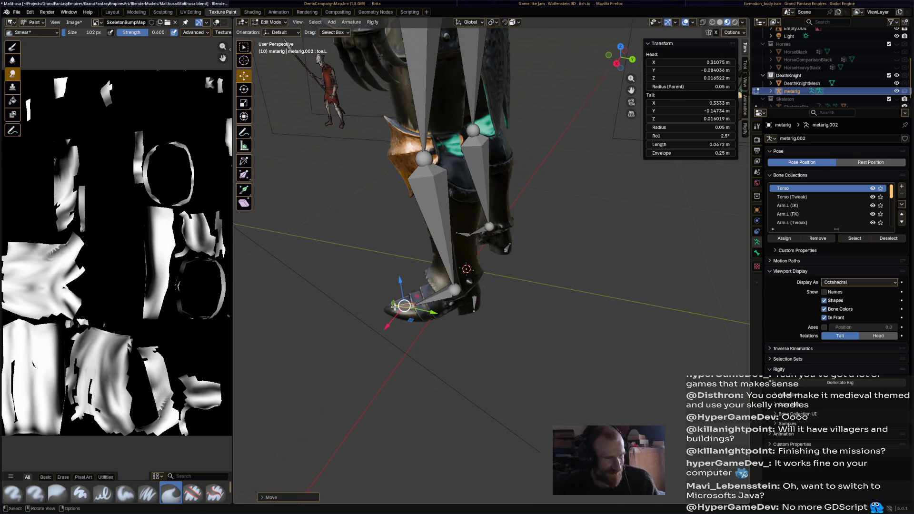
{"action": "left_click", "coordinate": [394, 325]}
Extend the toe tail to the boot tip and nudge the neighbouring foot joints into place
{"action": "mouse_move", "coordinate": [394, 325]}
{"action": "middle_mouse_down"}
{"action": "mouse_move", "coordinate": [556, 253]}
{"action": "mouse_move", "coordinate": [532, 247]}
{"action": "middle_mouse_up"}
{"action": "key", "text": "g"}
{"action": "left_click", "coordinate": [509, 227]}
{"action": "left_click", "coordinate": [575, 213]}
{"action": "key", "text": "g"}
{"action": "left_click", "coordinate": [584, 213]}
{"action": "middle_click_drag", "start_coordinate": [584, 212], "coordinate": [581, 198]}
{"action": "key", "text": "g"}
{"action": "left_click", "coordinate": [579, 200]}
{"action": "key", "text": "g"}
{"action": "left_click", "coordinate": [577, 199]}
{"action": "left_click", "coordinate": [499, 216]}
{"action": "key", "text": "g"}
{"action": "left_click", "coordinate": [499, 216]}
Save the blend file and select thigh.L for the next adjustment
{"action": "mouse_move", "coordinate": [500, 216]}
{"action": "middle_mouse_down"}
{"action": "mouse_move", "coordinate": [643, 233]}
{"action": "mouse_move", "coordinate": [521, 176]}
{"action": "mouse_move", "coordinate": [526, 163]}
{"action": "mouse_move", "coordinate": [522, 244]}
{"action": "middle_mouse_up"}
{"action": "left_click", "coordinate": [518, 175]}
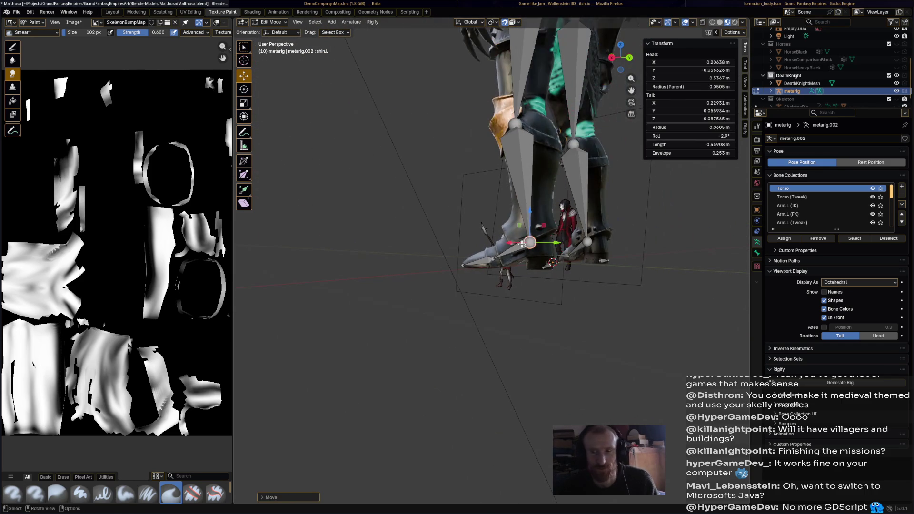
{"action": "key", "text": "ctrl+s"}
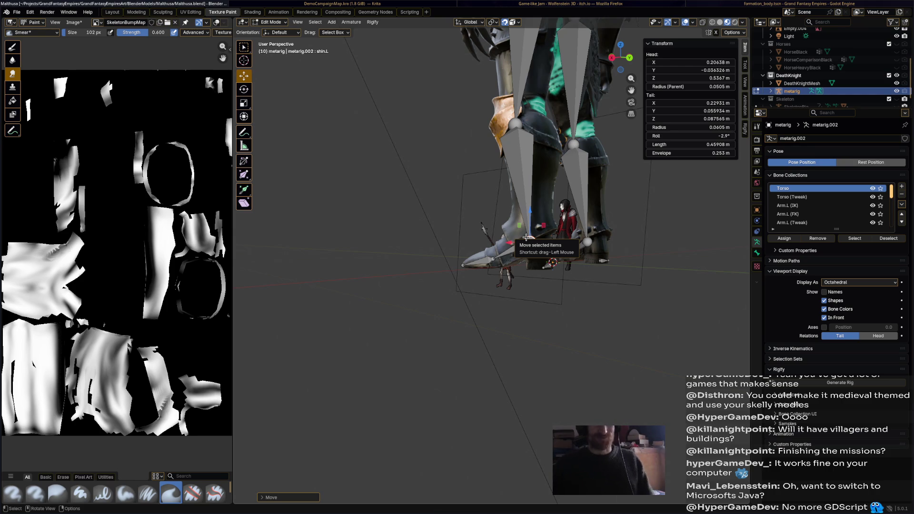
{"action": "mouse_move", "coordinate": [527, 238]}
{"action": "middle_mouse_down"}
{"action": "mouse_move", "coordinate": [514, 221]}
{"action": "mouse_move", "coordinate": [547, 177]}
{"action": "middle_mouse_up"}
{"action": "scroll", "coordinate": [506, 210], "scroll_direction": "up", "scroll_amount": 3}
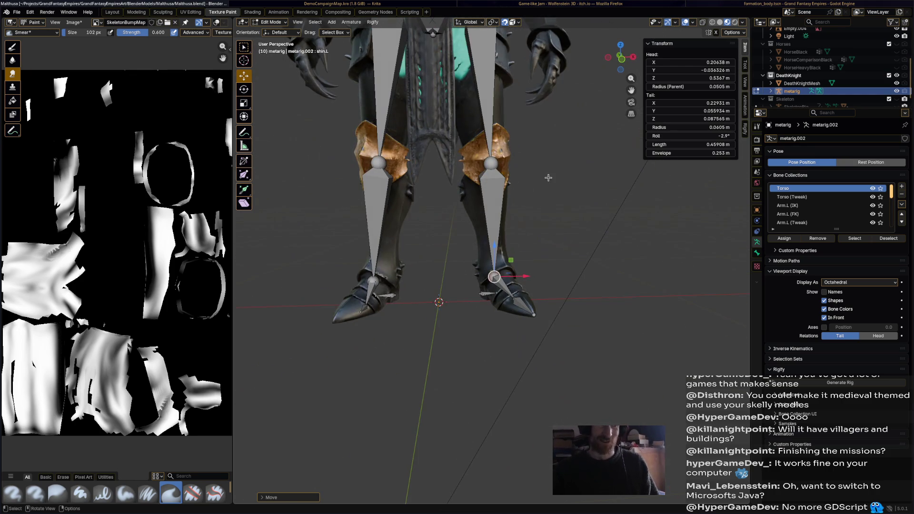
{"action": "left_click", "coordinate": [492, 158]}
{"action": "mouse_move", "coordinate": [493, 159]}
{"action": "middle_mouse_down"}
{"action": "mouse_move", "coordinate": [476, 172]}
{"action": "mouse_move", "coordinate": [552, 175]}
{"action": "middle_mouse_up"}
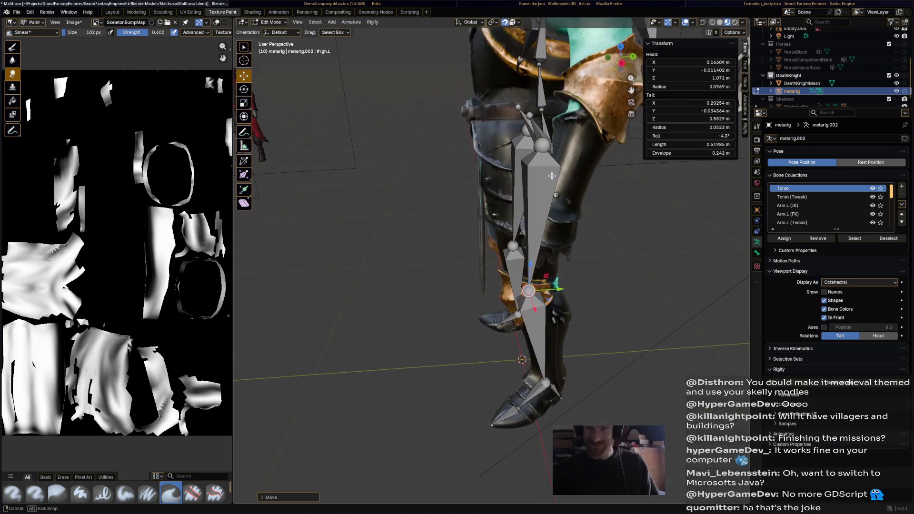
Shift the left thigh's head joint toward the hip to fit the armored leg
{"action": "left_click", "coordinate": [535, 120]}
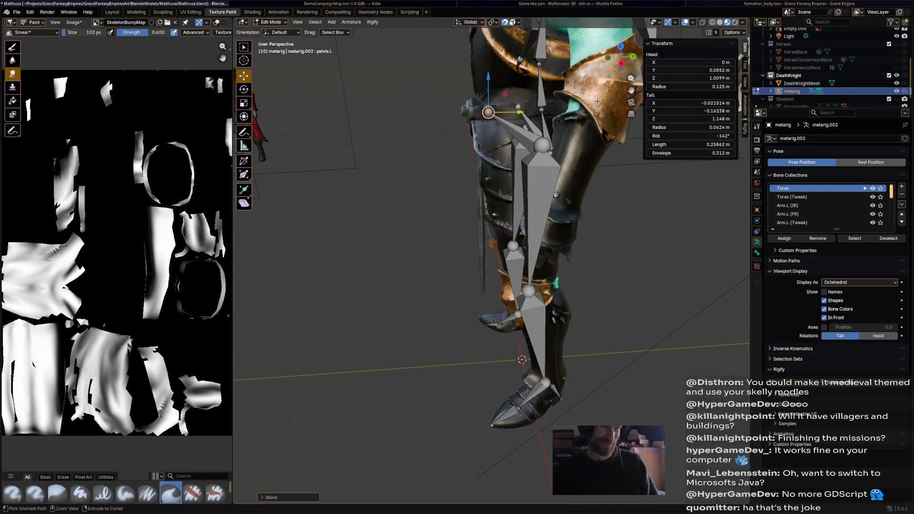
{"action": "left_click", "coordinate": [556, 109]}
{"action": "mouse_move", "coordinate": [563, 229]}
{"action": "middle_mouse_down"}
{"action": "mouse_move", "coordinate": [604, 281]}
{"action": "mouse_move", "coordinate": [572, 275]}
{"action": "middle_mouse_up"}
{"action": "left_click", "coordinate": [524, 272]}
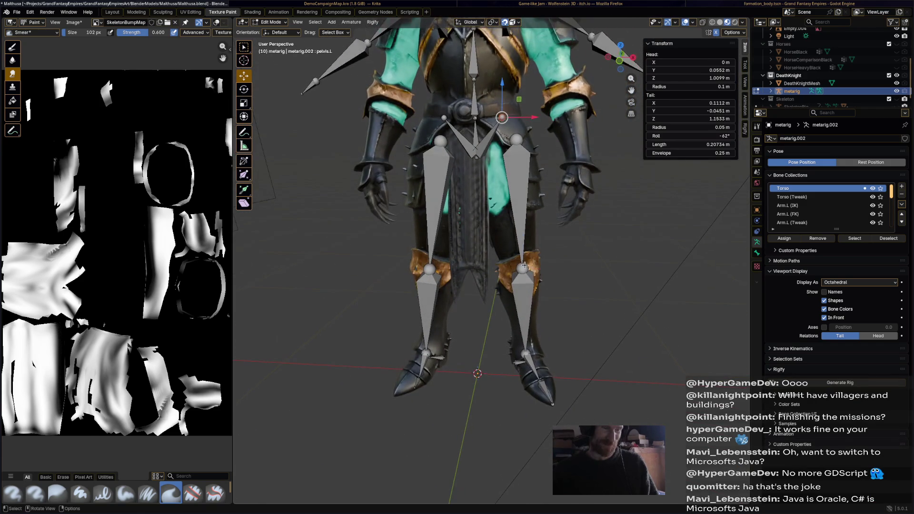
{"action": "left_click_drag", "start_coordinate": [525, 270], "coordinate": [524, 272]}
{"action": "middle_click_drag", "start_coordinate": [525, 272], "coordinate": [507, 289]}
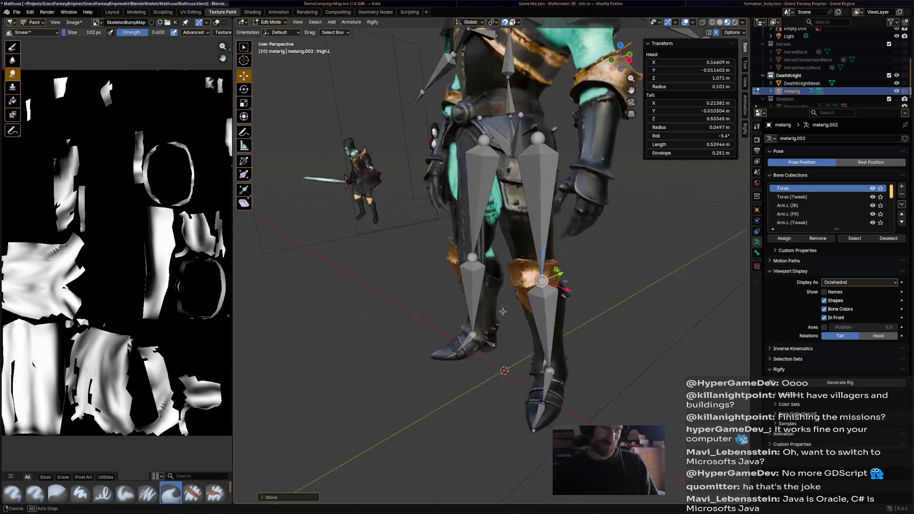
{"action": "key", "text": "g"}
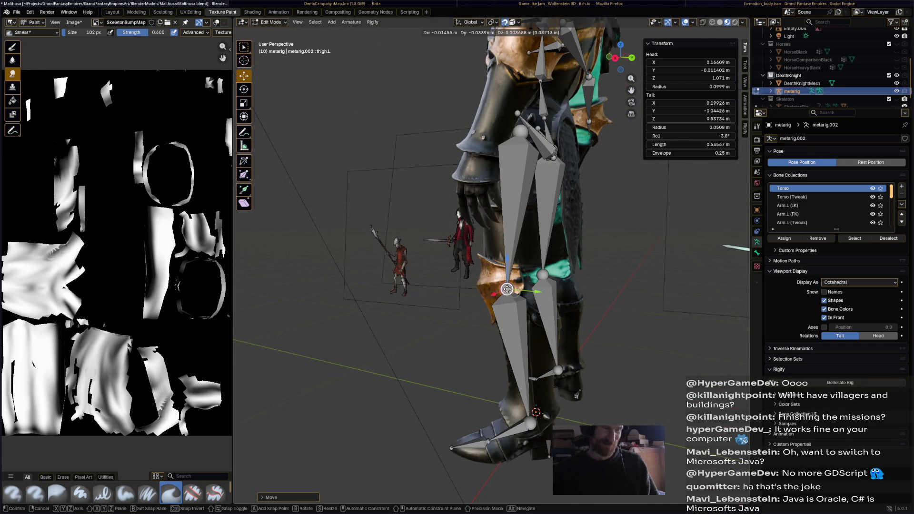
{"action": "left_click", "coordinate": [548, 402]}
Cancel a bad shin.L move, then reposition the thigh.L head and check from a side view
{"action": "left_click", "coordinate": [533, 421]}
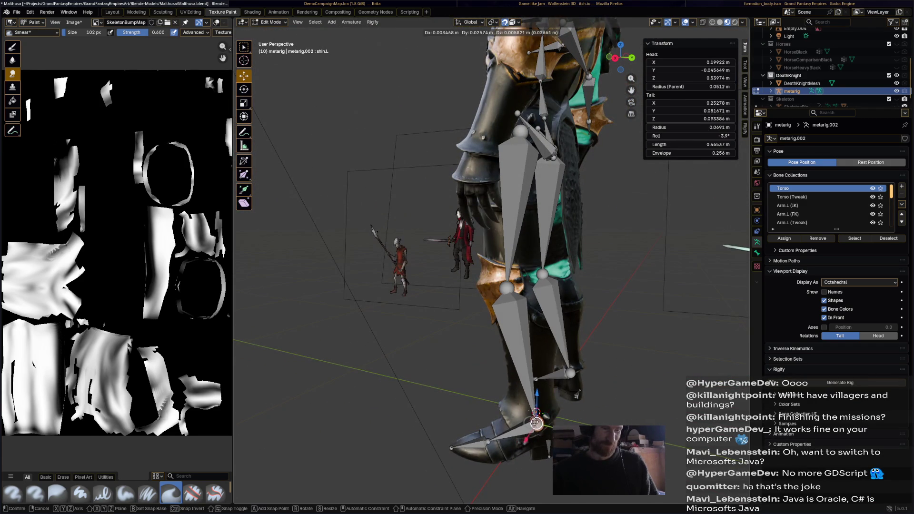
{"action": "key", "text": "g"}
{"action": "mouse_move", "coordinate": [533, 422]}
{"action": "middle_mouse_down"}
{"action": "mouse_move", "coordinate": [538, 400]}
{"action": "mouse_move", "coordinate": [488, 401]}
{"action": "middle_mouse_up"}
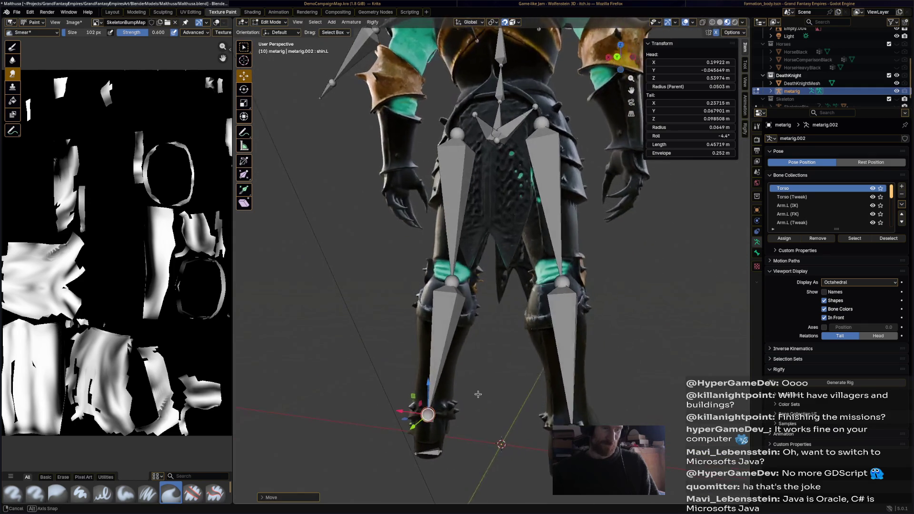
{"action": "right_click", "coordinate": [489, 401]}
{"action": "left_click", "coordinate": [462, 120]}
{"action": "key", "text": "g"}
{"action": "left_click", "coordinate": [548, 132]}
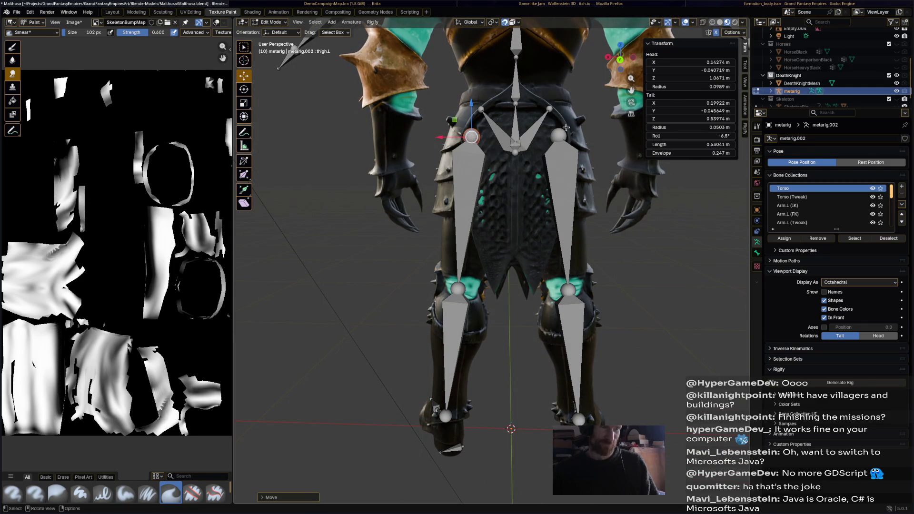
{"action": "left_click", "coordinate": [550, 111]}
{"action": "mouse_move", "coordinate": [550, 111]}
{"action": "middle_mouse_down"}
{"action": "mouse_move", "coordinate": [437, 120]}
{"action": "mouse_move", "coordinate": [476, 208]}
{"action": "middle_mouse_up"}
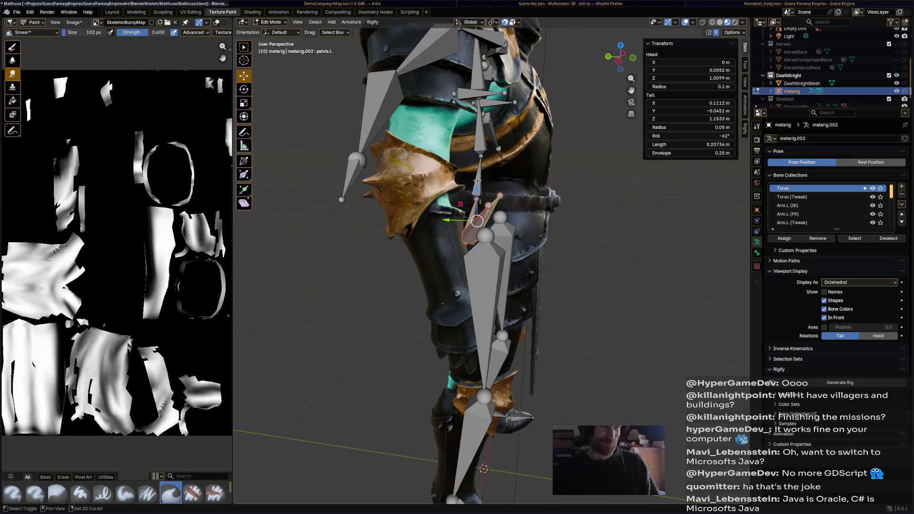
{"action": "scroll", "coordinate": [505, 139], "scroll_direction": "down", "scroll_amount": 3}
{"action": "scroll", "coordinate": [506, 139], "scroll_direction": "up", "scroll_amount": 3}
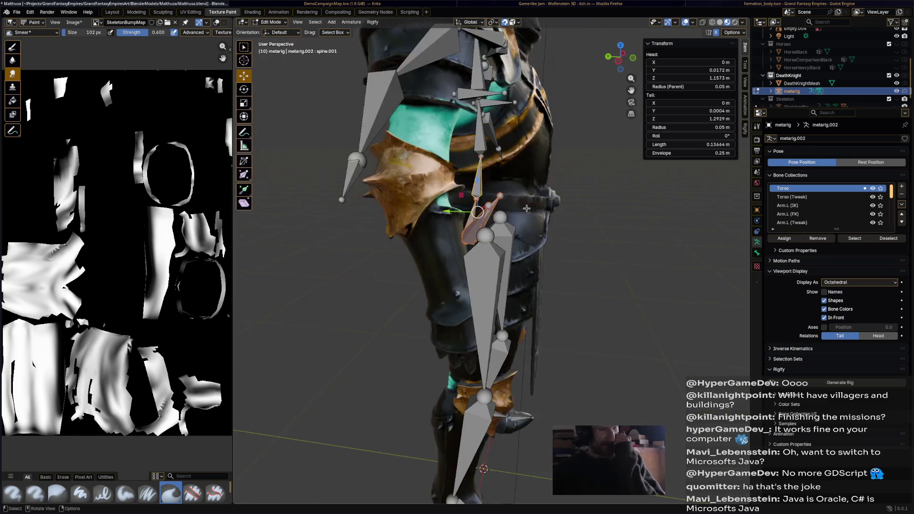
Cancel a pelvis tail move, save the blend file and switch to the browser
{"action": "mouse_move", "coordinate": [506, 139]}
{"action": "middle_mouse_down"}
{"action": "mouse_move", "coordinate": [444, 201]}
{"action": "mouse_move", "coordinate": [480, 235]}
{"action": "middle_mouse_up"}
{"action": "scroll", "coordinate": [444, 200], "scroll_direction": "down", "scroll_amount": 3}
{"action": "left_click", "coordinate": [489, 181]}
{"action": "scroll", "coordinate": [485, 196], "scroll_direction": "up", "scroll_amount": 3}
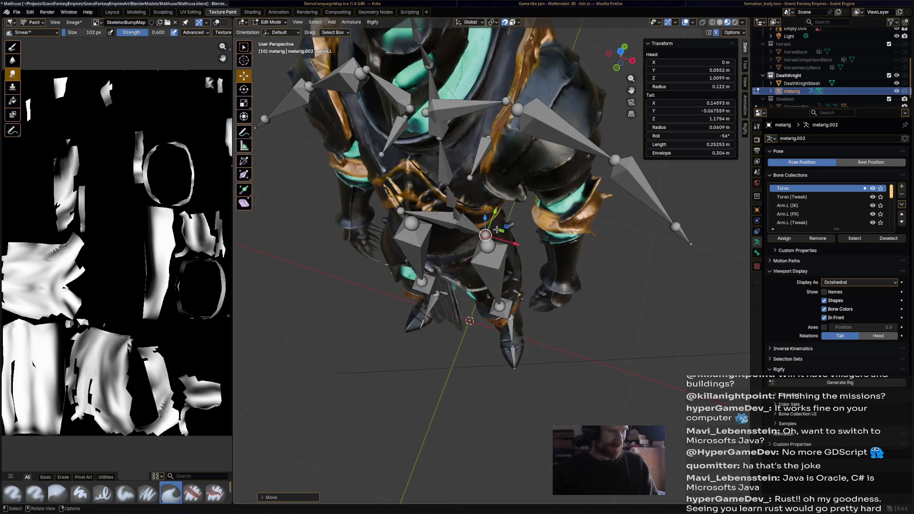
{"action": "key", "text": "g"}
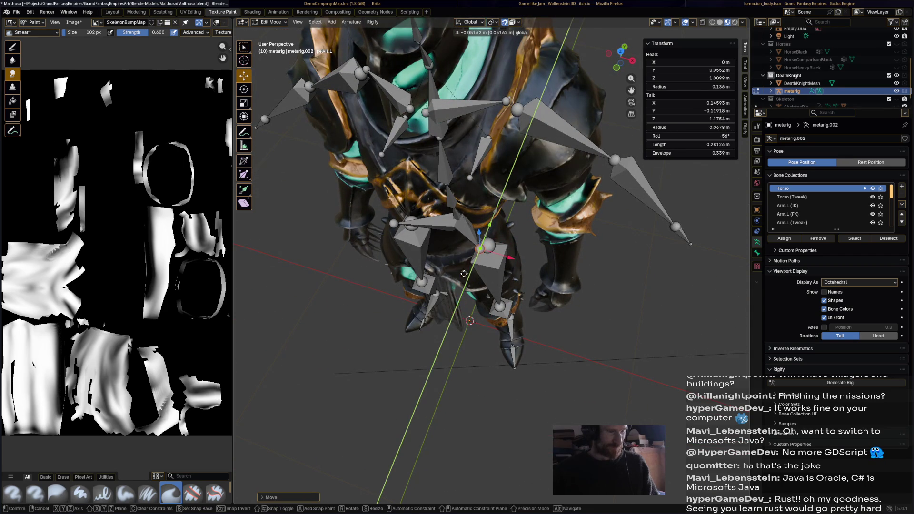
{"action": "mouse_move", "coordinate": [464, 274]}
{"action": "middle_mouse_down"}
{"action": "mouse_move", "coordinate": [452, 211]}
{"action": "mouse_move", "coordinate": [589, 193]}
{"action": "middle_mouse_up"}
{"action": "key", "text": "Escape"}
{"action": "key", "text": "ctrl+z"}
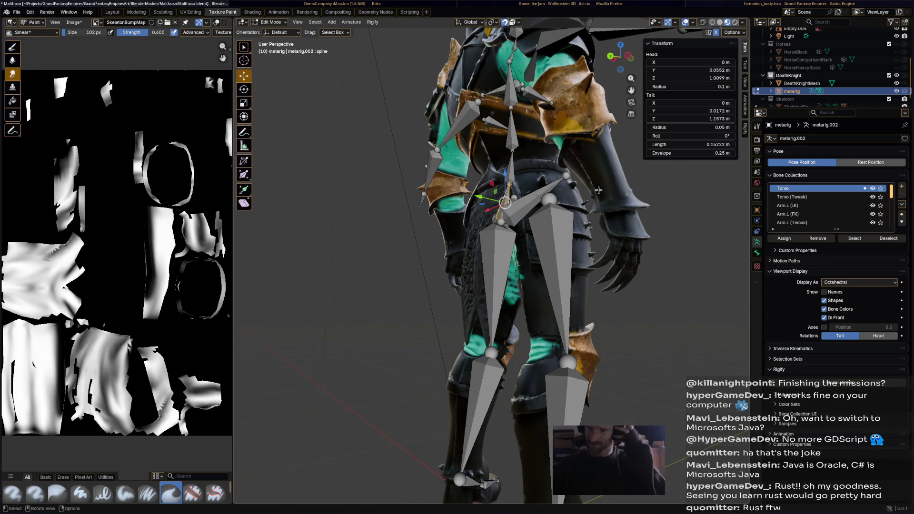
{"action": "mouse_move", "coordinate": [599, 184]}
{"action": "middle_mouse_down"}
{"action": "mouse_move", "coordinate": [575, 253]}
{"action": "mouse_move", "coordinate": [564, 208]}
{"action": "mouse_move", "coordinate": [544, 211]}
{"action": "middle_mouse_up"}
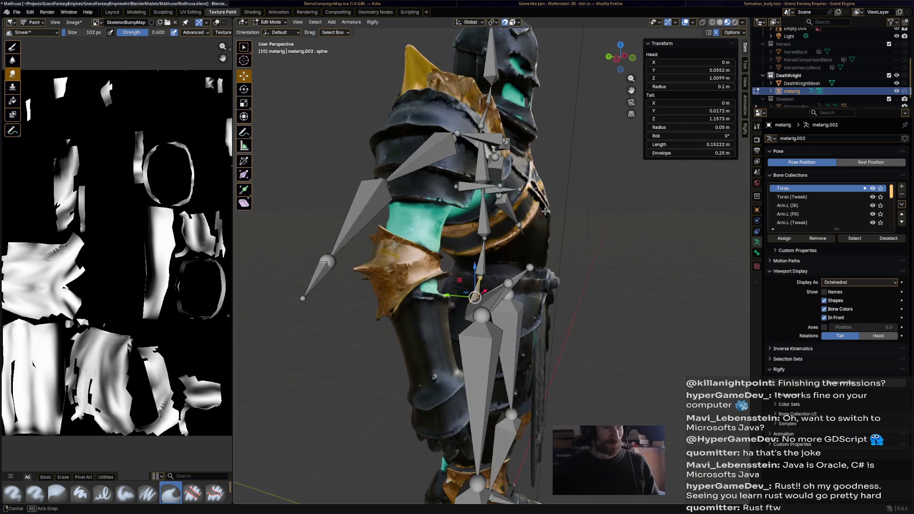
{"action": "key", "text": "ctrl+s"}
{"action": "key", "text": "alt+Tab"}
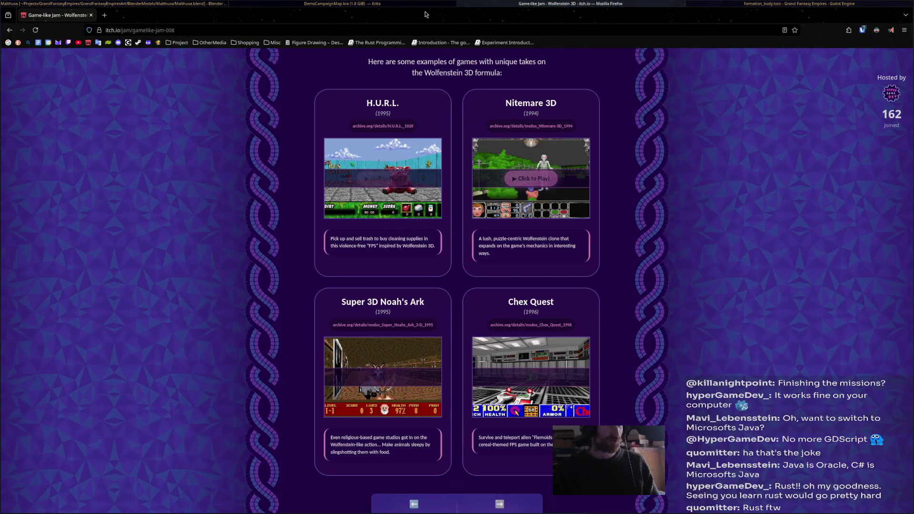
Open The Rust Programming Language book and go to its 3.5 Control Flow chapter
{"action": "left_click", "coordinate": [378, 43]}
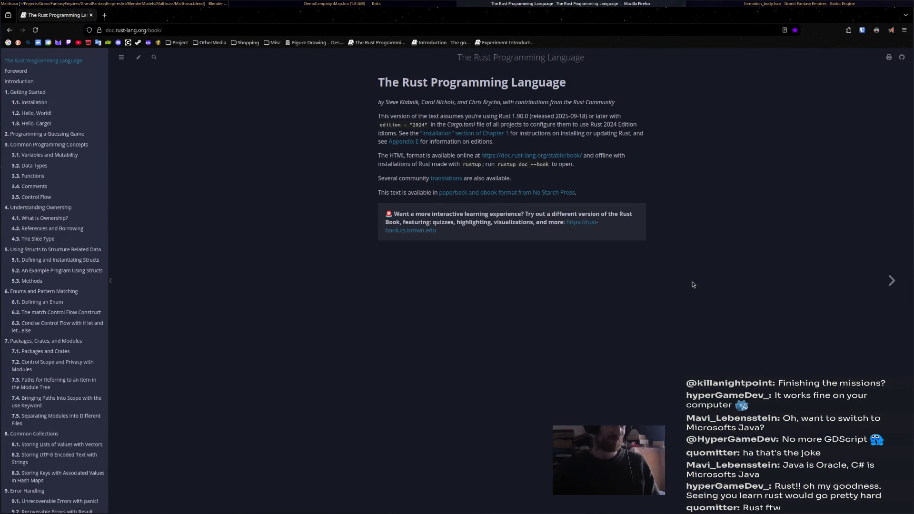
{"action": "key", "text": "ctrl+a"}
{"action": "left_click", "coordinate": [741, 263]}
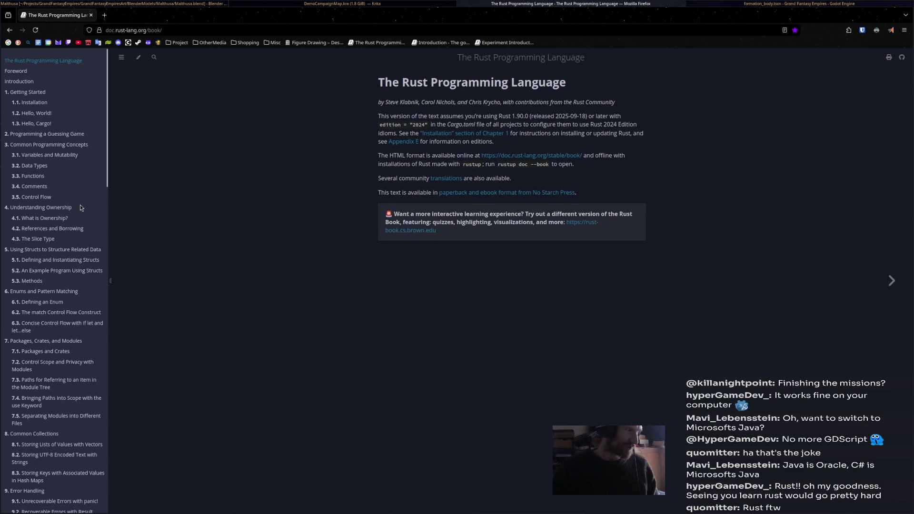
{"action": "left_click", "coordinate": [52, 198]}
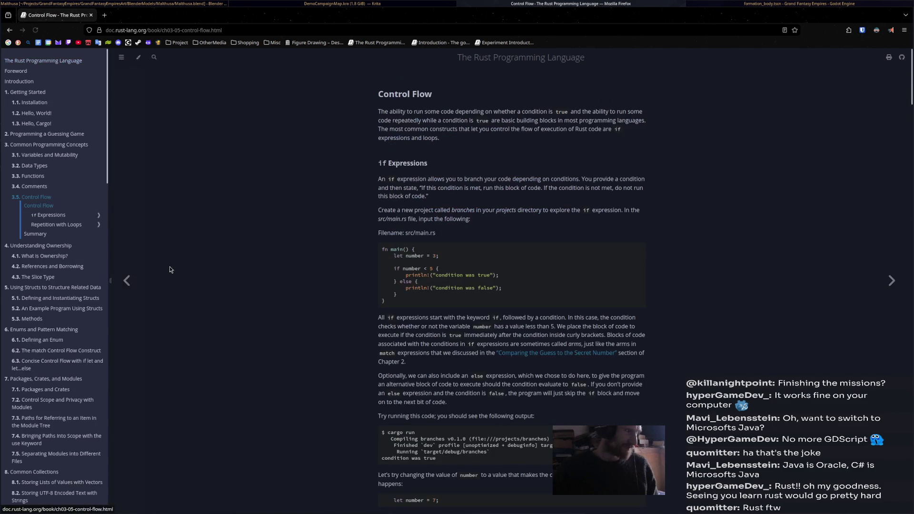
Read the Control Flow Summary, highlighting the exercise bullets including the Fibonacci line
{"action": "left_click", "coordinate": [35, 234]}
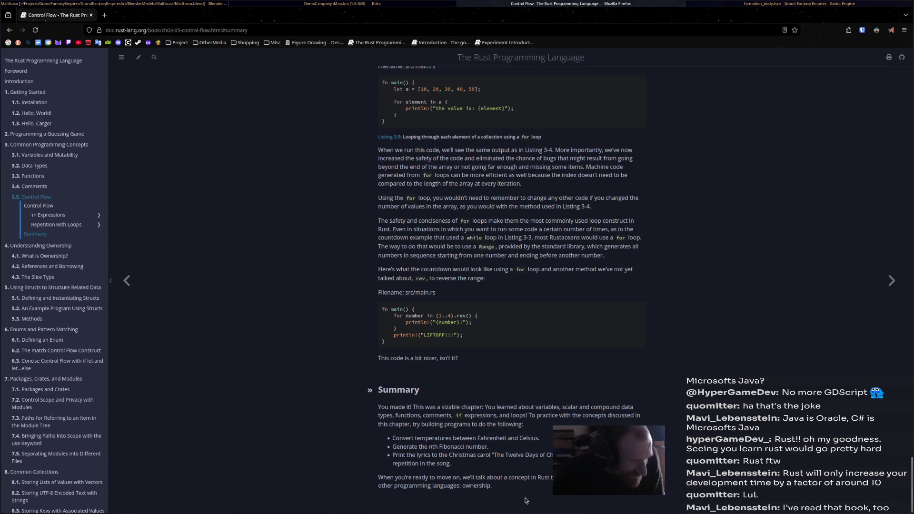
{"action": "left_click_drag", "start_coordinate": [466, 452], "coordinate": [338, 406]}
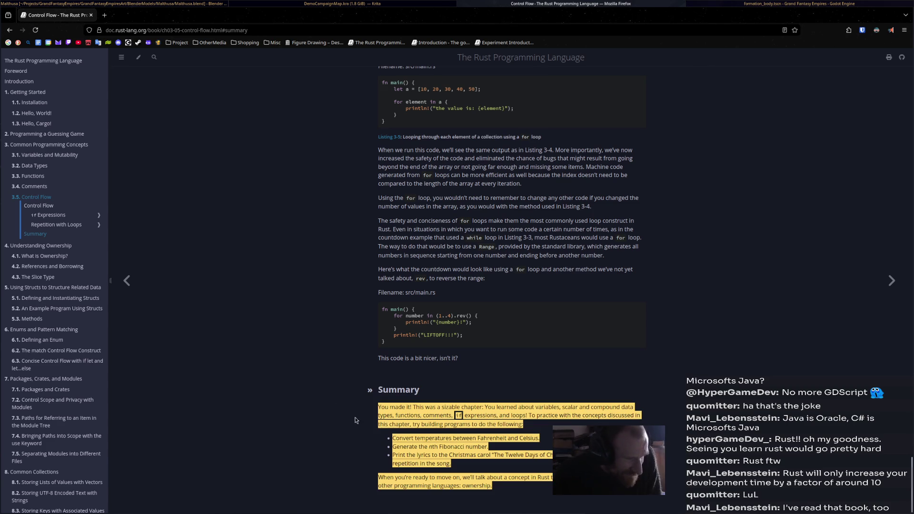
{"action": "left_click", "coordinate": [465, 460]}
{"action": "left_click_drag", "start_coordinate": [398, 439], "coordinate": [553, 468]}
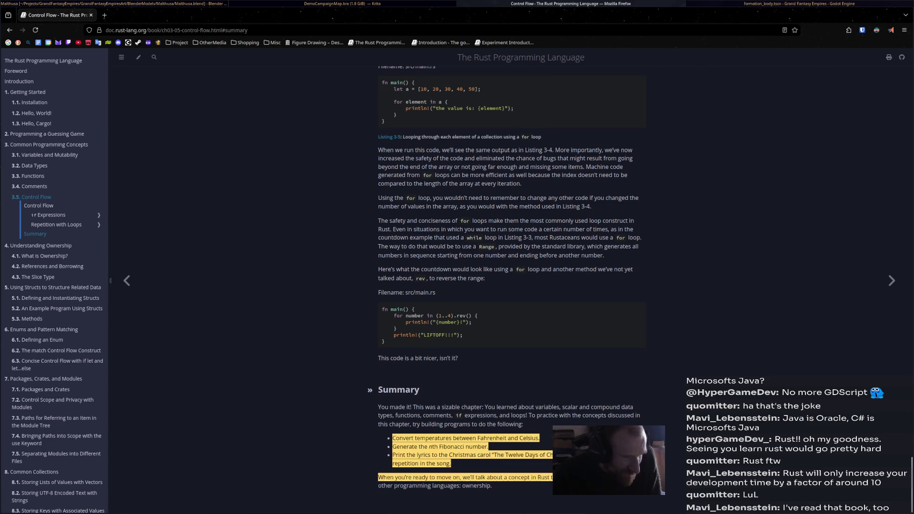
{"action": "left_click", "coordinate": [483, 469]}
{"action": "mouse_move", "coordinate": [464, 470]}
{"action": "left_mouse_down"}
{"action": "mouse_move", "coordinate": [391, 438]}
{"action": "mouse_move", "coordinate": [533, 491]}
{"action": "left_mouse_up"}
{"action": "left_click", "coordinate": [520, 492]}
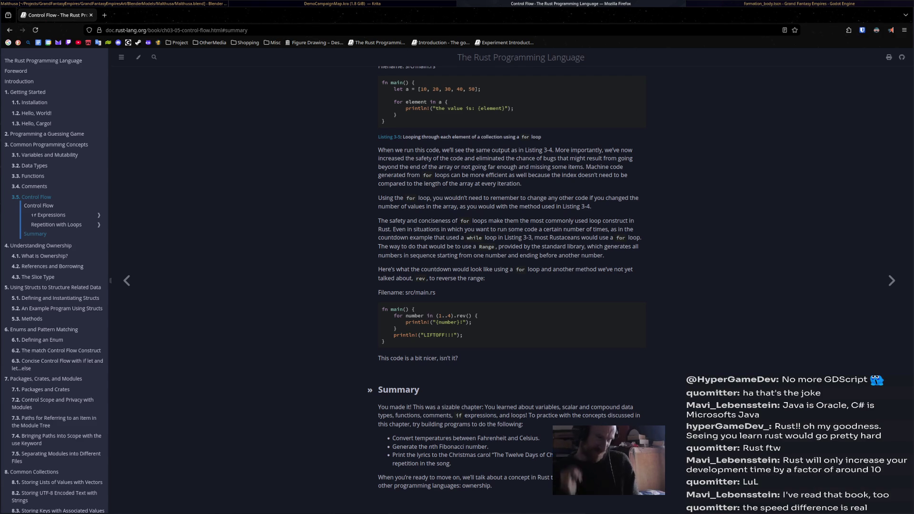
{"action": "left_click_drag", "start_coordinate": [397, 446], "coordinate": [484, 446]}
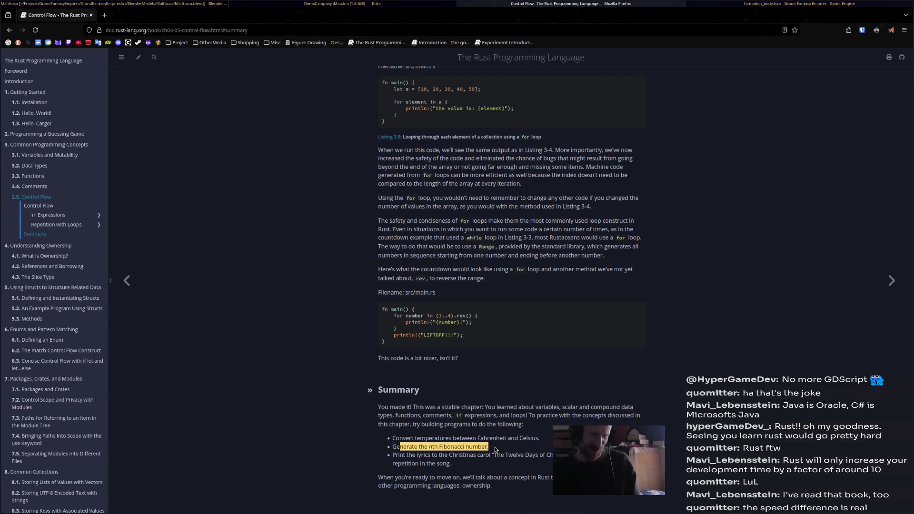
{"action": "left_click", "coordinate": [478, 461]}
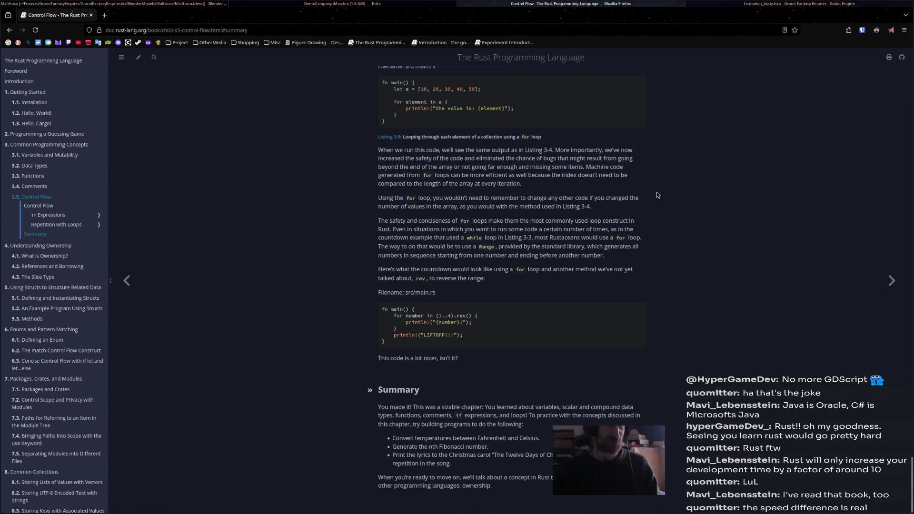
Switch from the browser back to Blender's Death Knight rig via the taskbar
{"action": "key", "text": "ctrl+o"}
{"action": "left_click", "coordinate": [619, 121]}
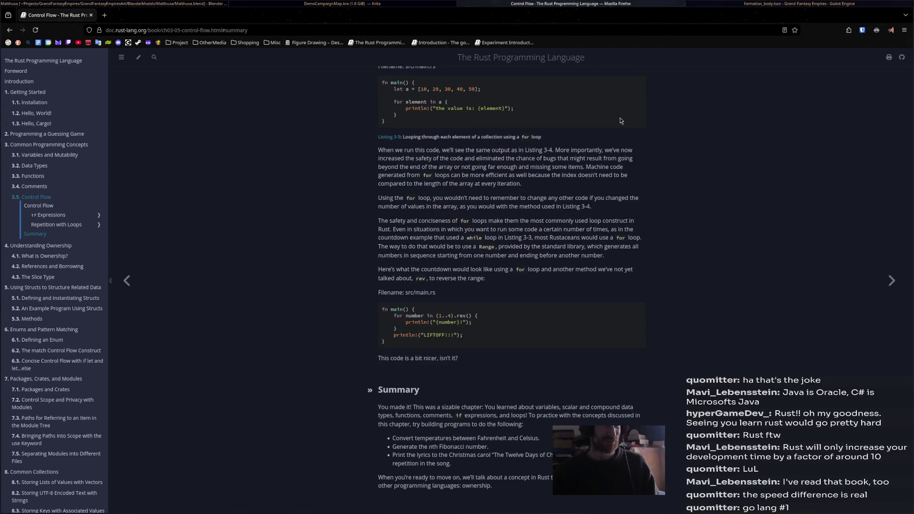
{"action": "left_click", "coordinate": [341, 4]}
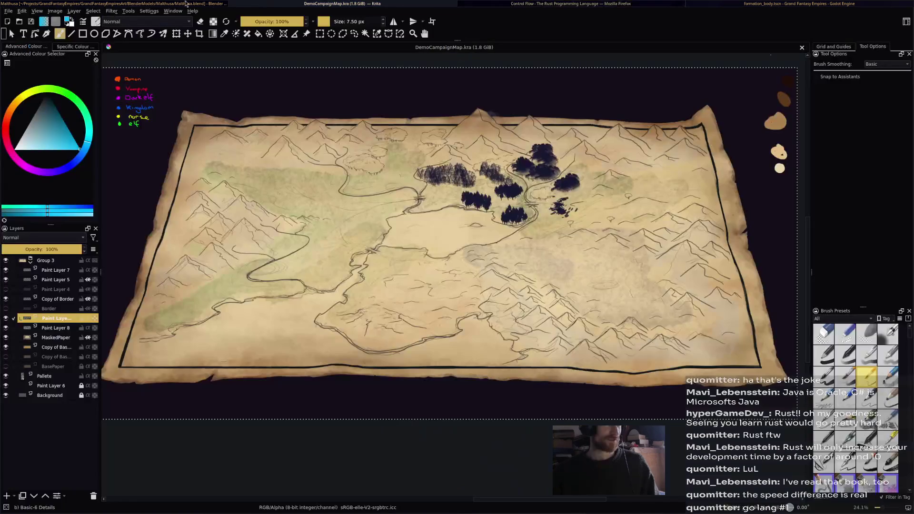
{"action": "left_click", "coordinate": [115, 4]}
{"action": "mouse_move", "coordinate": [500, 315]}
{"action": "middle_mouse_down"}
{"action": "mouse_move", "coordinate": [443, 316]}
{"action": "mouse_move", "coordinate": [530, 314]}
{"action": "mouse_move", "coordinate": [472, 215]}
{"action": "middle_mouse_up"}
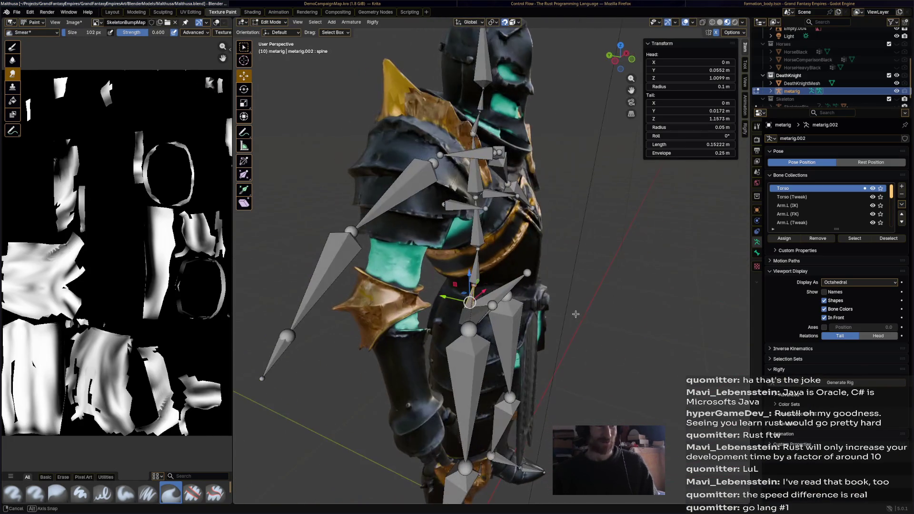
Move the breast.R bone along Y so it sits inside the knight's chest armour
{"action": "left_click", "coordinate": [470, 208]}
{"action": "right_click", "coordinate": [486, 210], "text": "shift"}
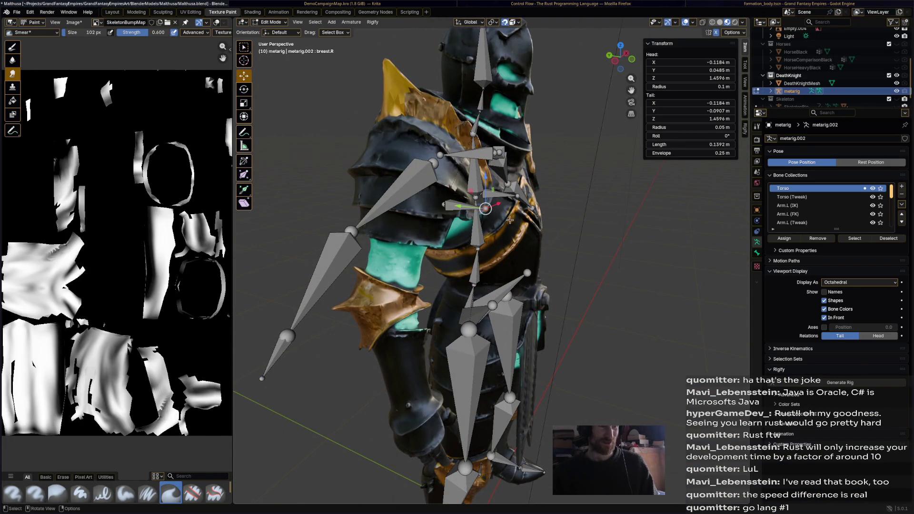
{"action": "key", "text": "g"}
{"action": "key", "text": "y"}
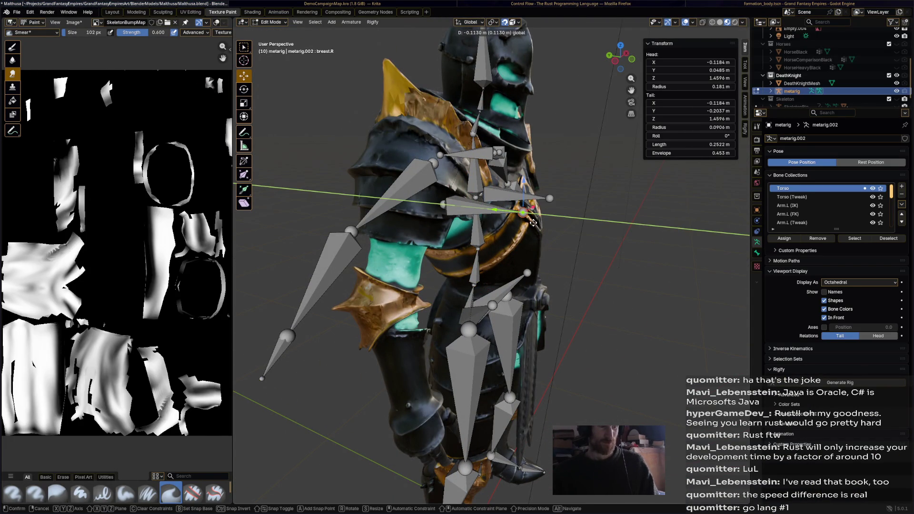
{"action": "left_click", "coordinate": [525, 223]}
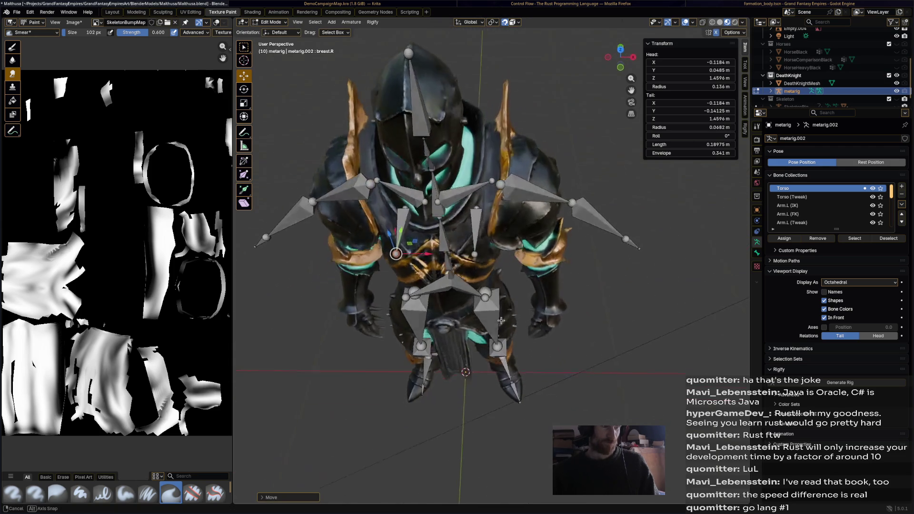
{"action": "mouse_move", "coordinate": [525, 223]}
{"action": "middle_mouse_down"}
{"action": "mouse_move", "coordinate": [430, 276]}
{"action": "mouse_move", "coordinate": [493, 285]}
{"action": "mouse_move", "coordinate": [530, 343]}
{"action": "middle_mouse_up"}
Review the pelvis, spine and right shoulder bones against the armoured torso from several angles
{"action": "left_click", "coordinate": [530, 344]}
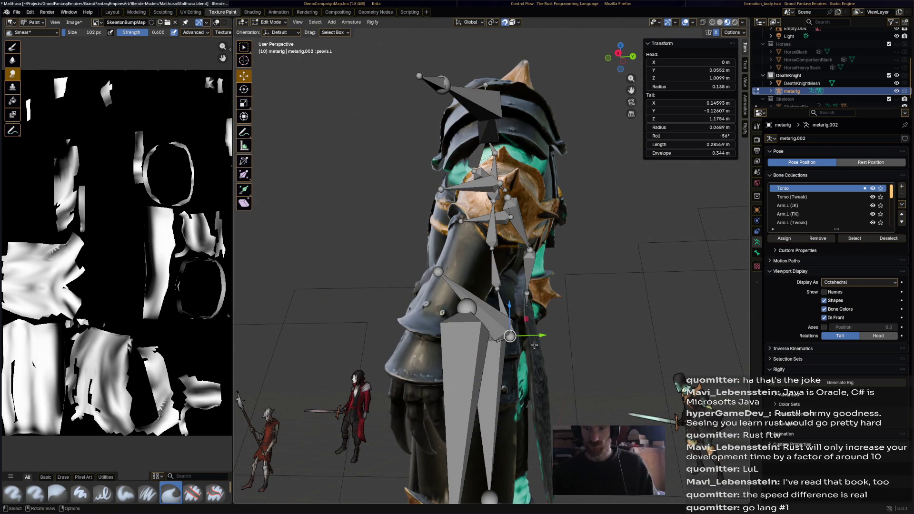
{"action": "middle_click_drag", "start_coordinate": [533, 345], "coordinate": [535, 368]}
{"action": "mouse_move", "coordinate": [501, 264]}
{"action": "middle_mouse_down"}
{"action": "mouse_move", "coordinate": [565, 252]}
{"action": "mouse_move", "coordinate": [499, 249]}
{"action": "mouse_move", "coordinate": [522, 257]}
{"action": "mouse_move", "coordinate": [516, 228]}
{"action": "middle_mouse_up"}
{"action": "left_click", "coordinate": [485, 247]}
{"action": "left_click", "coordinate": [489, 245]}
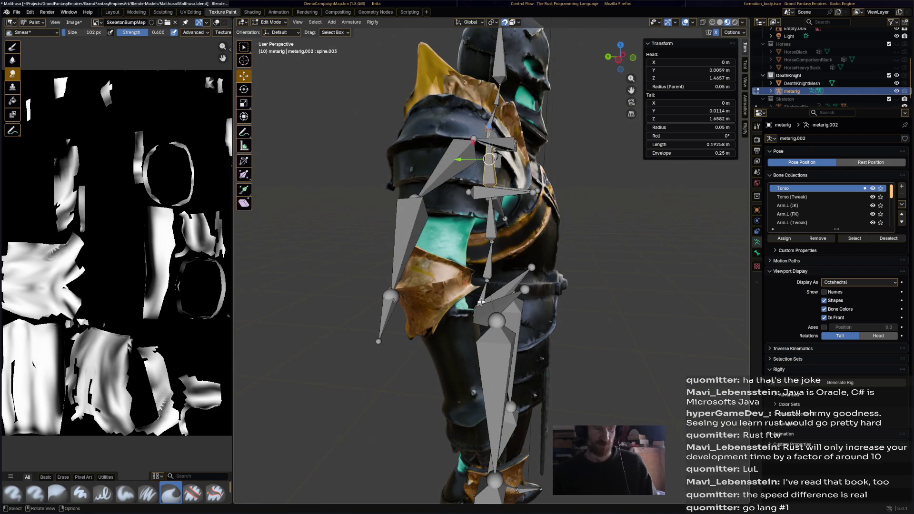
{"action": "left_click", "coordinate": [490, 270]}
{"action": "mouse_move", "coordinate": [491, 244]}
{"action": "middle_mouse_down"}
{"action": "mouse_move", "coordinate": [537, 209]}
{"action": "mouse_move", "coordinate": [552, 246]}
{"action": "mouse_move", "coordinate": [534, 174]}
{"action": "middle_mouse_up"}
{"action": "left_click", "coordinate": [522, 165]}
{"action": "left_click", "coordinate": [534, 174]}
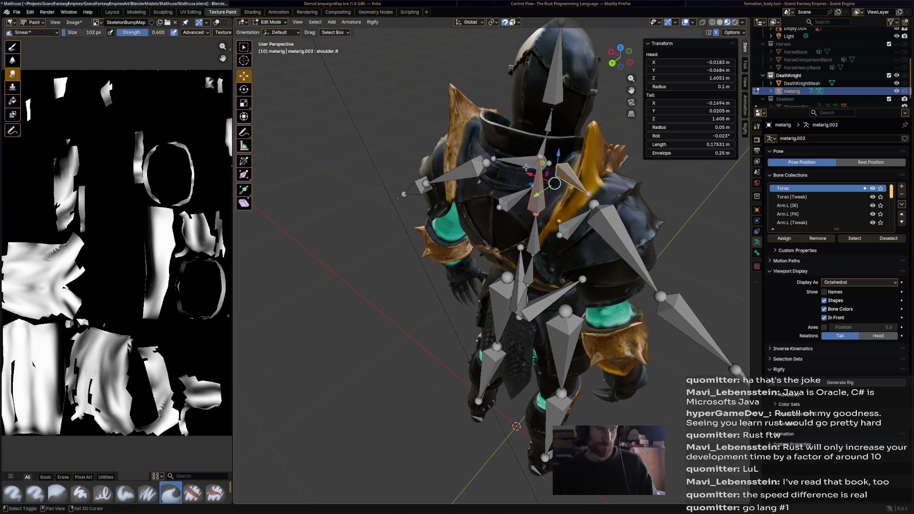
Shift the spine.003 bone along Y into the knight's upper torso
{"action": "left_click", "coordinate": [523, 165]}
{"action": "key", "text": "g"}
{"action": "key", "text": "y"}
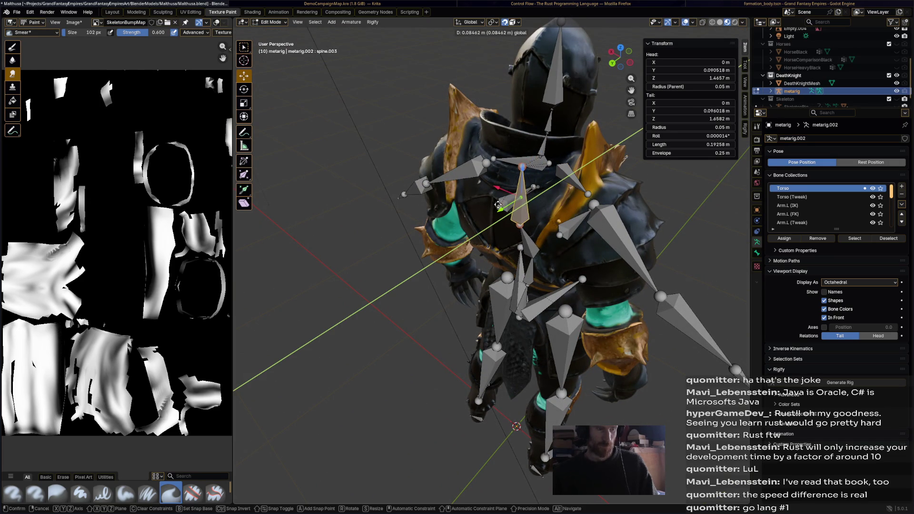
{"action": "left_click", "coordinate": [504, 203]}
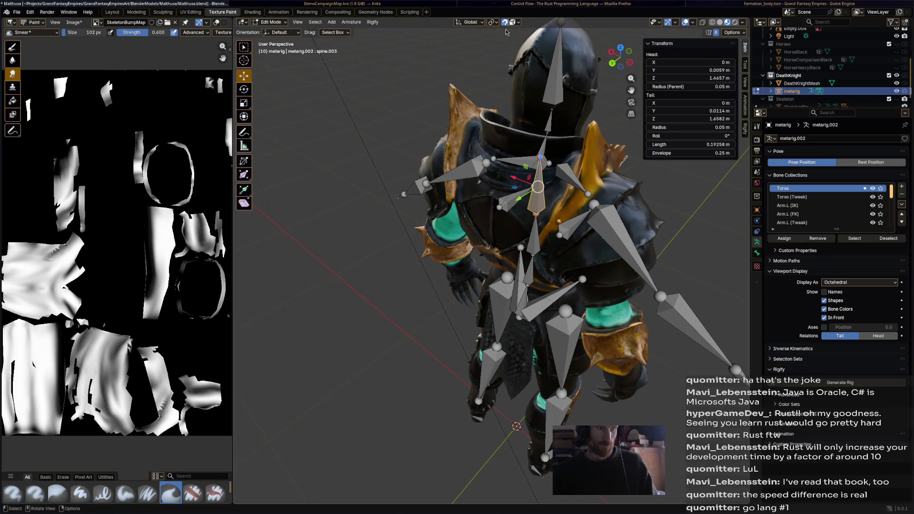
{"action": "left_click", "coordinate": [543, 145]}
{"action": "left_click", "coordinate": [523, 194]}
{"action": "scroll", "coordinate": [563, 139], "scroll_direction": "up", "scroll_amount": 3}
Realign the spine.004 and spine.005 neck bones along Y and freely to follow the knight's neck
{"action": "mouse_move", "coordinate": [564, 139]}
{"action": "middle_mouse_down"}
{"action": "mouse_move", "coordinate": [525, 145]}
{"action": "mouse_move", "coordinate": [545, 126]}
{"action": "mouse_move", "coordinate": [474, 182]}
{"action": "middle_mouse_up"}
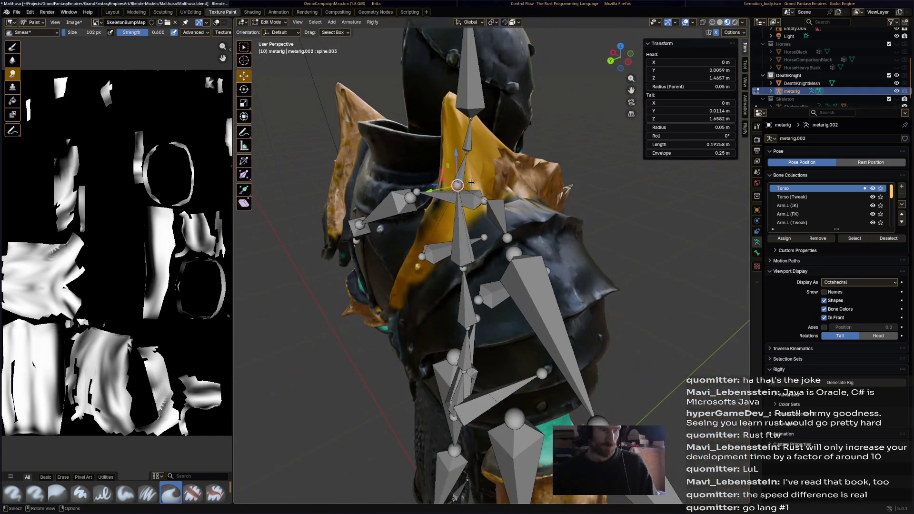
{"action": "left_click", "coordinate": [467, 143]}
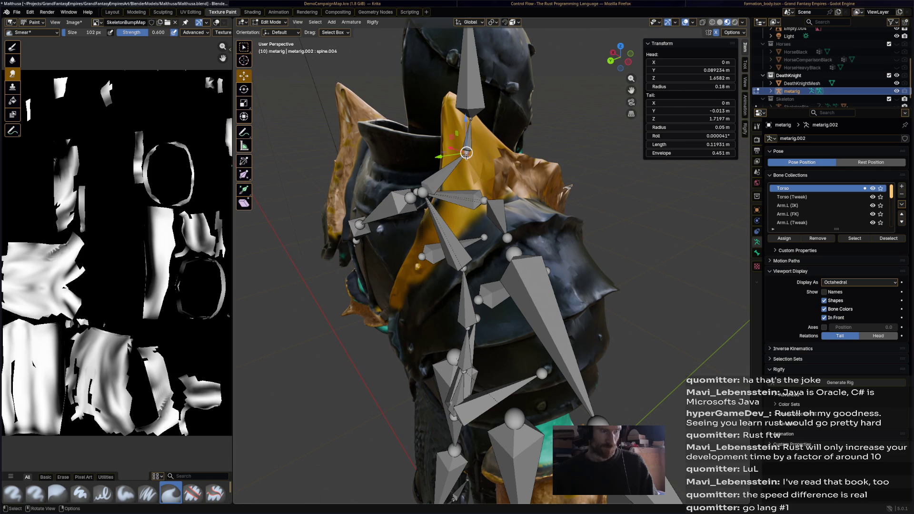
{"action": "left_click_drag", "start_coordinate": [440, 156], "coordinate": [423, 158]}
{"action": "left_click", "coordinate": [425, 159]}
{"action": "left_click", "coordinate": [466, 121]}
{"action": "key", "text": "g"}
{"action": "key", "text": "y"}
{"action": "left_click", "coordinate": [432, 127]}
{"action": "key", "text": "g"}
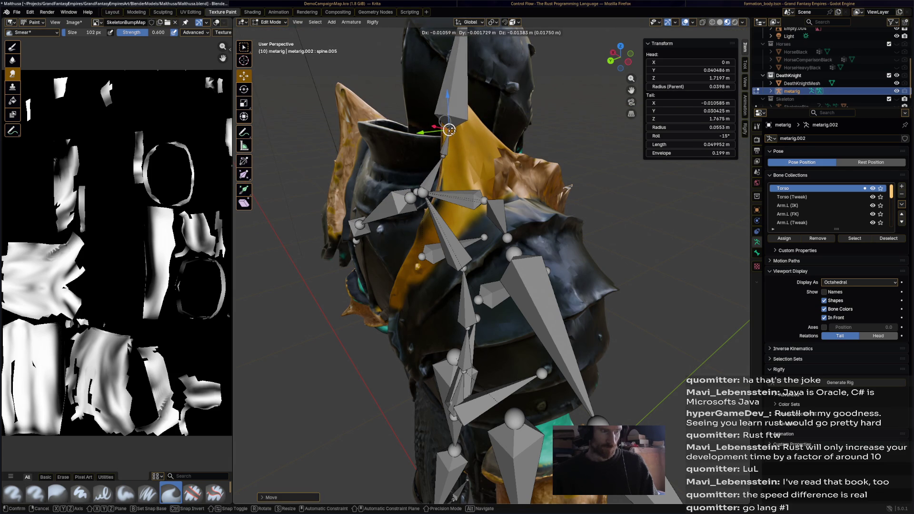
{"action": "left_click", "coordinate": [448, 130]}
Reposition the head bone spine.006 joint so it runs up into the helmet
{"action": "mouse_move", "coordinate": [447, 130]}
{"action": "middle_mouse_down"}
{"action": "mouse_move", "coordinate": [443, 117]}
{"action": "mouse_move", "coordinate": [410, 184]}
{"action": "middle_mouse_up"}
{"action": "left_click", "coordinate": [409, 187]}
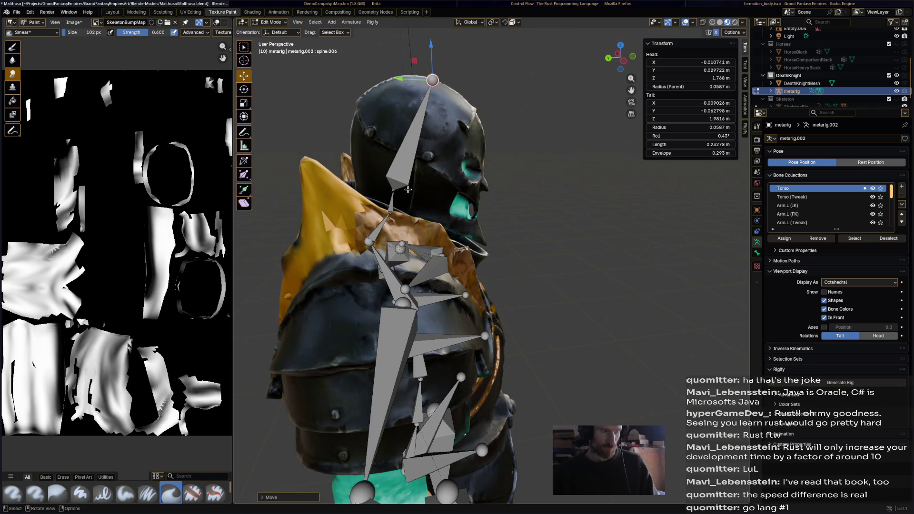
{"action": "left_click", "coordinate": [393, 191]}
{"action": "key", "text": "g"}
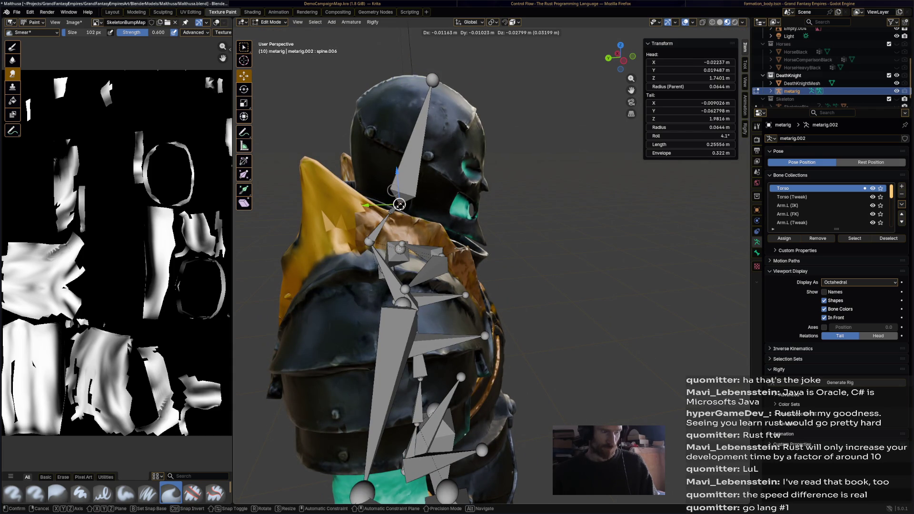
{"action": "left_click", "coordinate": [399, 204]}
{"action": "left_click", "coordinate": [433, 79]}
{"action": "middle_click_drag", "start_coordinate": [433, 79], "coordinate": [526, 211]}
{"action": "left_click", "coordinate": [526, 213]}
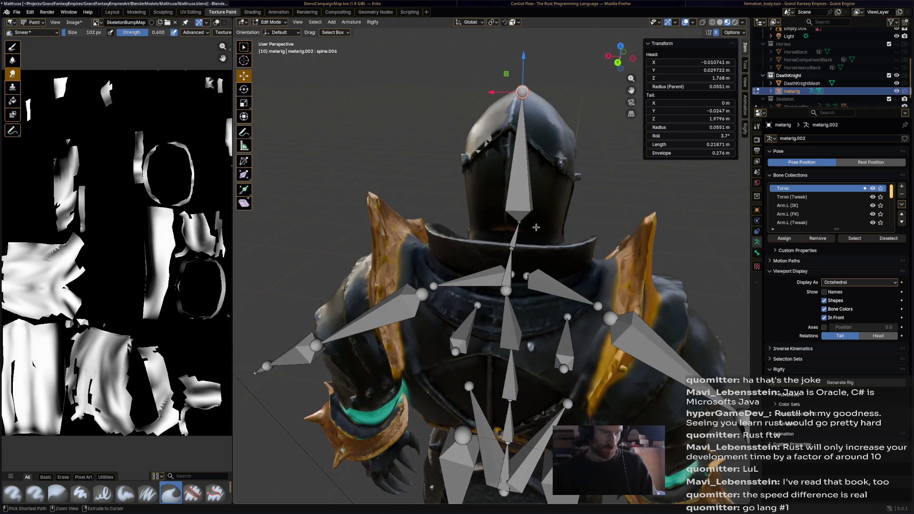
Set the neck joint's Tail X to 0 m and check the neck joints from rear and front
{"action": "left_click", "coordinate": [519, 222]}
{"action": "left_click", "coordinate": [702, 102]}
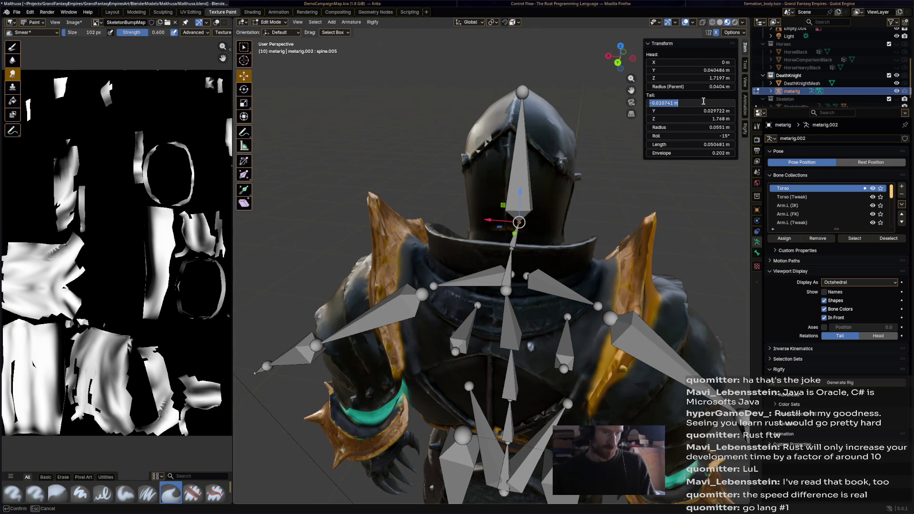
{"action": "type", "text": "0"}
{"action": "key", "text": "Return"}
{"action": "left_click", "coordinate": [510, 249]}
{"action": "middle_click_drag", "start_coordinate": [510, 249], "coordinate": [602, 193]}
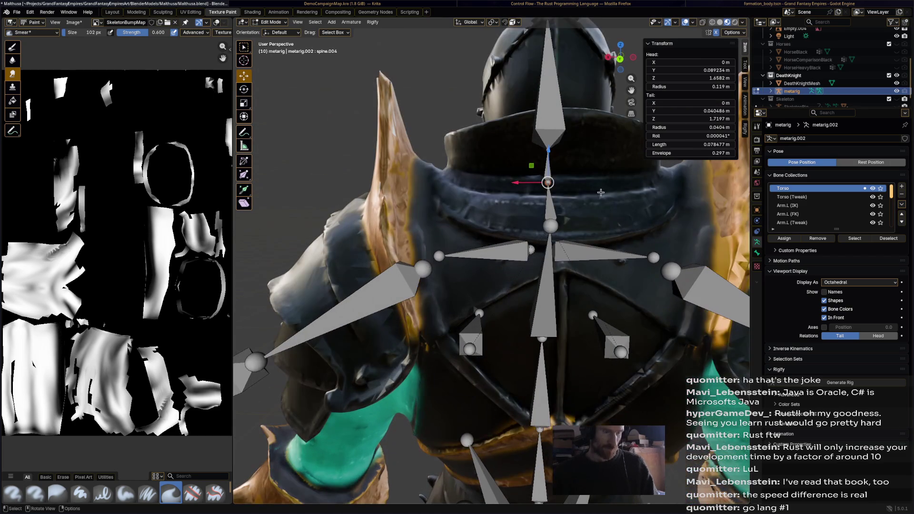
{"action": "left_click", "coordinate": [540, 230]}
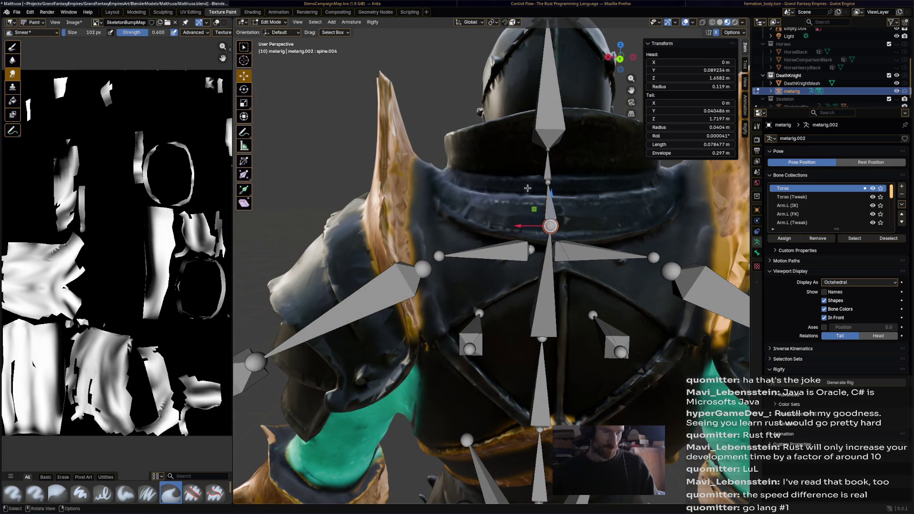
{"action": "mouse_move", "coordinate": [534, 186]}
{"action": "middle_mouse_down"}
{"action": "mouse_move", "coordinate": [553, 193]}
{"action": "mouse_move", "coordinate": [532, 200]}
{"action": "middle_mouse_up"}
{"action": "left_click", "coordinate": [500, 204]}
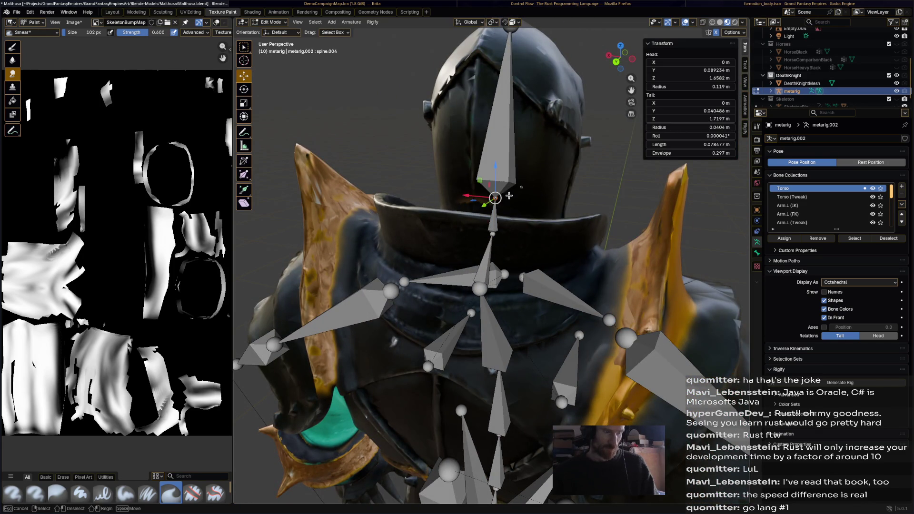
Move the spine.005 bone and spine.004 tail along Y inside the collar
{"action": "left_click", "coordinate": [494, 218]}
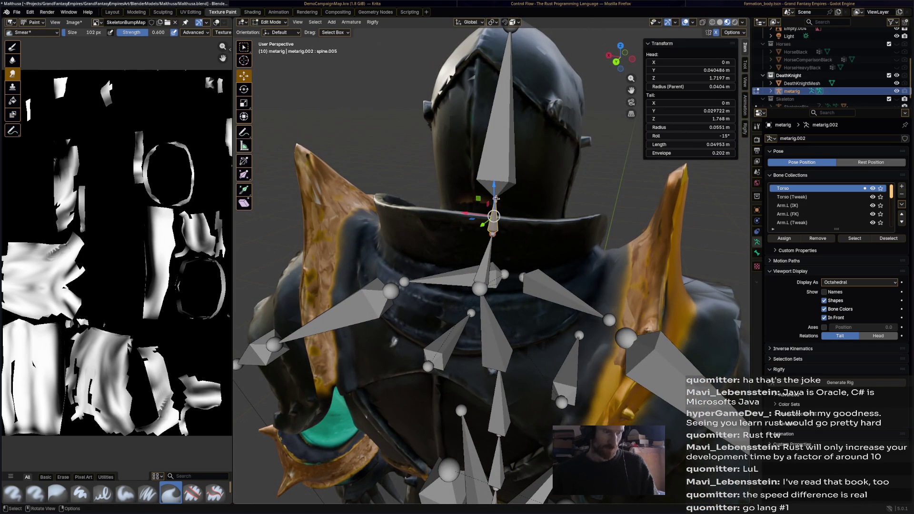
{"action": "key", "text": "g"}
{"action": "mouse_move", "coordinate": [496, 192]}
{"action": "middle_mouse_down"}
{"action": "mouse_move", "coordinate": [463, 223]}
{"action": "mouse_move", "coordinate": [400, 203]}
{"action": "middle_mouse_up"}
{"action": "left_click", "coordinate": [387, 199]}
{"action": "key", "text": "g"}
{"action": "key", "text": "y"}
{"action": "left_click", "coordinate": [395, 185]}
Re-centre the spine.005 head along X so the head bone stays centred in the helmet
{"action": "key", "text": "g"}
{"action": "key", "text": "x"}
{"action": "key", "text": "Escape"}
{"action": "left_click", "coordinate": [393, 168]}
{"action": "key", "text": "g"}
{"action": "key", "text": "x"}
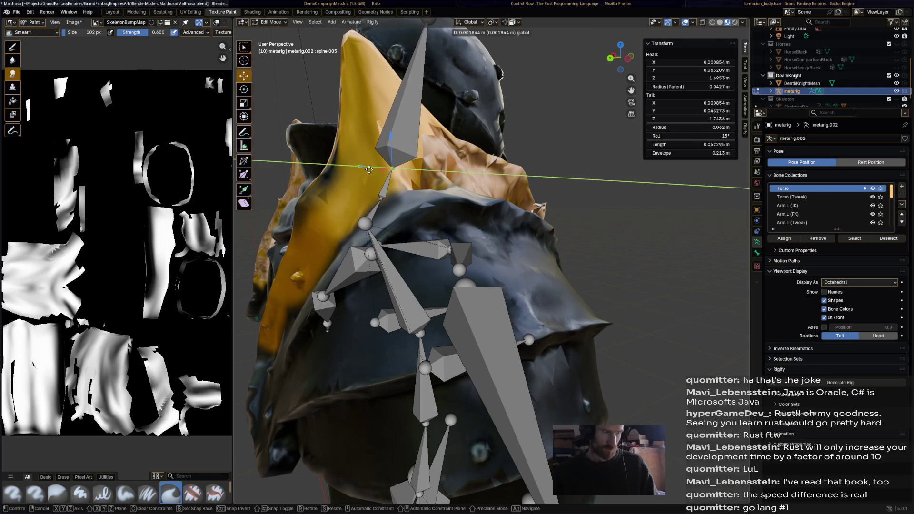
{"action": "left_click", "coordinate": [364, 169]}
{"action": "mouse_move", "coordinate": [364, 169]}
{"action": "middle_mouse_down"}
{"action": "mouse_move", "coordinate": [541, 197]}
{"action": "mouse_move", "coordinate": [431, 221]}
{"action": "mouse_move", "coordinate": [410, 199]}
{"action": "middle_mouse_up"}
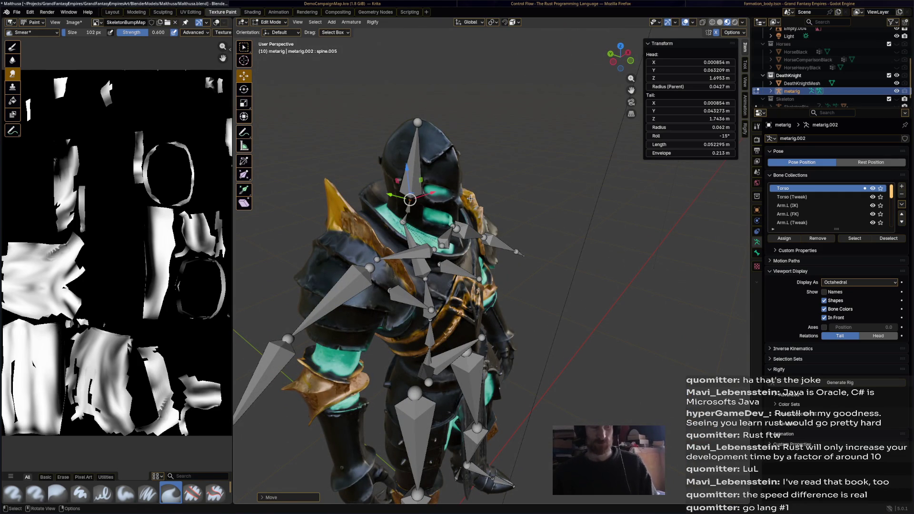
Lower the spine.002 and spine.001 head joints along Y inside the torso
{"action": "mouse_move", "coordinate": [476, 260]}
{"action": "middle_mouse_down"}
{"action": "mouse_move", "coordinate": [440, 251]}
{"action": "mouse_move", "coordinate": [444, 294]}
{"action": "middle_mouse_up"}
{"action": "left_click", "coordinate": [396, 249]}
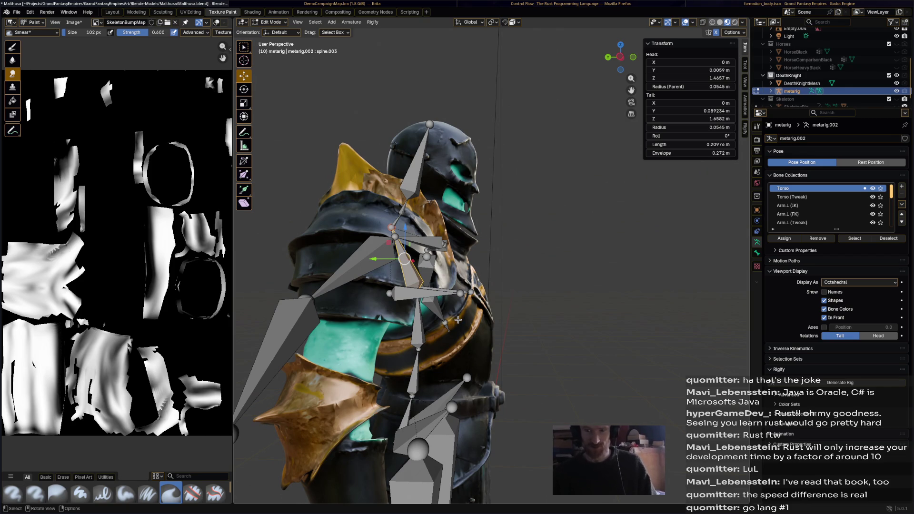
{"action": "mouse_move", "coordinate": [458, 321]}
{"action": "middle_mouse_down"}
{"action": "mouse_move", "coordinate": [523, 404]}
{"action": "mouse_move", "coordinate": [461, 351]}
{"action": "mouse_move", "coordinate": [455, 302]}
{"action": "mouse_move", "coordinate": [541, 345]}
{"action": "mouse_move", "coordinate": [467, 314]}
{"action": "mouse_move", "coordinate": [444, 278]}
{"action": "middle_mouse_up"}
{"action": "left_click", "coordinate": [456, 302]}
{"action": "left_click", "coordinate": [443, 278]}
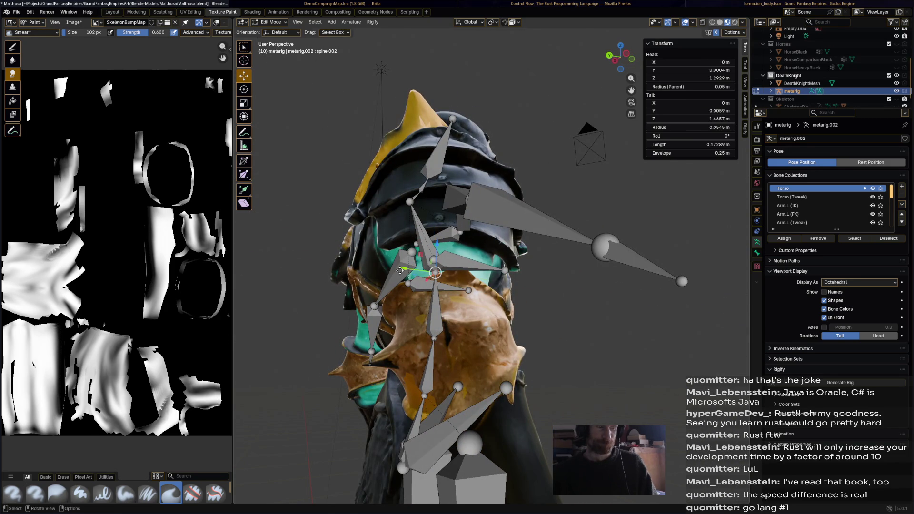
{"action": "left_click_drag", "start_coordinate": [404, 269], "coordinate": [432, 303]}
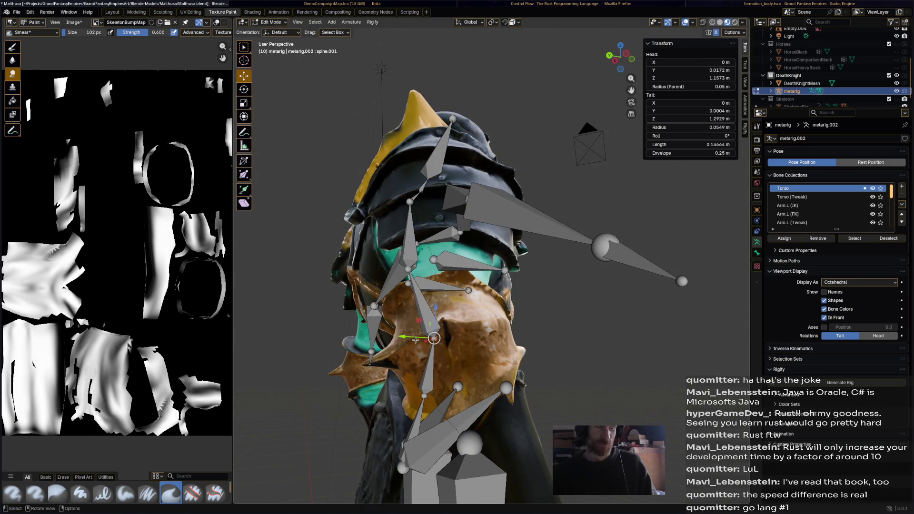
{"action": "left_click_drag", "start_coordinate": [432, 341], "coordinate": [419, 336]}
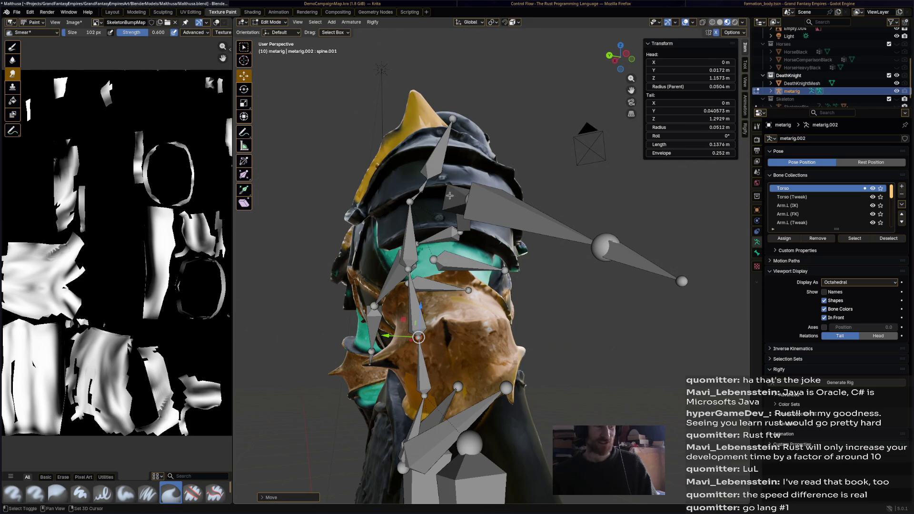
{"action": "scroll", "coordinate": [443, 192], "scroll_direction": "up", "scroll_amount": 2}
{"action": "scroll", "coordinate": [424, 257], "scroll_direction": "up", "scroll_amount": 3}
Move the spine.004 neck joints down along Y into the knight's collar
{"action": "left_click", "coordinate": [391, 269]}
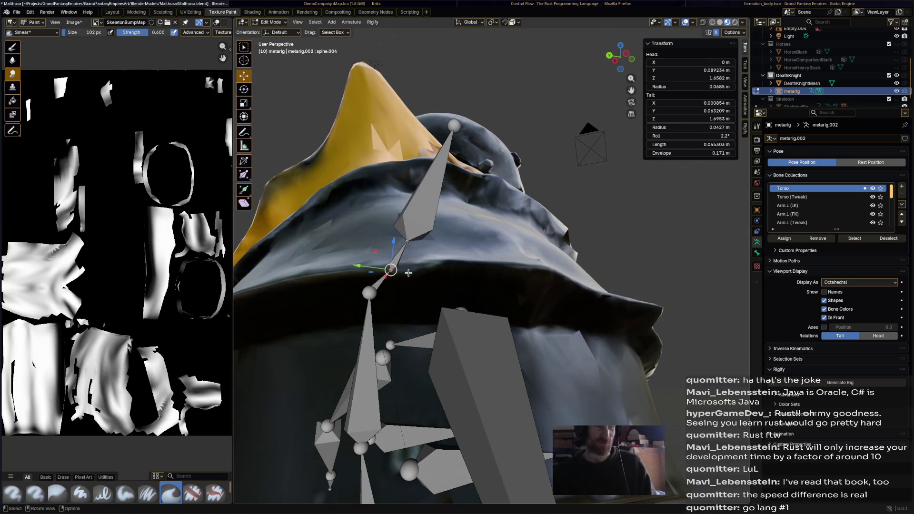
{"action": "left_click_drag", "start_coordinate": [360, 267], "coordinate": [350, 267]}
{"action": "left_click_drag", "start_coordinate": [355, 298], "coordinate": [358, 289]}
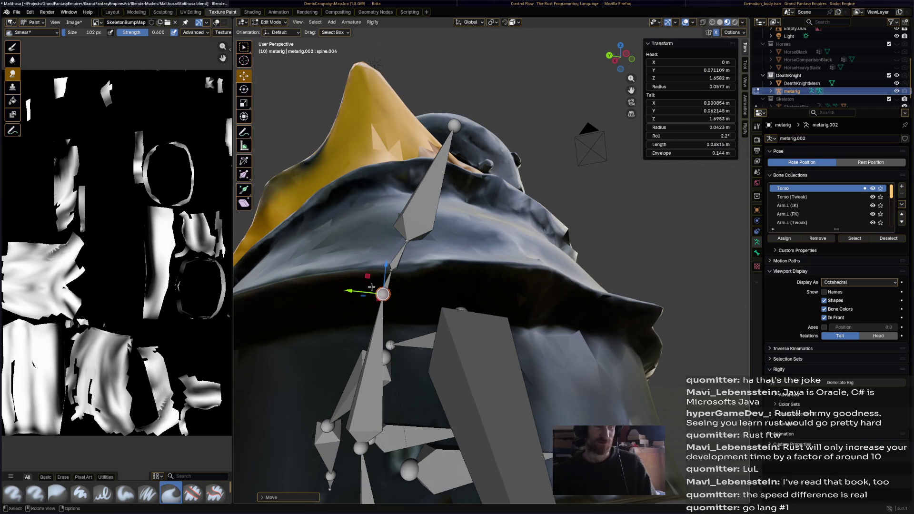
{"action": "left_click", "coordinate": [392, 270]}
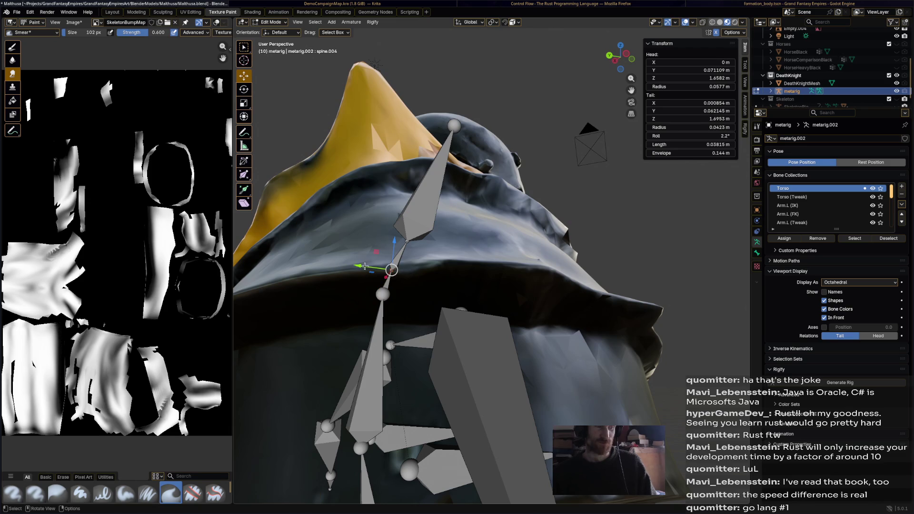
{"action": "left_click_drag", "start_coordinate": [360, 267], "coordinate": [372, 267]}
{"action": "left_click", "coordinate": [372, 267]}
Inspect the metarig from front, top and side, ending on the upper_arm.R bone
{"action": "mouse_move", "coordinate": [372, 267]}
{"action": "middle_mouse_down"}
{"action": "mouse_move", "coordinate": [555, 283]}
{"action": "mouse_move", "coordinate": [518, 286]}
{"action": "mouse_move", "coordinate": [691, 276]}
{"action": "middle_mouse_up"}
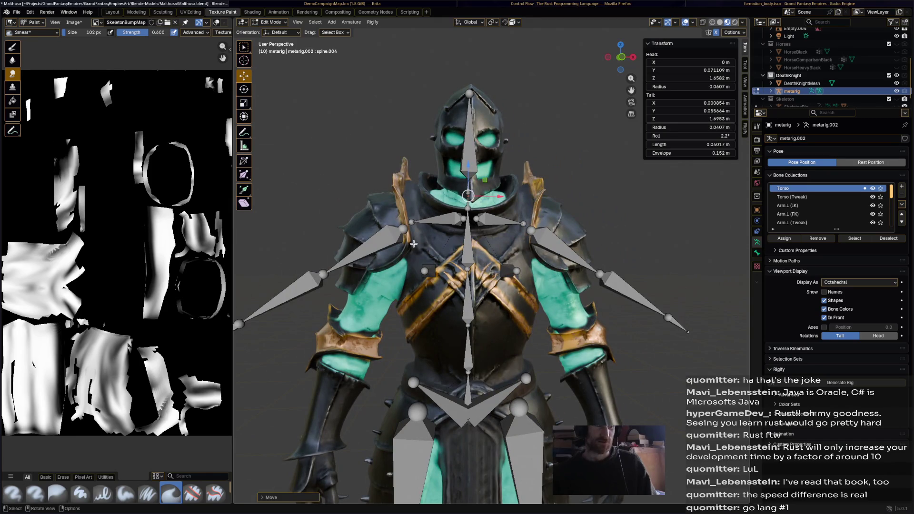
{"action": "middle_click_drag", "start_coordinate": [412, 245], "coordinate": [593, 376]}
{"action": "middle_click_drag", "start_coordinate": [593, 408], "coordinate": [560, 320]}
{"action": "scroll", "coordinate": [595, 320], "scroll_direction": "down", "scroll_amount": 3}
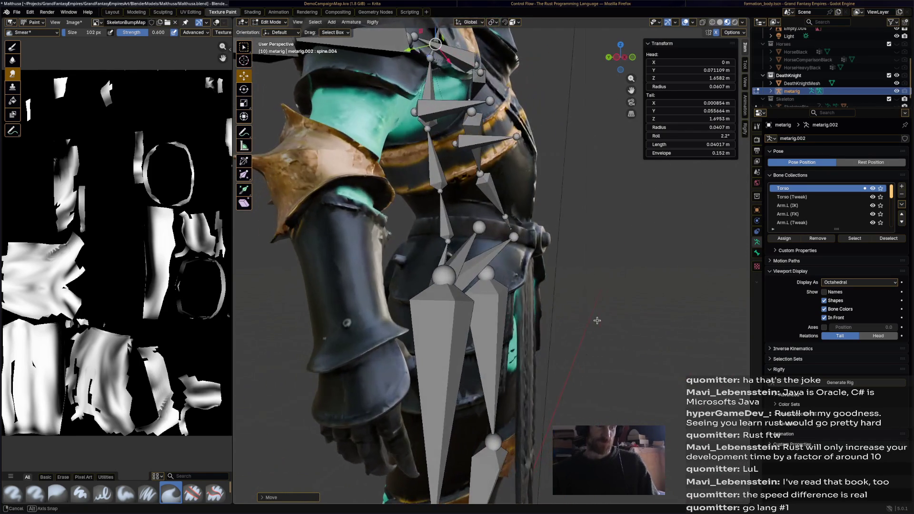
{"action": "scroll", "coordinate": [594, 320], "scroll_direction": "down", "scroll_amount": 3}
{"action": "middle_click_drag", "start_coordinate": [595, 320], "coordinate": [441, 181]}
{"action": "left_click", "coordinate": [436, 168]}
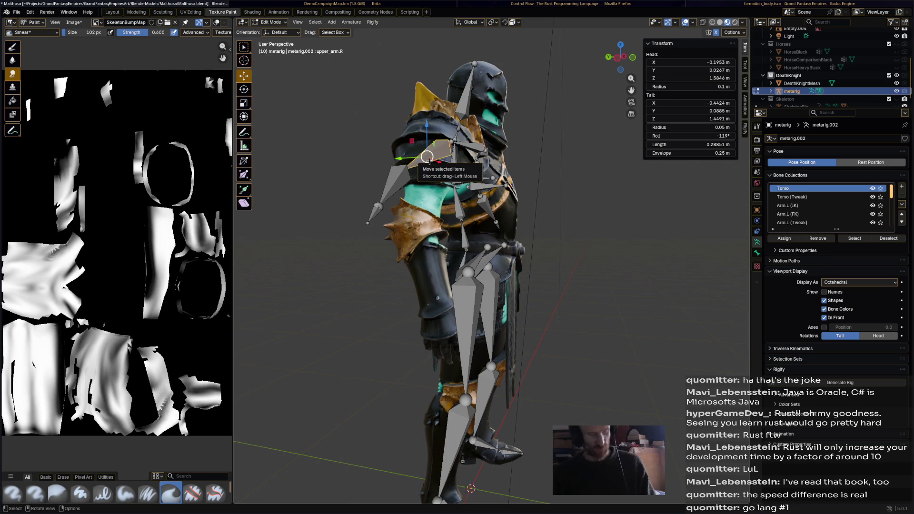
Rotate and move the upper_arm.R chain so it hangs down along the knight's arm
{"action": "mouse_move", "coordinate": [430, 161]}
{"action": "middle_mouse_down"}
{"action": "mouse_move", "coordinate": [357, 173]}
{"action": "mouse_move", "coordinate": [362, 183]}
{"action": "middle_mouse_up"}
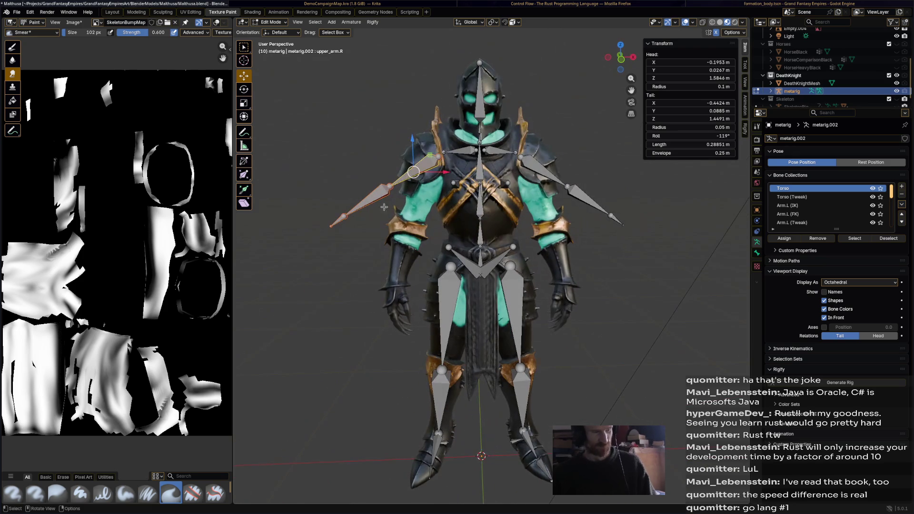
{"action": "key", "text": "r"}
{"action": "left_click", "coordinate": [433, 192]}
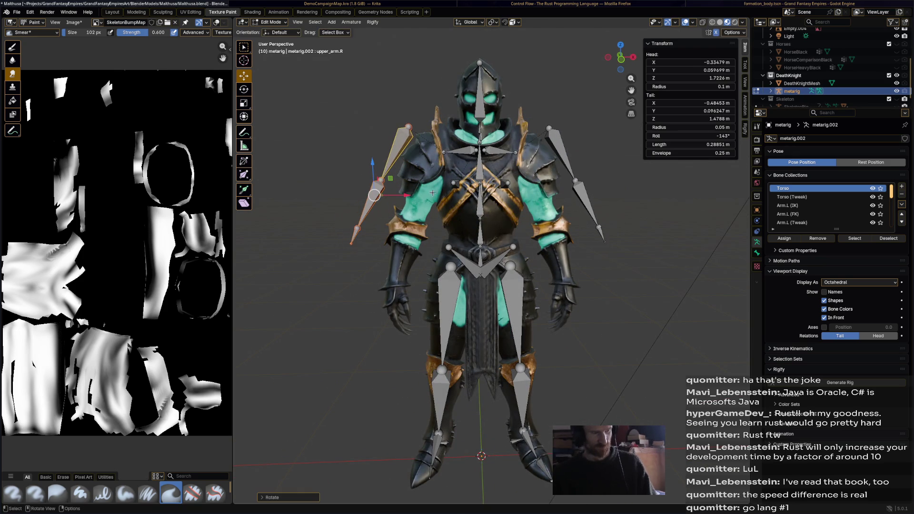
{"action": "key", "text": "ctrl+z"}
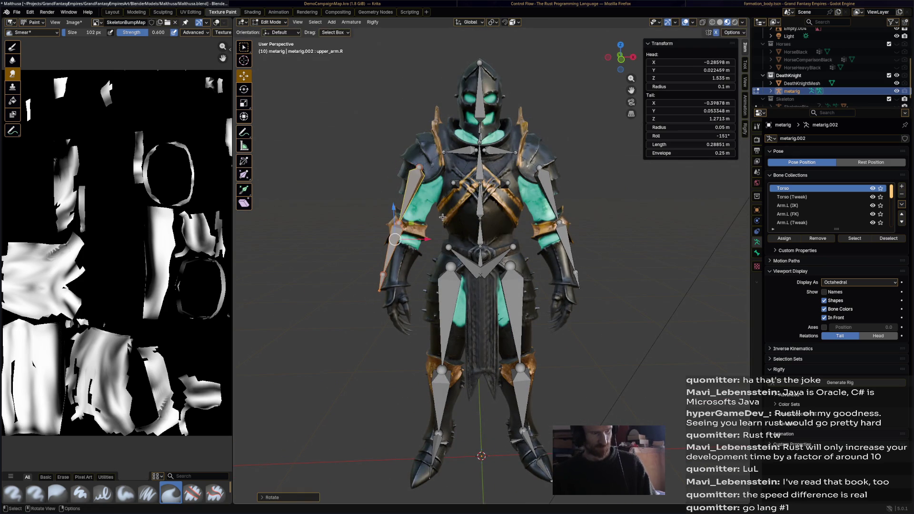
{"action": "key", "text": "s"}
{"action": "key", "text": "Escape"}
{"action": "key", "text": "g"}
{"action": "left_click", "coordinate": [480, 231]}
{"action": "key", "text": "r"}
{"action": "key", "text": "g"}
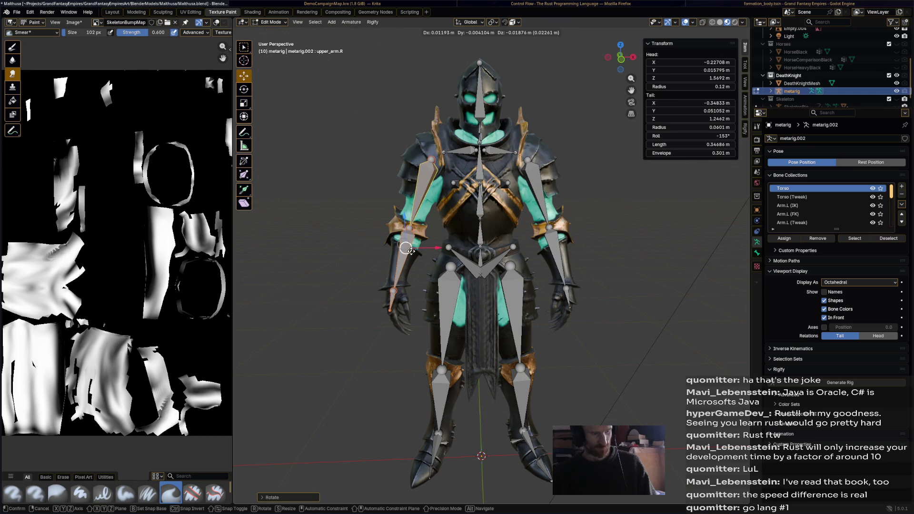
{"action": "left_click", "coordinate": [428, 246]}
{"action": "mouse_move", "coordinate": [429, 246]}
{"action": "middle_mouse_down"}
{"action": "mouse_move", "coordinate": [480, 257]}
{"action": "mouse_move", "coordinate": [522, 246]}
{"action": "middle_mouse_up"}
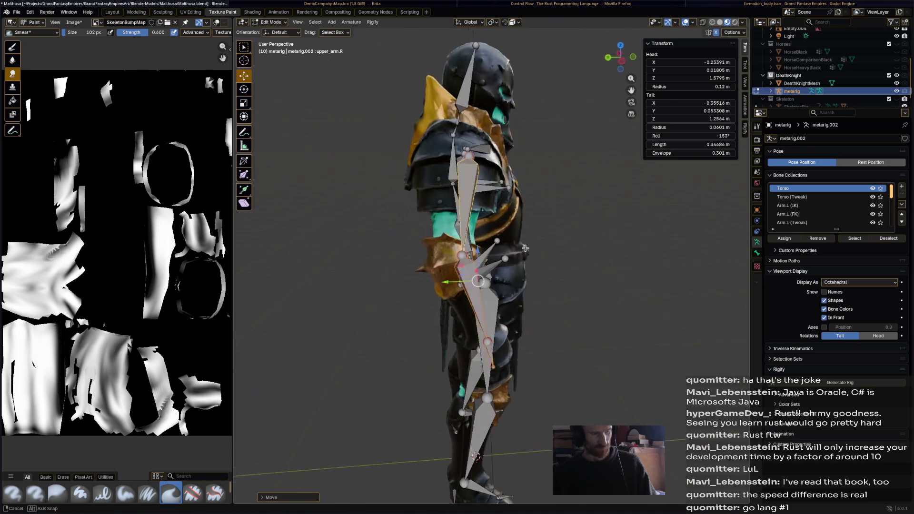
Fit the shoulder and elbow joints inside the armour's shoulder and elbow
{"action": "left_click", "coordinate": [453, 249]}
{"action": "left_click", "coordinate": [469, 152]}
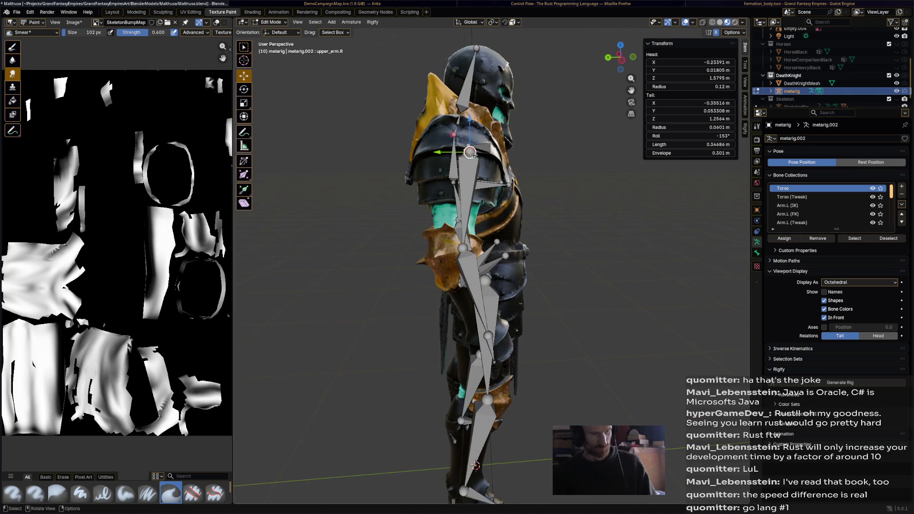
{"action": "left_click_drag", "start_coordinate": [469, 152], "coordinate": [455, 152]}
{"action": "left_click", "coordinate": [460, 250]}
{"action": "left_click_drag", "start_coordinate": [463, 249], "coordinate": [452, 257]}
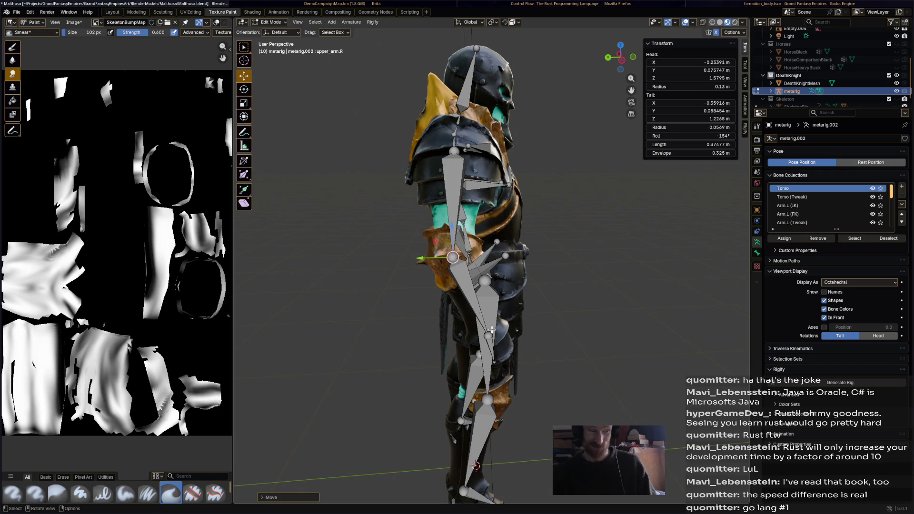
{"action": "mouse_move", "coordinate": [493, 337]}
{"action": "middle_mouse_down"}
{"action": "mouse_move", "coordinate": [475, 286]}
{"action": "mouse_move", "coordinate": [386, 311]}
{"action": "middle_mouse_up"}
Move the hand.R bone and forearm.R end joint toward the knight's wrist
{"action": "left_click", "coordinate": [472, 278]}
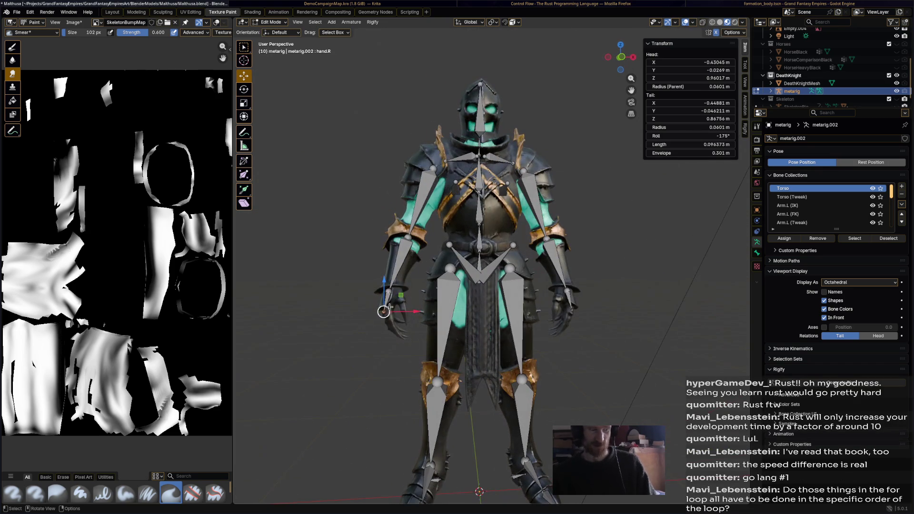
{"action": "key", "text": "g"}
{"action": "left_click", "coordinate": [393, 325]}
{"action": "left_click", "coordinate": [388, 291]}
{"action": "key", "text": "g"}
{"action": "left_click", "coordinate": [390, 293]}
Place the hand.R bone inside the gauntlet and check the arm from several sides
{"action": "mouse_move", "coordinate": [390, 293]}
{"action": "middle_mouse_down"}
{"action": "mouse_move", "coordinate": [473, 299]}
{"action": "mouse_move", "coordinate": [479, 323]}
{"action": "middle_mouse_up"}
{"action": "left_click", "coordinate": [472, 326]}
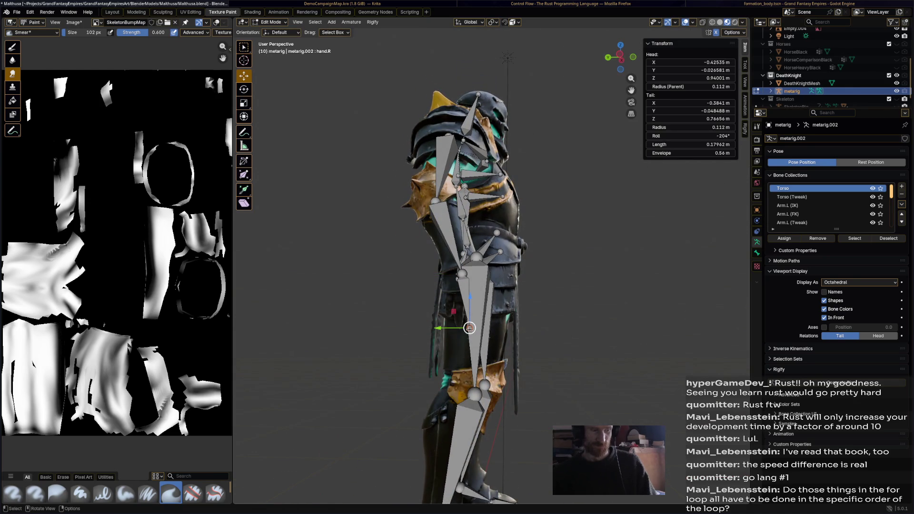
{"action": "key", "text": "g"}
{"action": "left_click", "coordinate": [467, 327]}
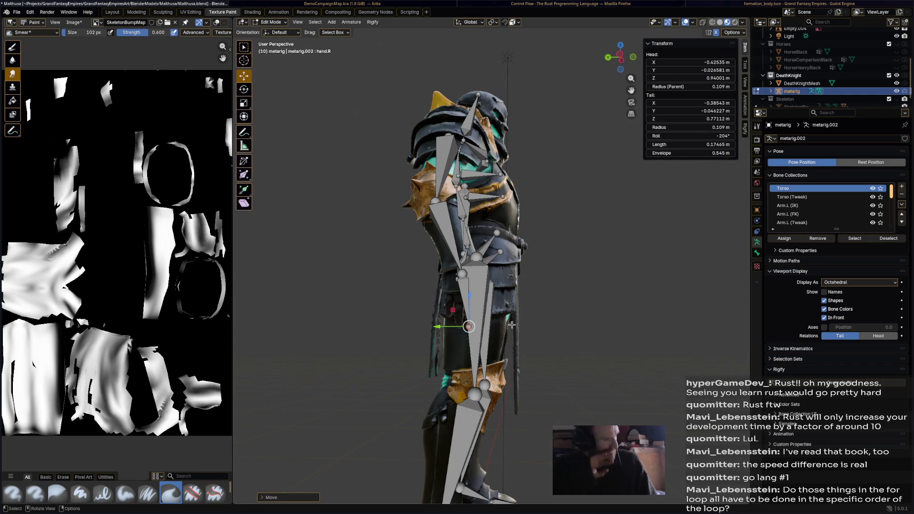
{"action": "middle_click_drag", "start_coordinate": [511, 326], "coordinate": [424, 331]}
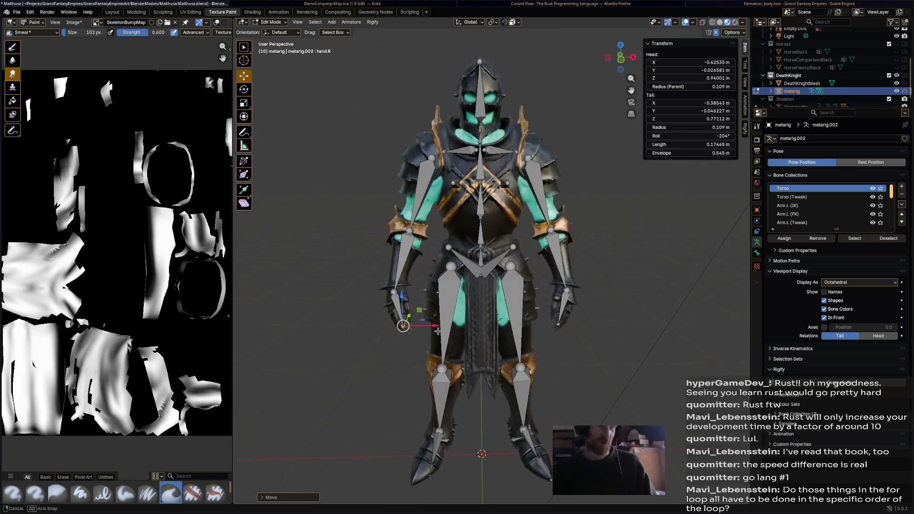
{"action": "mouse_move", "coordinate": [424, 331]}
{"action": "middle_mouse_down"}
{"action": "mouse_move", "coordinate": [486, 342]}
{"action": "mouse_move", "coordinate": [579, 314]}
{"action": "mouse_move", "coordinate": [680, 316]}
{"action": "mouse_move", "coordinate": [271, 324]}
{"action": "middle_mouse_up"}
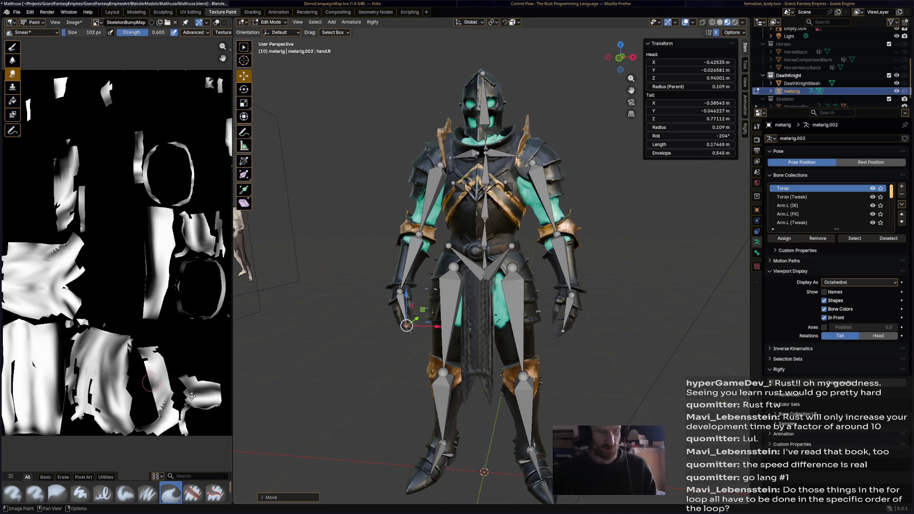
{"action": "scroll", "coordinate": [144, 250], "scroll_direction": "up", "scroll_amount": 2}
{"action": "mouse_move", "coordinate": [342, 358]}
{"action": "middle_mouse_down"}
{"action": "mouse_move", "coordinate": [417, 372]}
{"action": "mouse_move", "coordinate": [519, 313]}
{"action": "middle_mouse_up"}
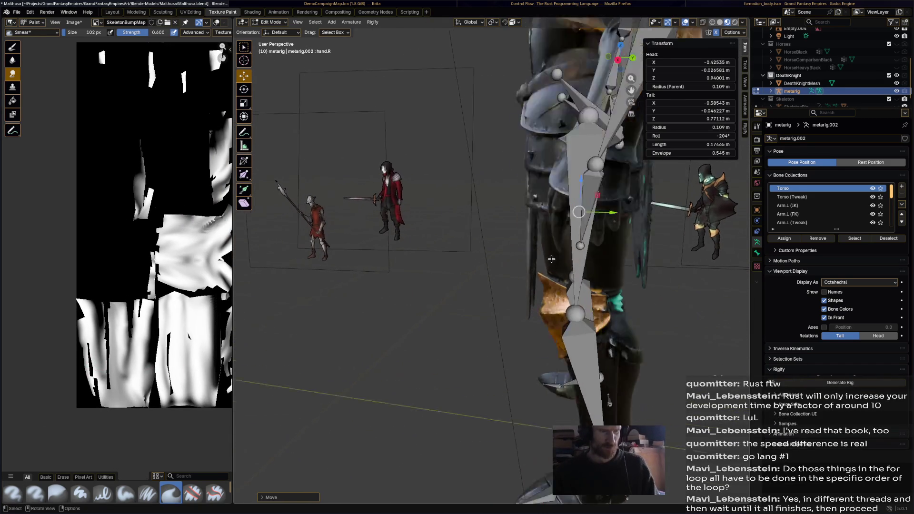
Move the thigh.L head joints (mirrored) into the knight's hips
{"action": "middle_click_drag", "start_coordinate": [519, 312], "coordinate": [612, 218]}
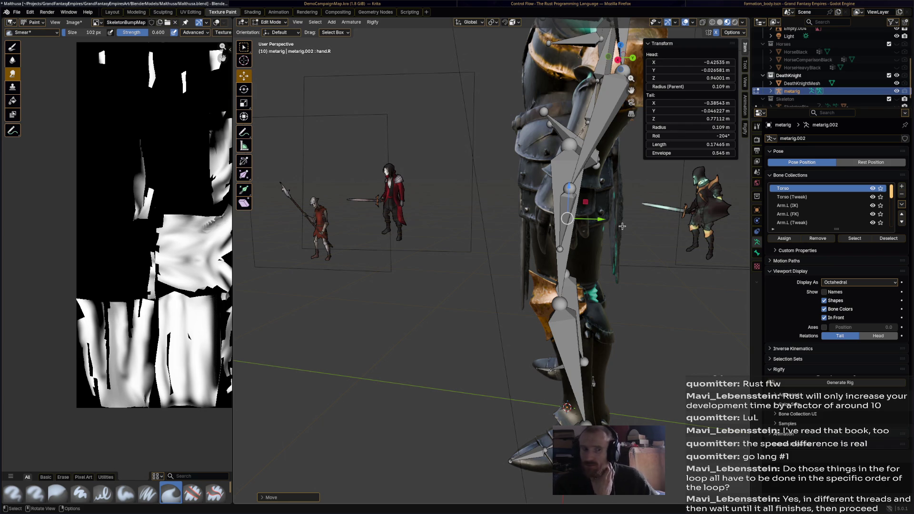
{"action": "mouse_move", "coordinate": [622, 227]}
{"action": "middle_mouse_down"}
{"action": "mouse_move", "coordinate": [564, 231]}
{"action": "mouse_move", "coordinate": [515, 169]}
{"action": "middle_mouse_up"}
{"action": "left_click", "coordinate": [515, 170]}
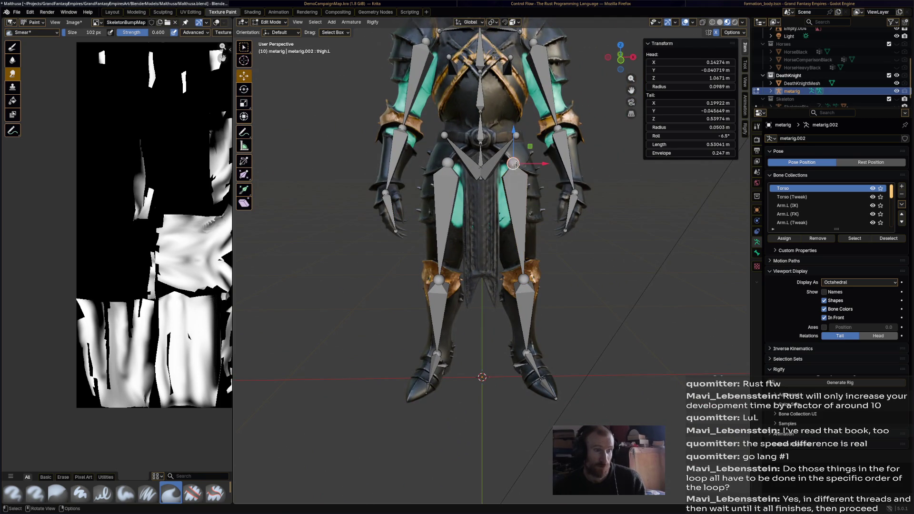
{"action": "left_click_drag", "start_coordinate": [515, 168], "coordinate": [512, 172]}
{"action": "middle_click_drag", "start_coordinate": [604, 281], "coordinate": [590, 171]}
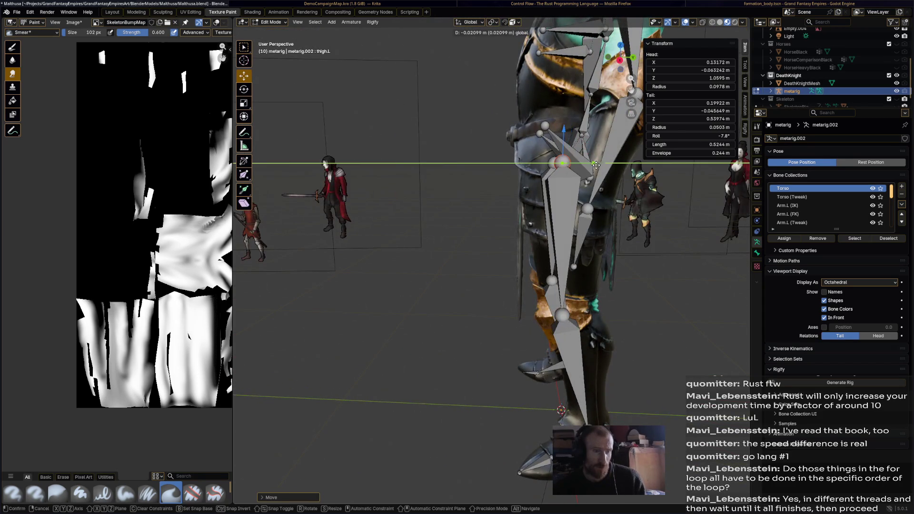
Leave Edit Mode, frame the whole knight and save Maithusa.blend
{"action": "key", "text": "Tab"}
{"action": "key", "text": "KP_Decimal"}
{"action": "middle_click_drag", "start_coordinate": [595, 233], "coordinate": [585, 220]}
{"action": "key", "text": "ctrl+s"}
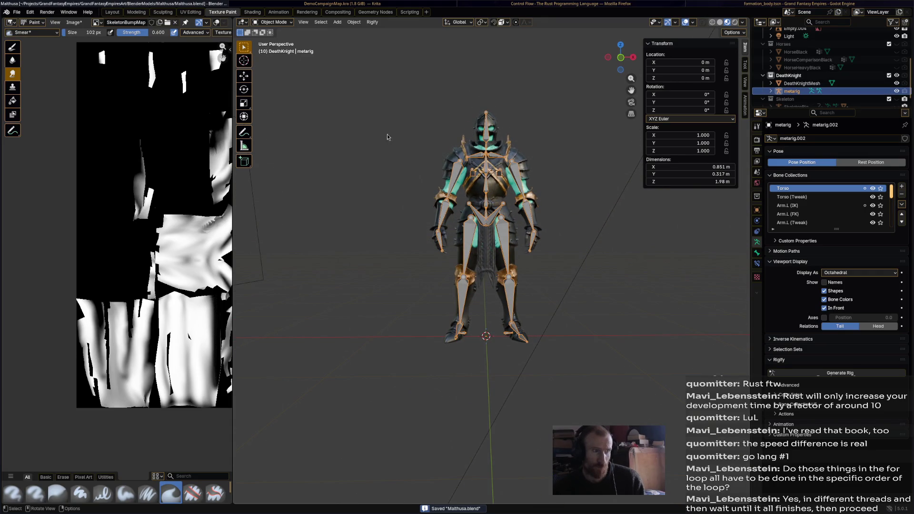
Return the metarig to Object Mode and run Rigify Generate Rig
{"action": "left_click", "coordinate": [275, 22]}
{"action": "left_click", "coordinate": [281, 26]}
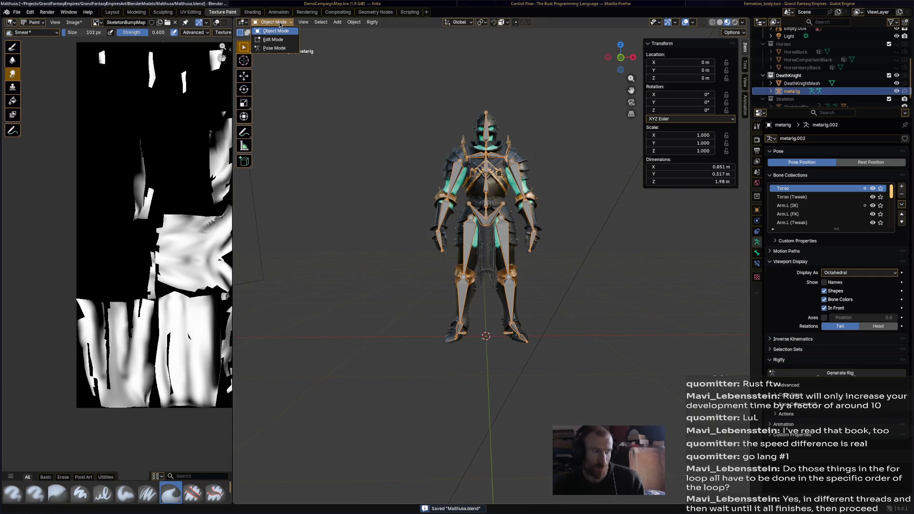
{"action": "left_click", "coordinate": [280, 49]}
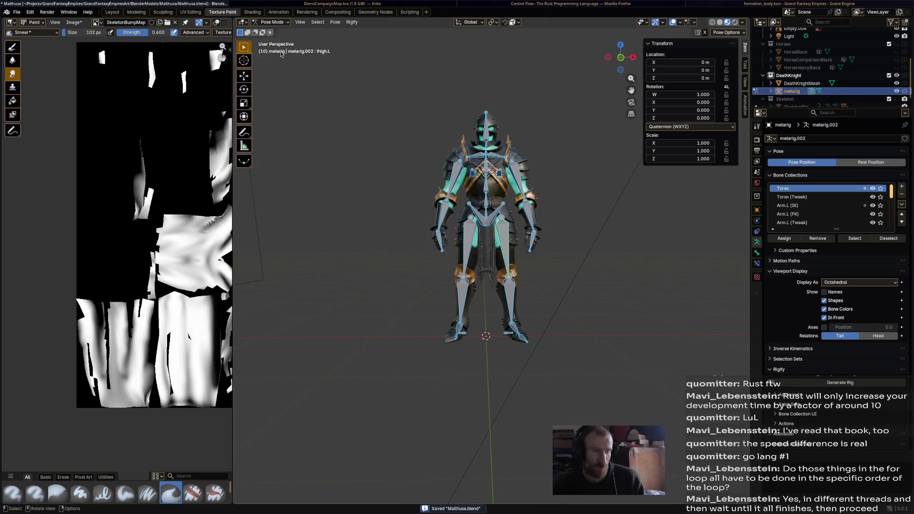
{"action": "left_click", "coordinate": [272, 23]}
{"action": "left_click", "coordinate": [372, 21]}
{"action": "left_click", "coordinate": [385, 32]}
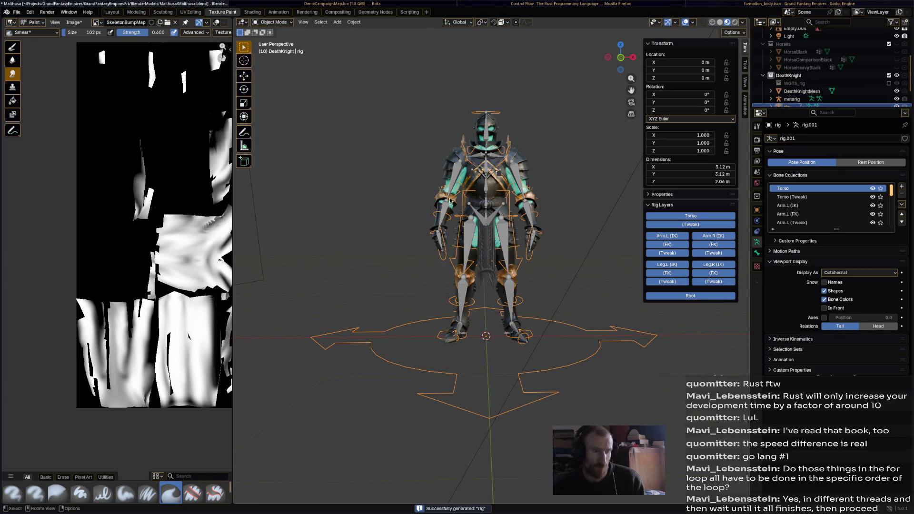
Hide the metarig in the Outliner, select the generated rig, save, and select the DeathKnightMesh
{"action": "left_click", "coordinate": [495, 214]}
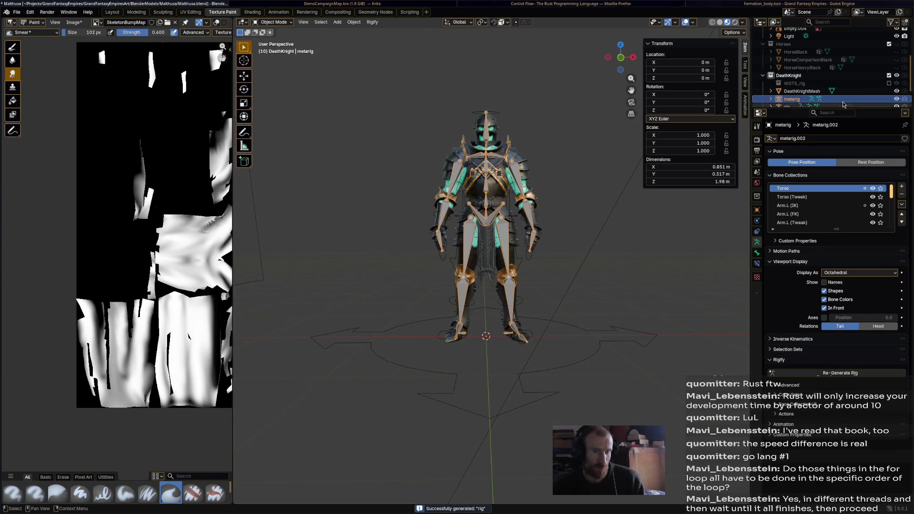
{"action": "scroll", "coordinate": [857, 72], "scroll_direction": "down", "scroll_amount": 2}
{"action": "left_click", "coordinate": [887, 79]}
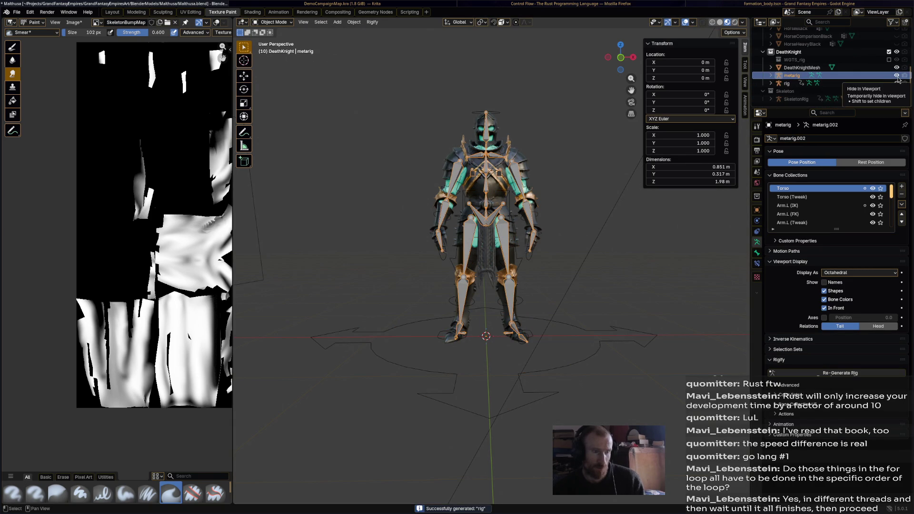
{"action": "left_click", "coordinate": [896, 74]}
{"action": "left_click", "coordinate": [787, 83]}
{"action": "middle_click_drag", "start_coordinate": [569, 150], "coordinate": [548, 181]}
{"action": "key", "text": "ctrl+s"}
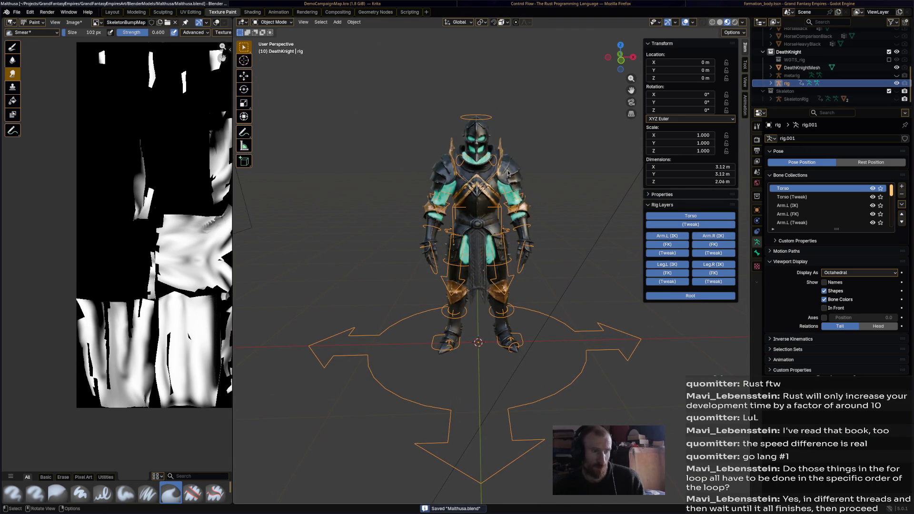
{"action": "left_click", "coordinate": [506, 171]}
{"action": "key", "text": "shift"}
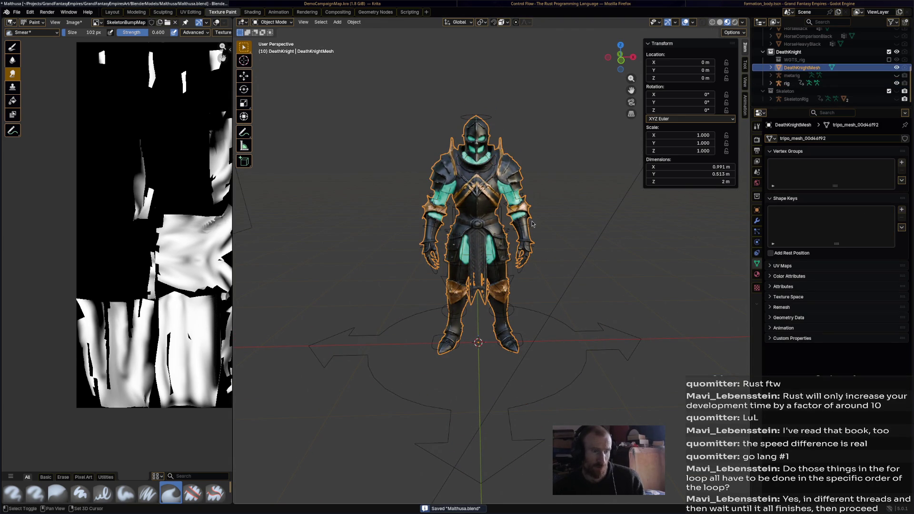
{"action": "left_click", "coordinate": [532, 224], "text": "shift"}
{"action": "right_click", "coordinate": [532, 220]}
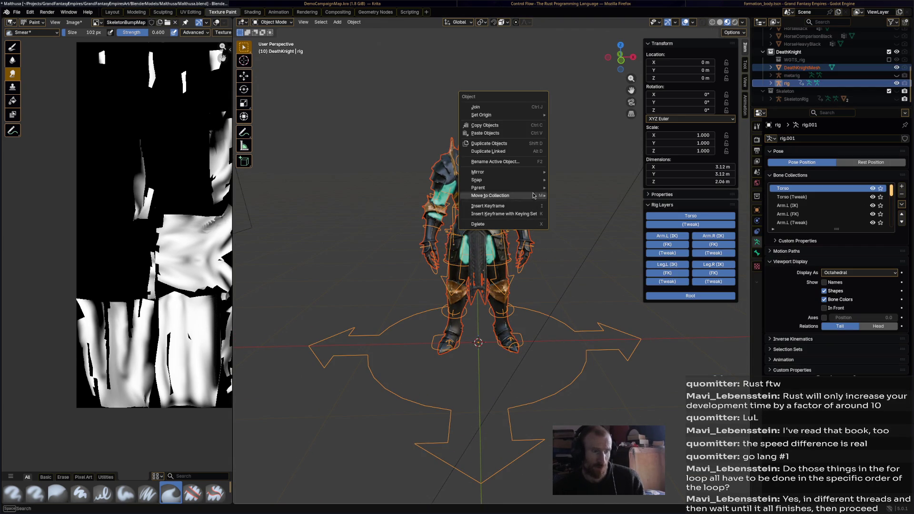
{"action": "mouse_move", "coordinate": [478, 188]}
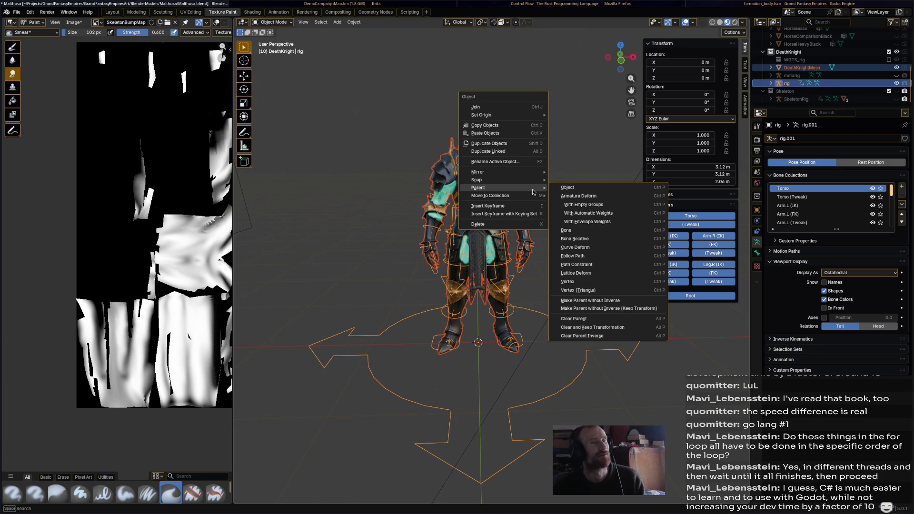
{"action": "left_click", "coordinate": [605, 213]}
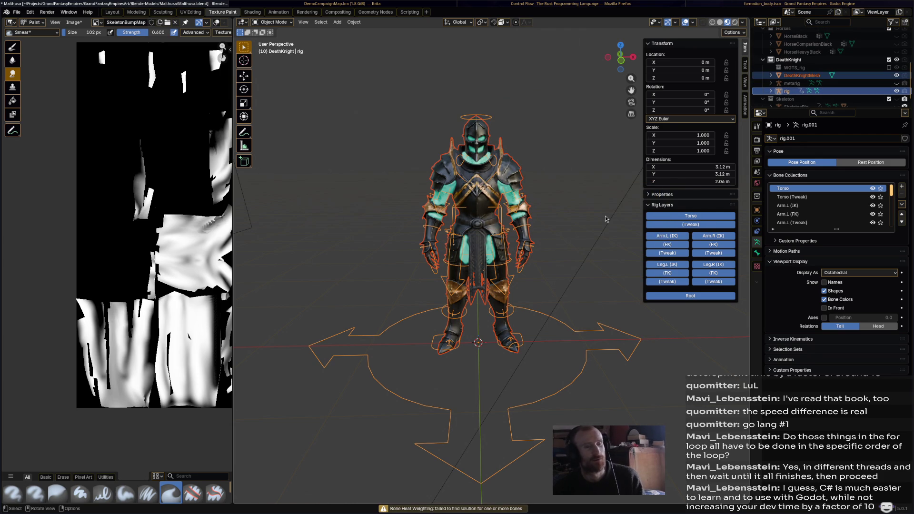
{"action": "left_click", "coordinate": [605, 219]}
{"action": "left_click", "coordinate": [532, 210]}
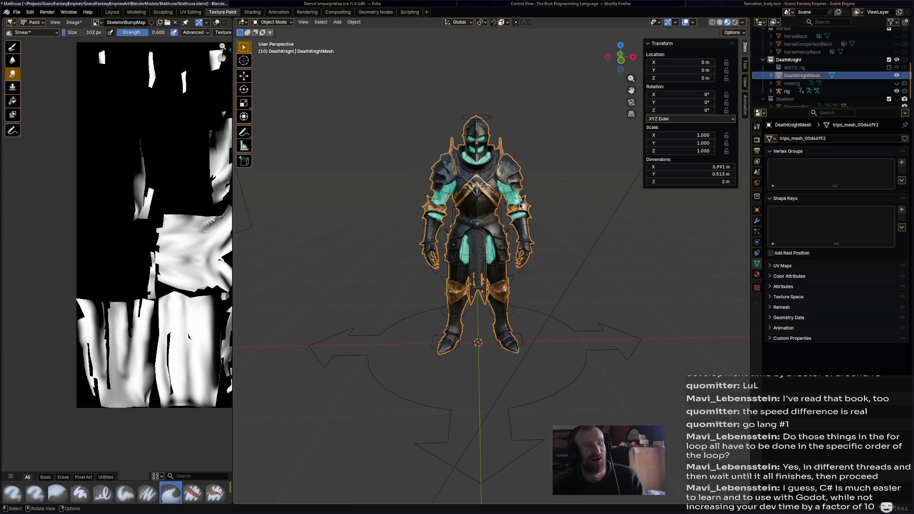
{"action": "left_click", "coordinate": [532, 192]}
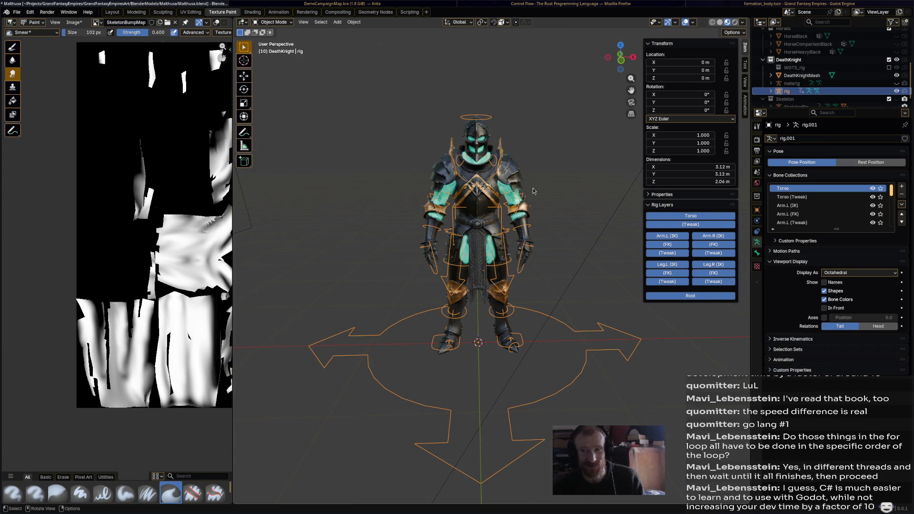
{"action": "middle_click_drag", "start_coordinate": [533, 187], "coordinate": [535, 201], "text": "shift"}
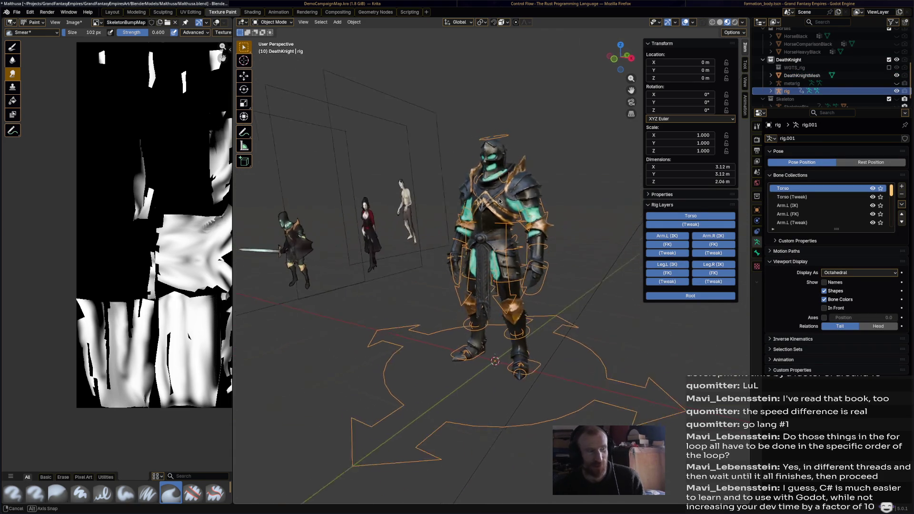
{"action": "scroll", "coordinate": [535, 200], "scroll_direction": "up", "scroll_amount": 3}
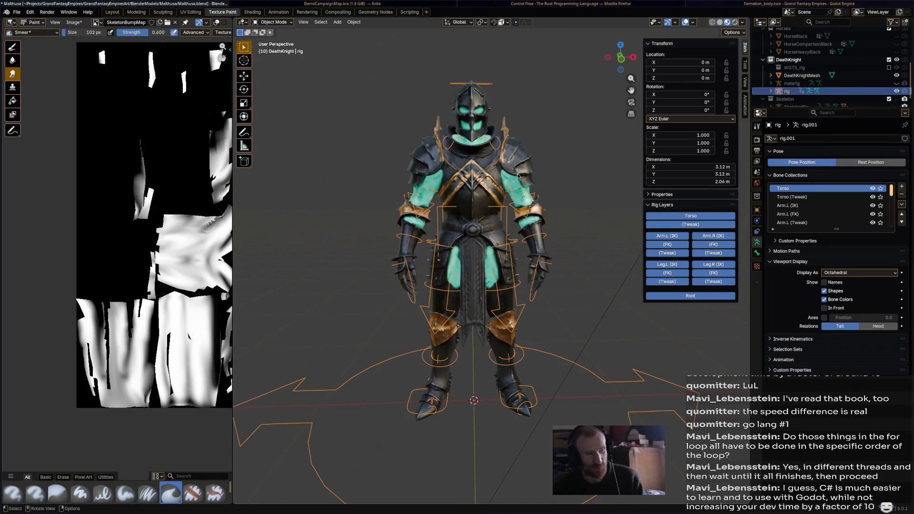
{"action": "left_click", "coordinate": [508, 155]}
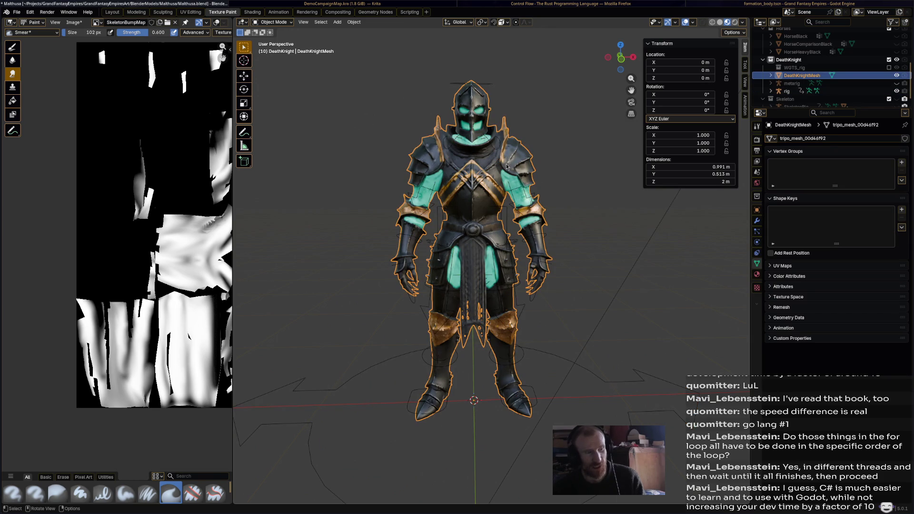
{"action": "left_click", "coordinate": [497, 152]}
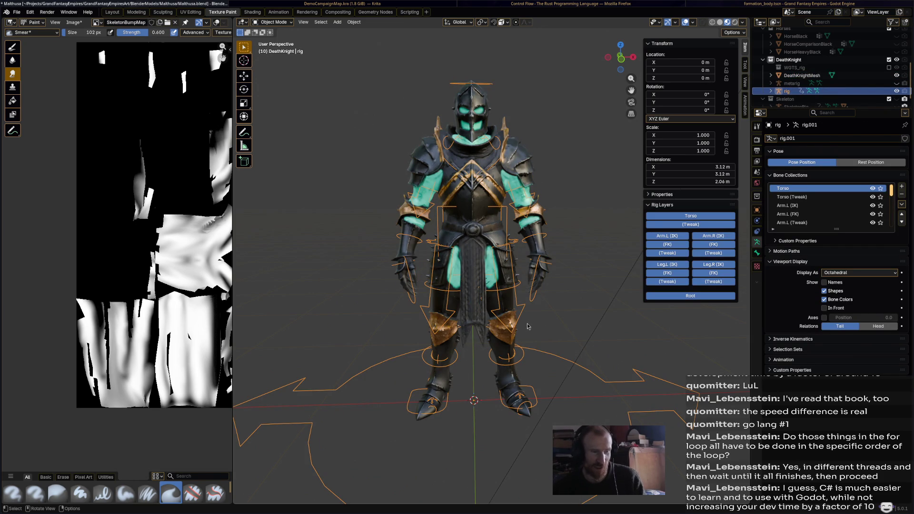
{"action": "middle_click_drag", "start_coordinate": [561, 295], "coordinate": [560, 294]}
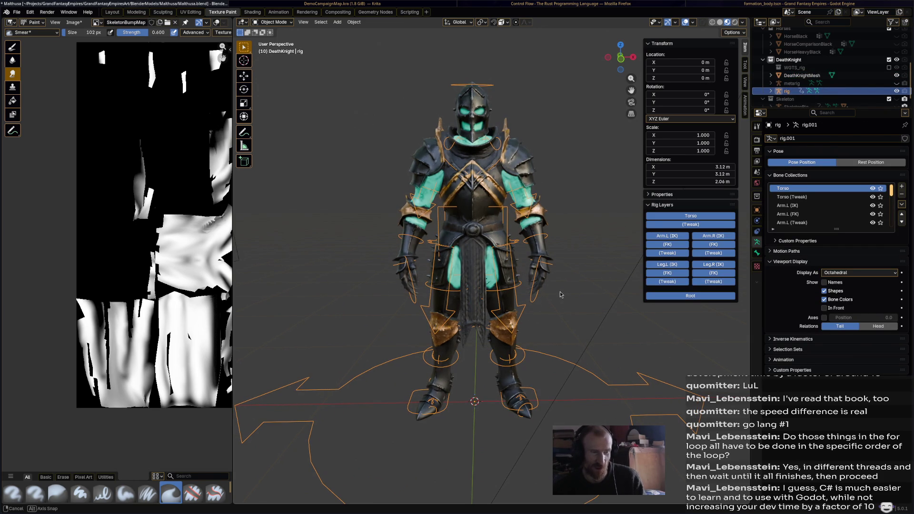
{"action": "left_click", "coordinate": [276, 22]}
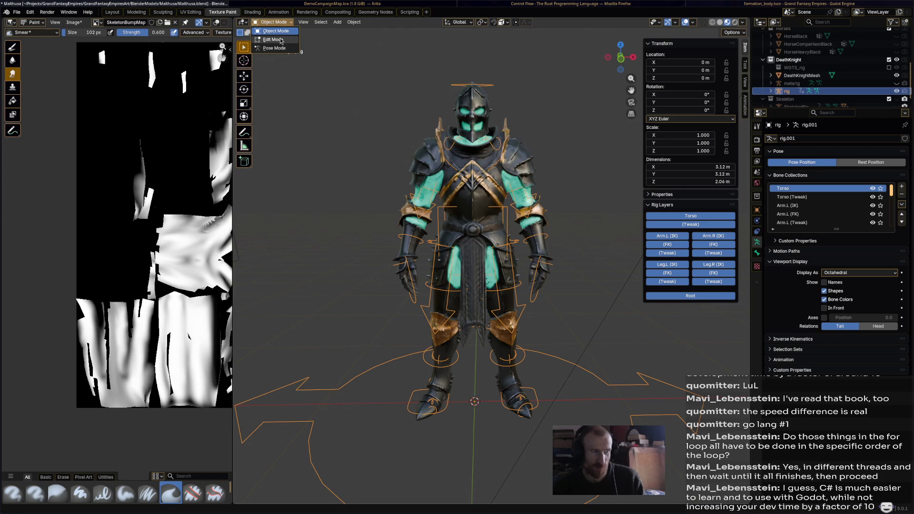
{"action": "left_click", "coordinate": [557, 106]}
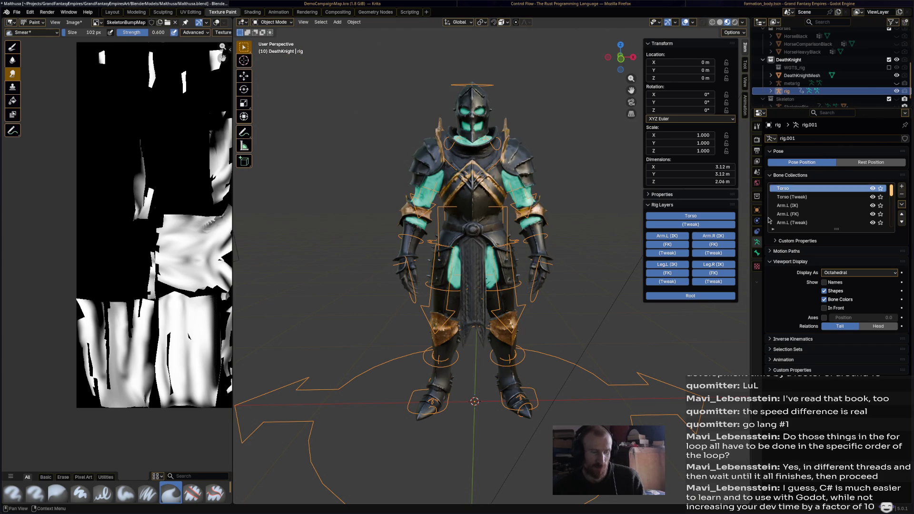
{"action": "middle_click_drag", "start_coordinate": [609, 347], "coordinate": [591, 332]}
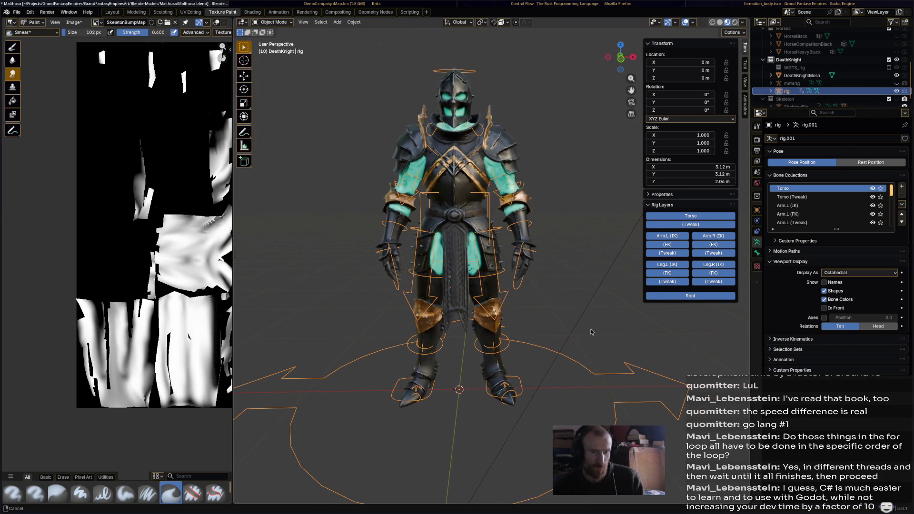
{"action": "left_click", "coordinate": [483, 150]}
{"action": "left_click", "coordinate": [274, 22]}
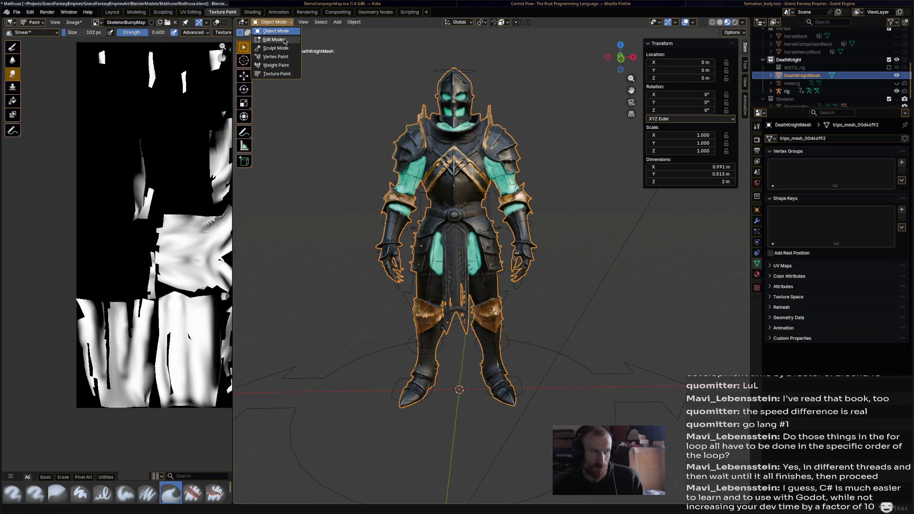
Merge the knight mesh's overlapping vertices by distance (123 removed) and return to Object Mode
{"action": "left_click", "coordinate": [285, 41]}
{"action": "key", "text": "a"}
{"action": "key", "text": "m"}
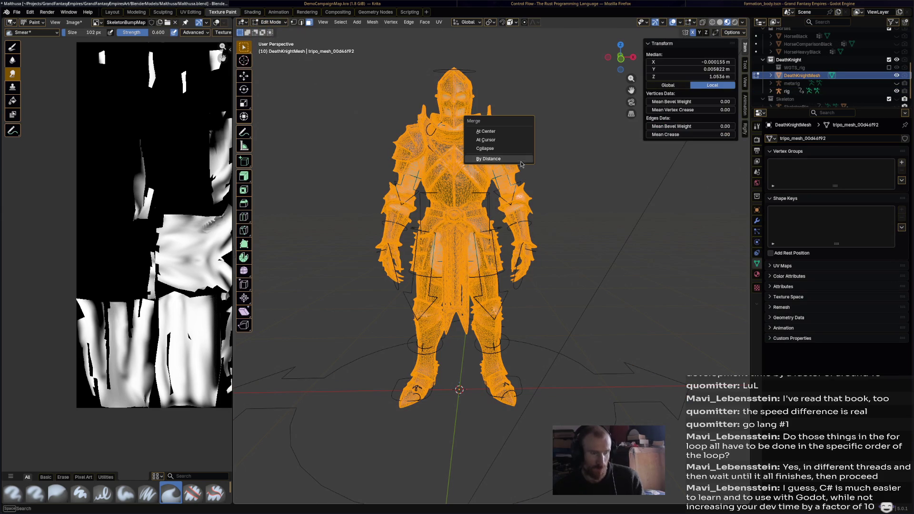
{"action": "left_click", "coordinate": [526, 159]}
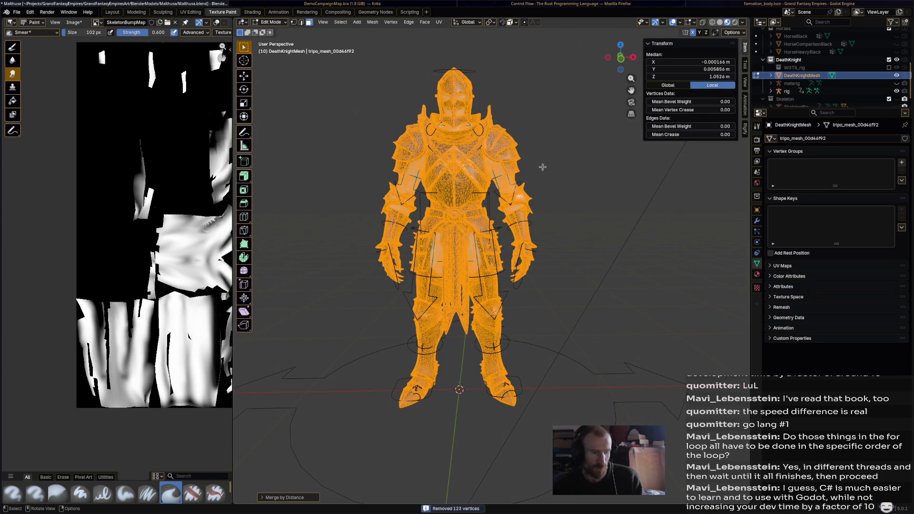
{"action": "left_click", "coordinate": [271, 22]}
{"action": "left_click", "coordinate": [472, 78]}
Parent the knight mesh to the rig with automatic weights (bone heat weighting fails) and inspect the result
{"action": "left_click", "coordinate": [470, 73], "text": "shift"}
{"action": "right_click", "coordinate": [468, 72]}
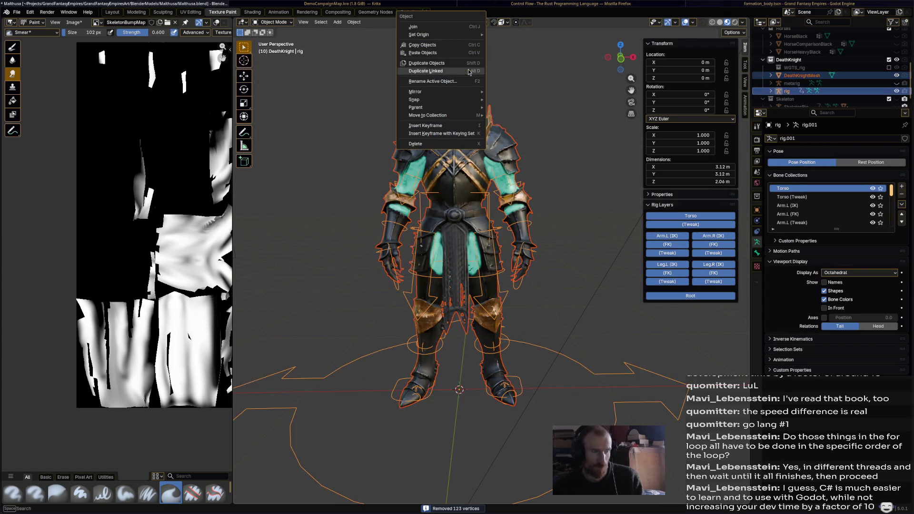
{"action": "mouse_move", "coordinate": [416, 107]}
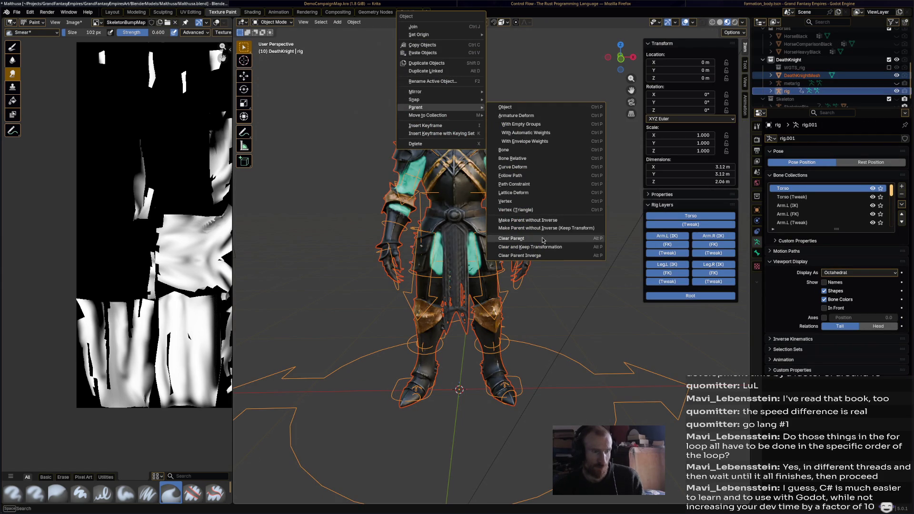
{"action": "left_click", "coordinate": [544, 134]}
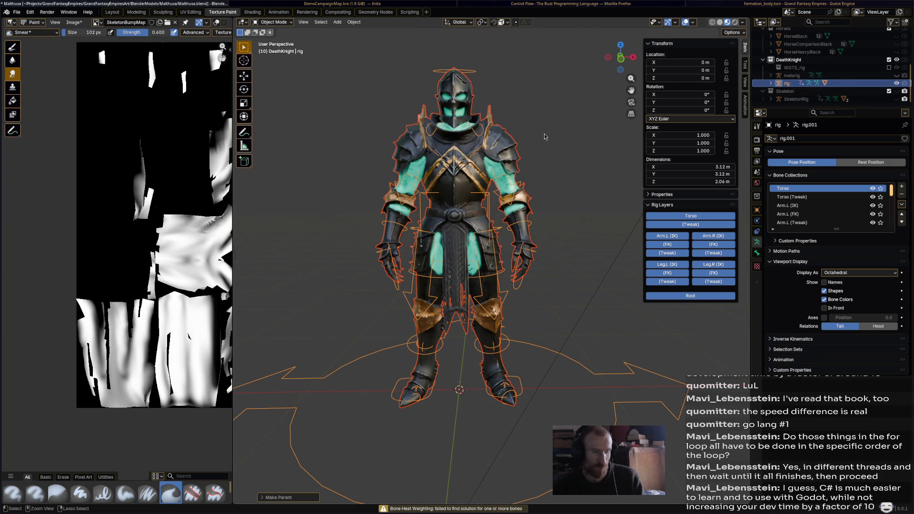
{"action": "left_click", "coordinate": [546, 146]}
{"action": "left_click", "coordinate": [512, 151]}
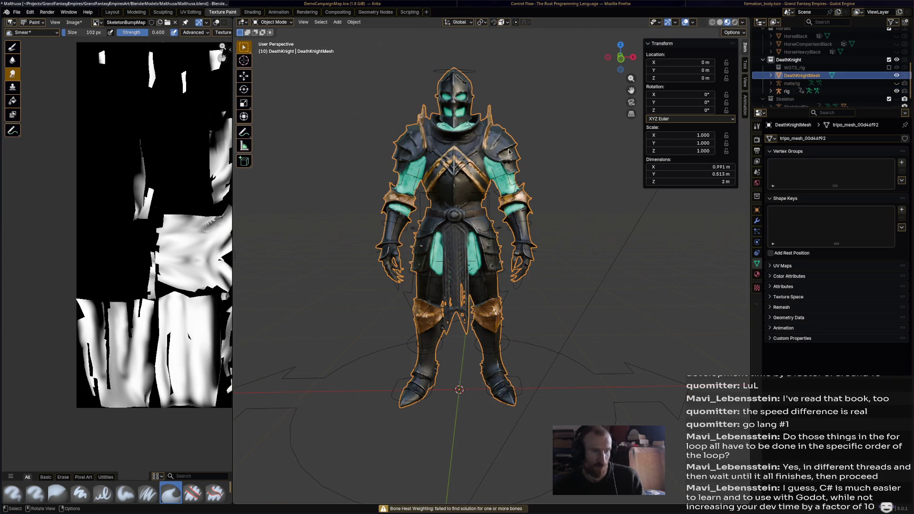
{"action": "left_click", "coordinate": [530, 225]}
{"action": "middle_click_drag", "start_coordinate": [533, 226], "coordinate": [540, 221]}
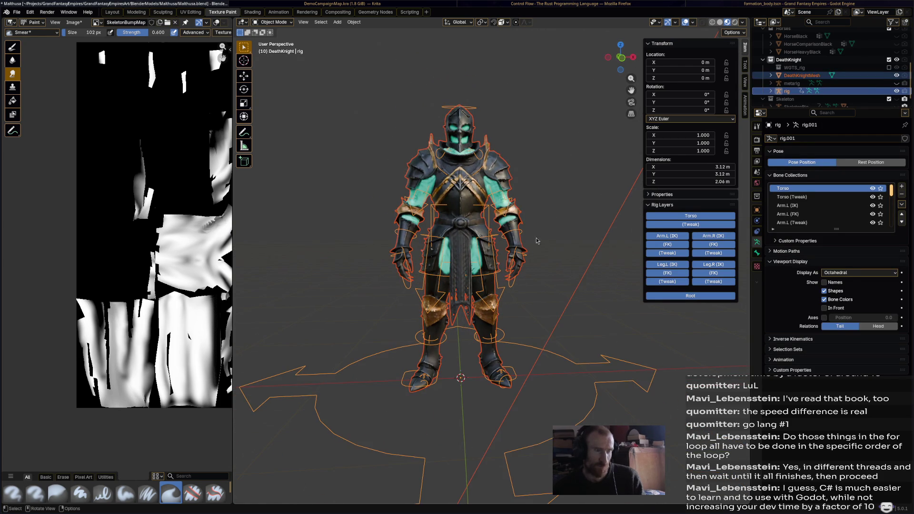
Scale the rig to 100 on X, Y and Z in the N-panel
{"action": "left_click", "coordinate": [549, 240]}
{"action": "scroll", "coordinate": [550, 240], "scroll_direction": "down", "scroll_amount": 2}
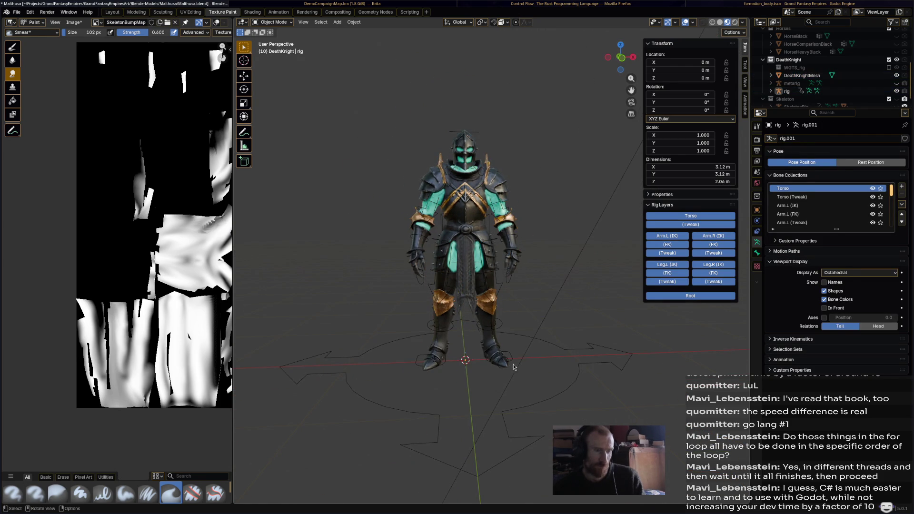
{"action": "left_click", "coordinate": [527, 340]}
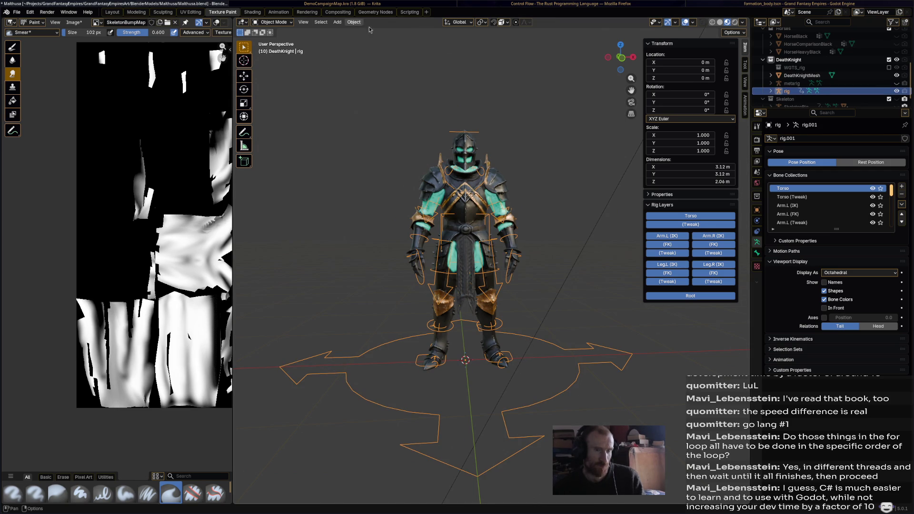
{"action": "left_click", "coordinate": [704, 136]}
{"action": "type", "text": "100"}
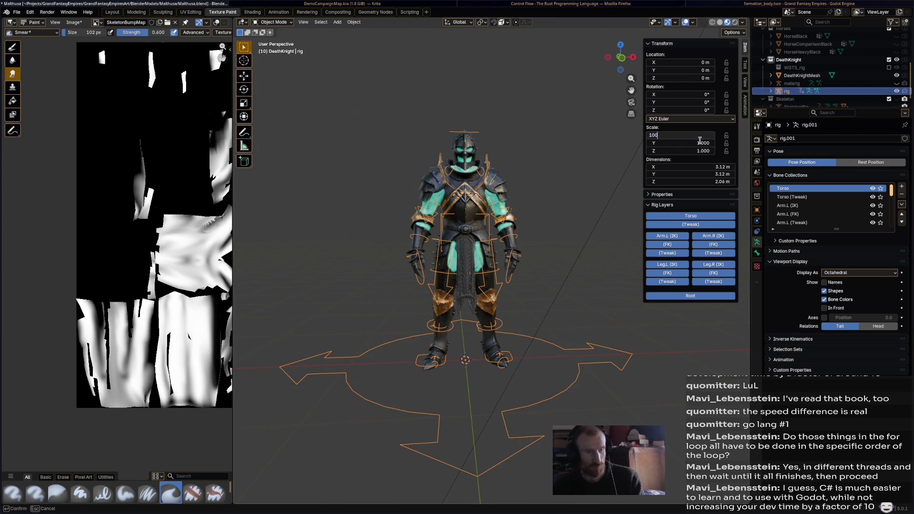
{"action": "key", "text": "Return"}
{"action": "left_click", "coordinate": [698, 143]}
{"action": "type", "text": "100"}
{"action": "key", "text": "Return"}
{"action": "left_click", "coordinate": [697, 150]}
{"action": "type", "text": "1"}
{"action": "key", "text": "Return"}
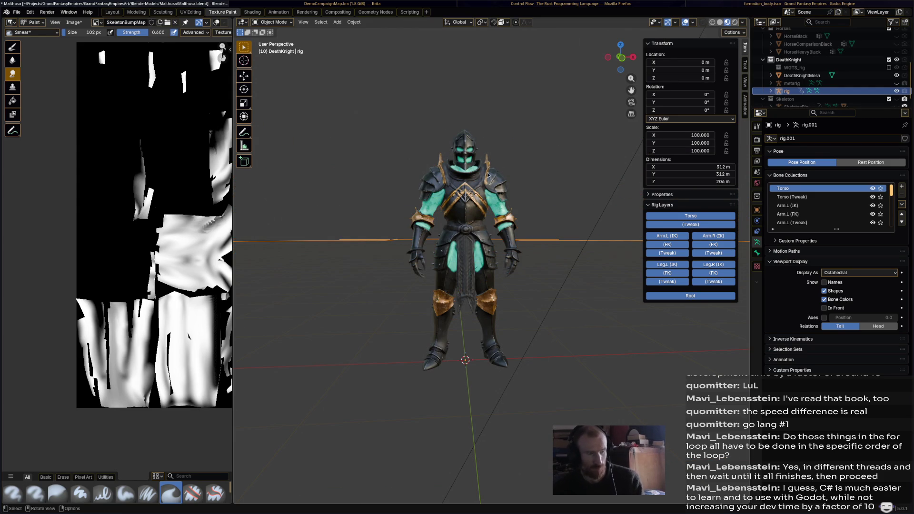
Scale DeathKnightMesh to 100 on X, Y and Z in the N-panel
{"action": "left_click", "coordinate": [801, 76]}
{"action": "left_click", "coordinate": [699, 136]}
{"action": "type", "text": "0"}
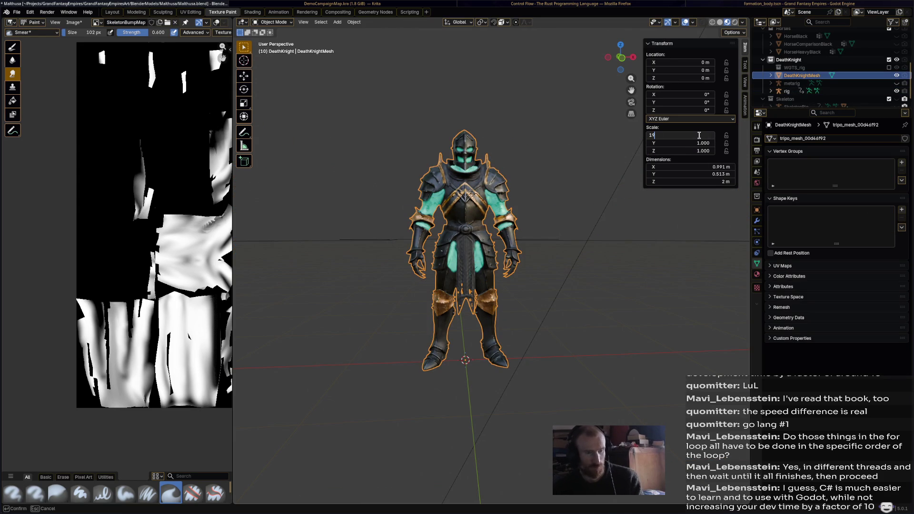
{"action": "type", "text": "0"}
{"action": "key", "text": "Return"}
{"action": "left_click", "coordinate": [698, 143]}
{"action": "type", "text": "1"}
{"action": "key", "text": "Return"}
{"action": "left_click", "coordinate": [698, 151]}
{"action": "type", "text": "1"}
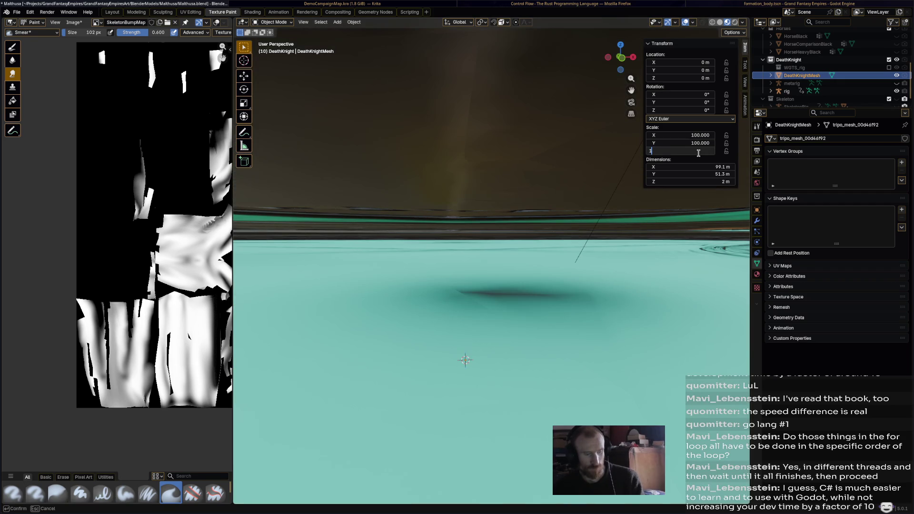
{"action": "type", "text": "0"}
{"action": "key", "text": "Return"}
{"action": "scroll", "coordinate": [447, 196], "scroll_direction": "down", "scroll_amount": 3}
{"action": "scroll", "coordinate": [460, 208], "scroll_direction": "down", "scroll_amount": 3}
Parent the scaled-up knight mesh to the rig with automatic weights and frame both in view
{"action": "left_click", "coordinate": [530, 211], "text": "shift"}
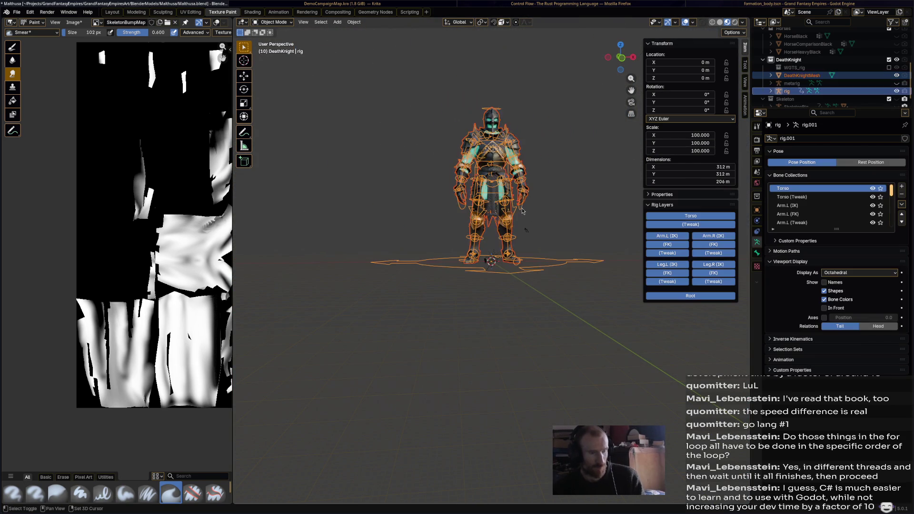
{"action": "right_click", "coordinate": [522, 210]}
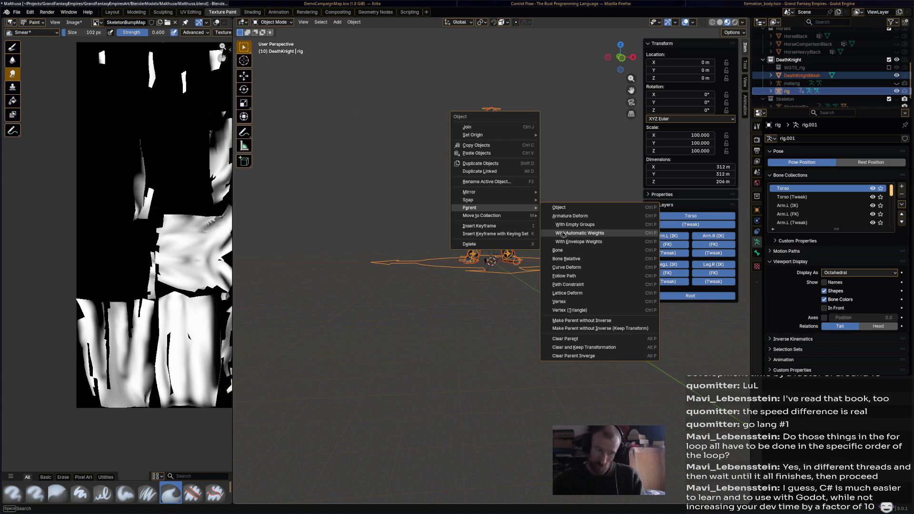
{"action": "left_click", "coordinate": [564, 234]}
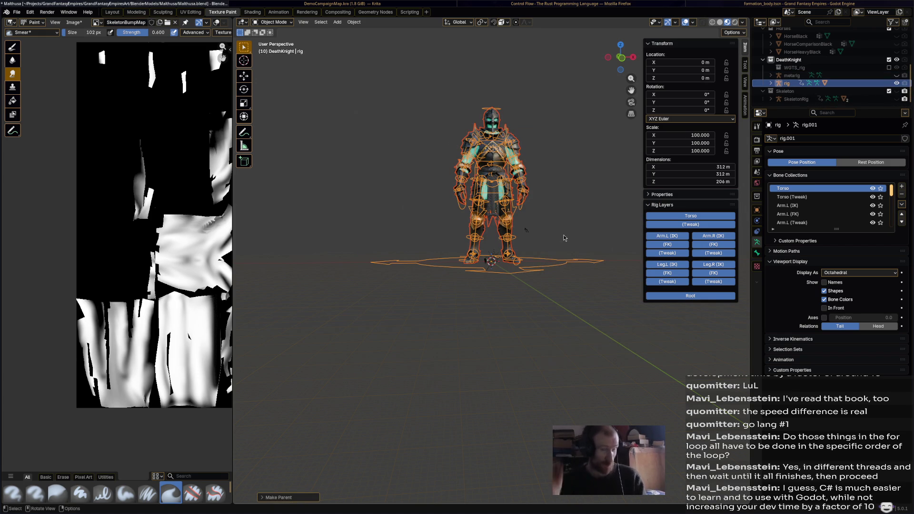
{"action": "scroll", "coordinate": [566, 235], "scroll_direction": "up", "scroll_amount": 2}
{"action": "scroll", "coordinate": [473, 244], "scroll_direction": "up", "scroll_amount": 5}
{"action": "key", "text": "KP_Decimal"}
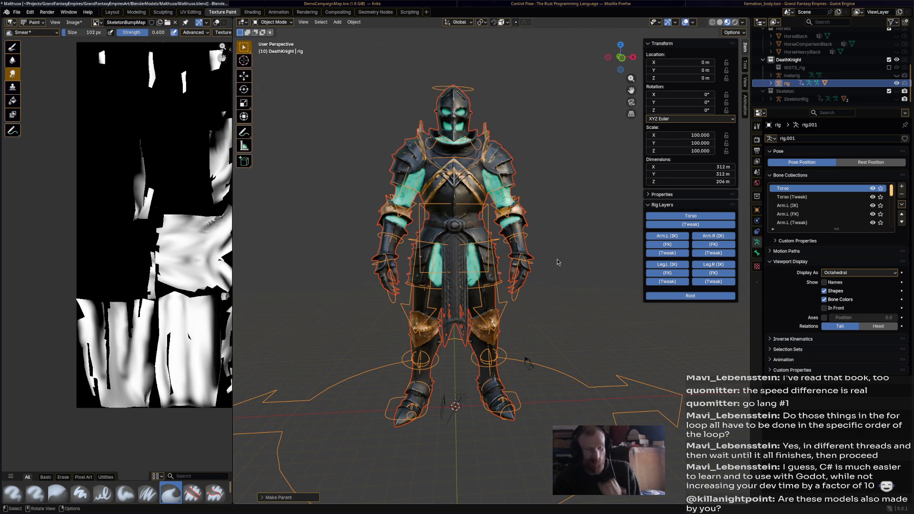
{"action": "middle_click_drag", "start_coordinate": [557, 259], "coordinate": [565, 290]}
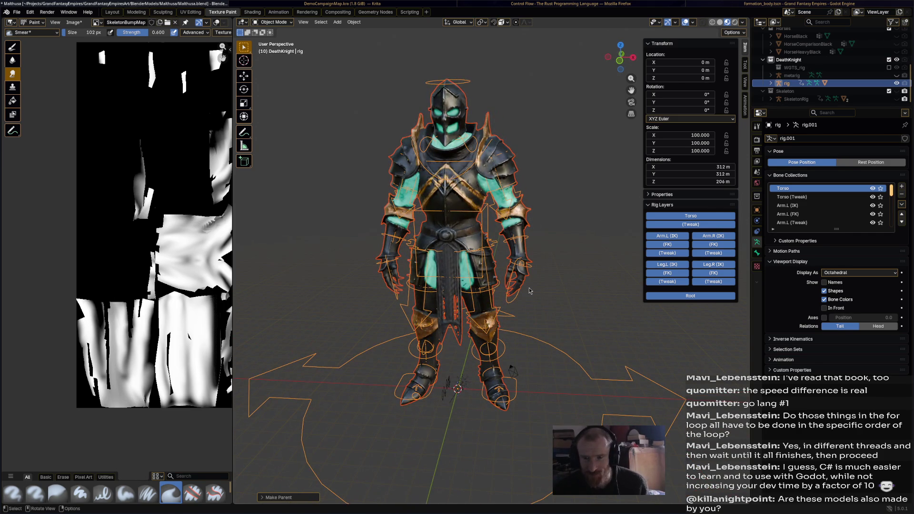
{"action": "mouse_move", "coordinate": [528, 289]}
{"action": "middle_mouse_down"}
{"action": "mouse_move", "coordinate": [567, 278]}
{"action": "mouse_move", "coordinate": [535, 275]}
{"action": "middle_mouse_up"}
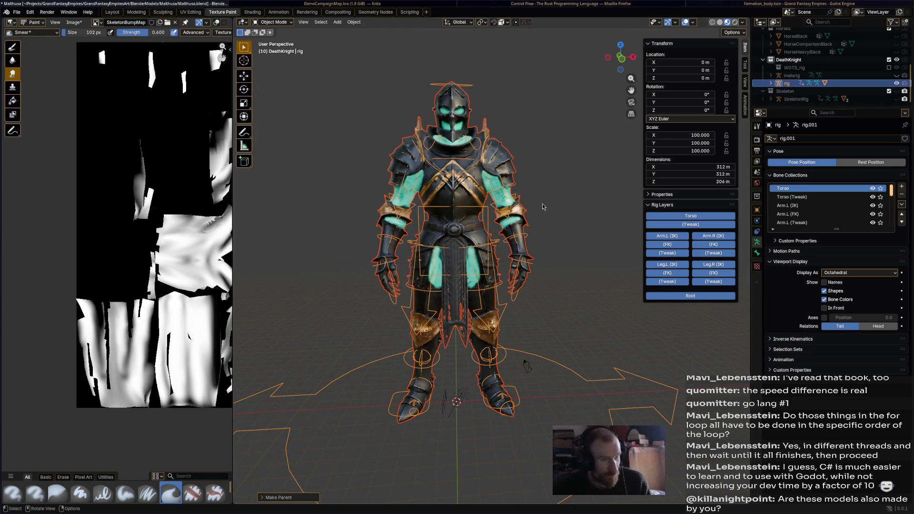
{"action": "middle_click_drag", "start_coordinate": [544, 207], "coordinate": [550, 224], "text": "shift"}
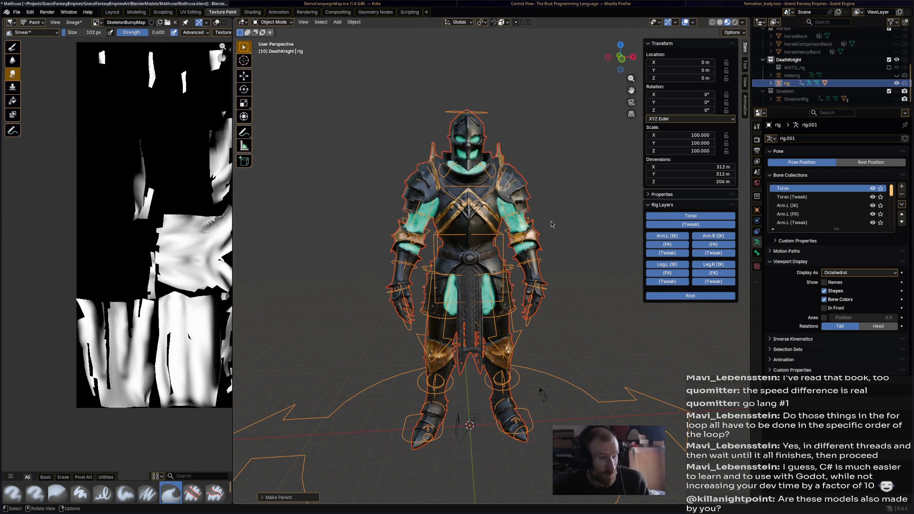
{"action": "left_click", "coordinate": [474, 110]}
{"action": "left_click", "coordinate": [485, 112]}
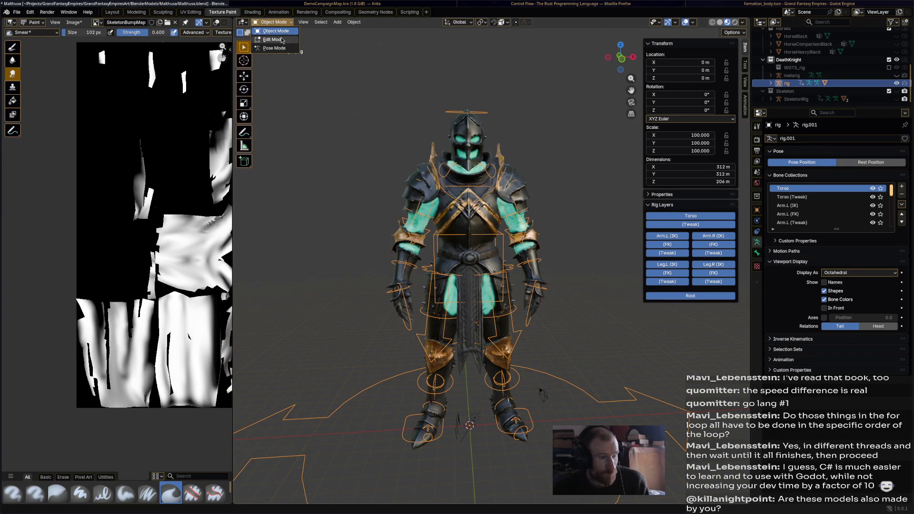
{"action": "key", "text": "Tab"}
{"action": "left_click", "coordinate": [272, 21]}
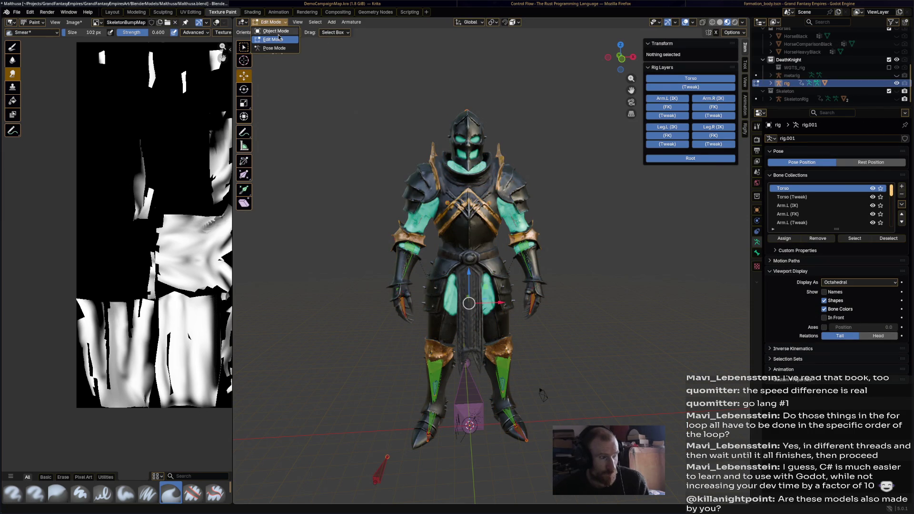
{"action": "left_click", "coordinate": [282, 32]}
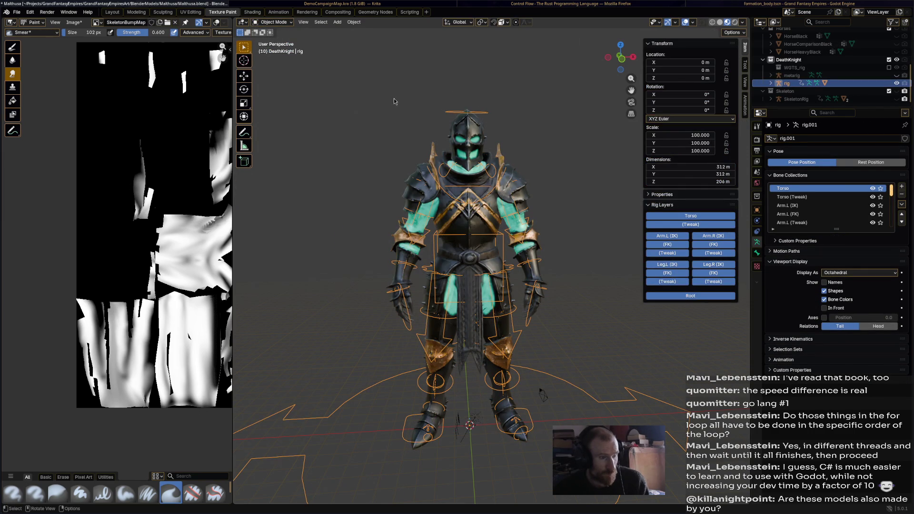
{"action": "left_click", "coordinate": [275, 22]}
{"action": "left_click", "coordinate": [283, 52]}
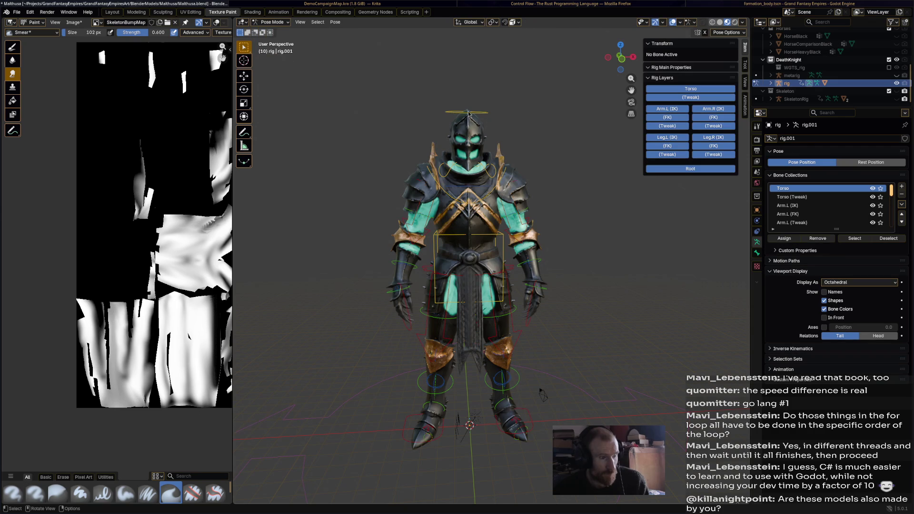
{"action": "left_click", "coordinate": [490, 114]}
{"action": "key", "text": "r"}
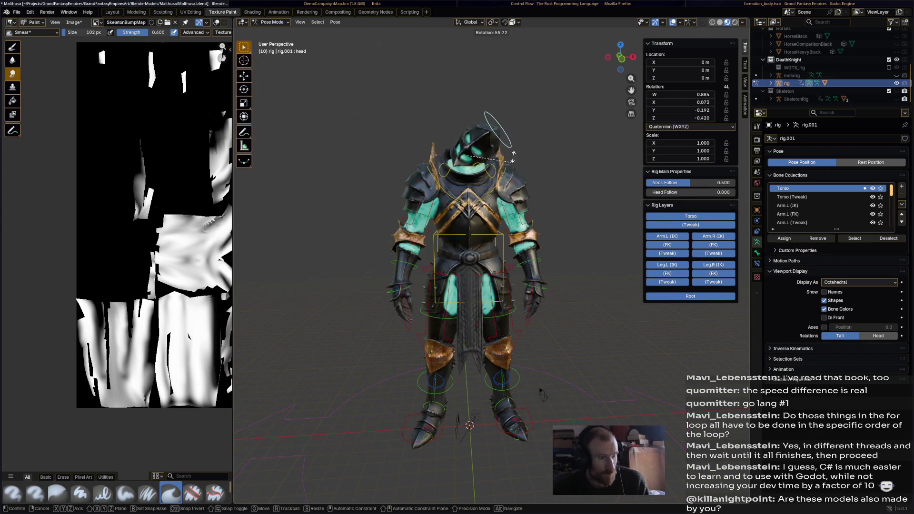
{"action": "key", "text": "Return"}
{"action": "key", "text": "alt+r"}
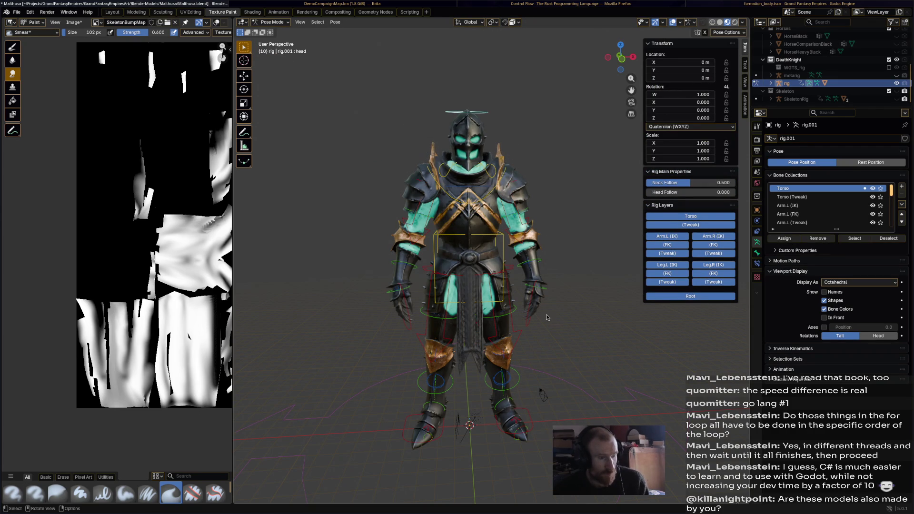
{"action": "left_click", "coordinate": [534, 320]}
{"action": "key", "text": "g"}
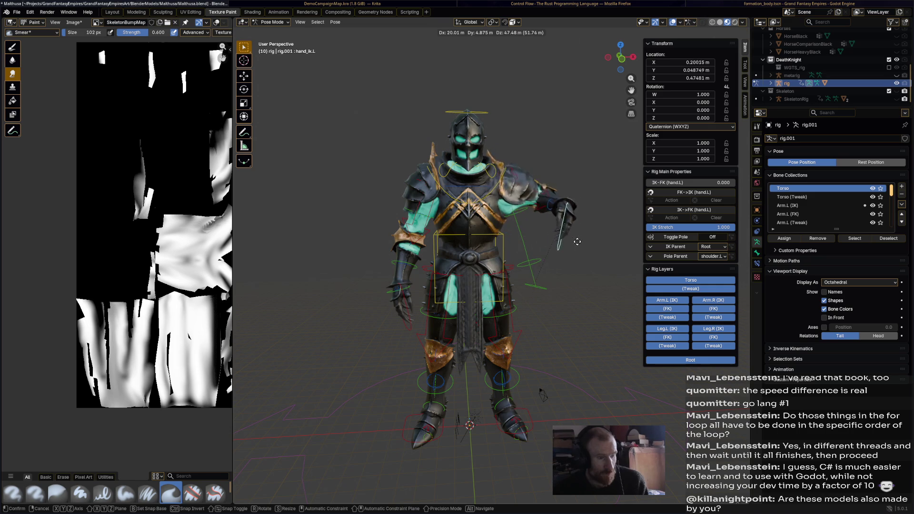
{"action": "left_click", "coordinate": [495, 243]}
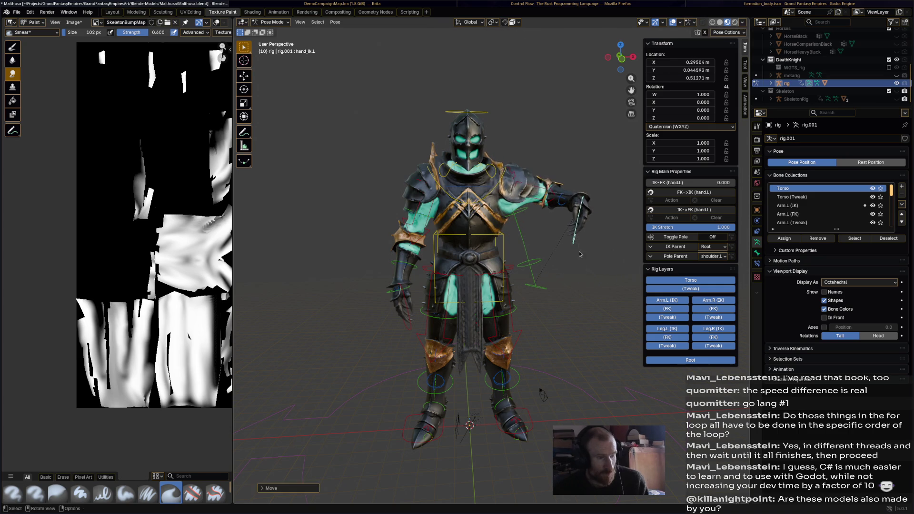
{"action": "key", "text": "alt+g"}
{"action": "left_click", "coordinate": [272, 22]}
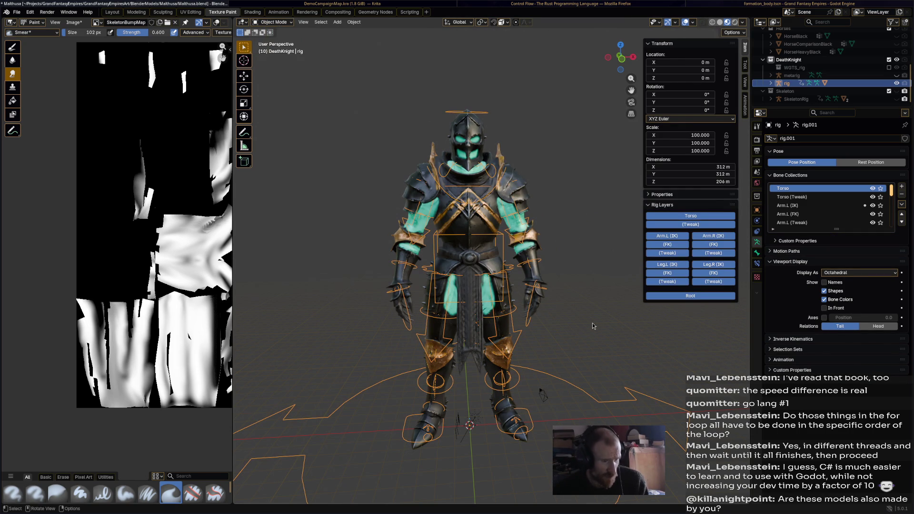
Hide the torso tweak and all arm and leg FK and tweak rig layers, keeping IK controls visible
{"action": "left_click", "coordinate": [710, 226]}
{"action": "left_click", "coordinate": [666, 244]}
{"action": "left_click", "coordinate": [713, 244]}
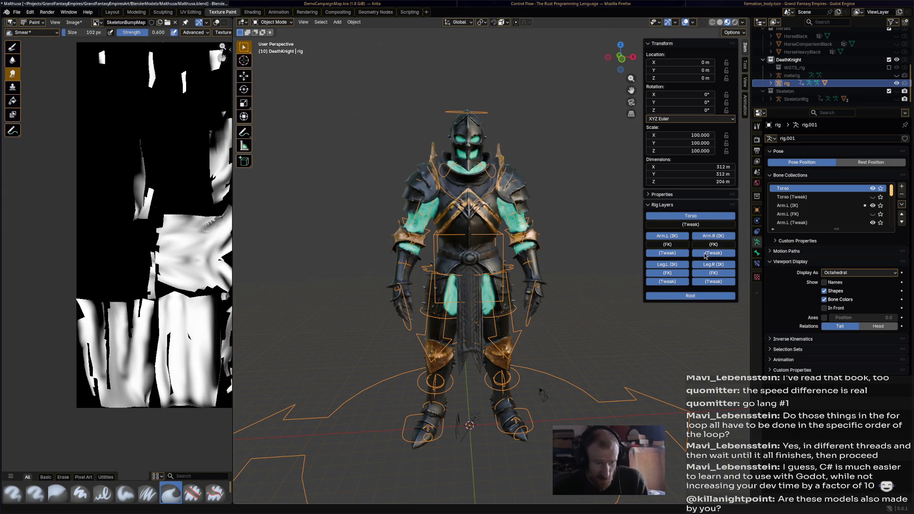
{"action": "left_click", "coordinate": [683, 254]}
{"action": "left_click", "coordinate": [713, 273]}
{"action": "left_click", "coordinate": [667, 281]}
{"action": "left_click", "coordinate": [667, 273]}
Save Maithusa.blend and make the Death Knight mesh active
{"action": "key", "text": "ctrl+s"}
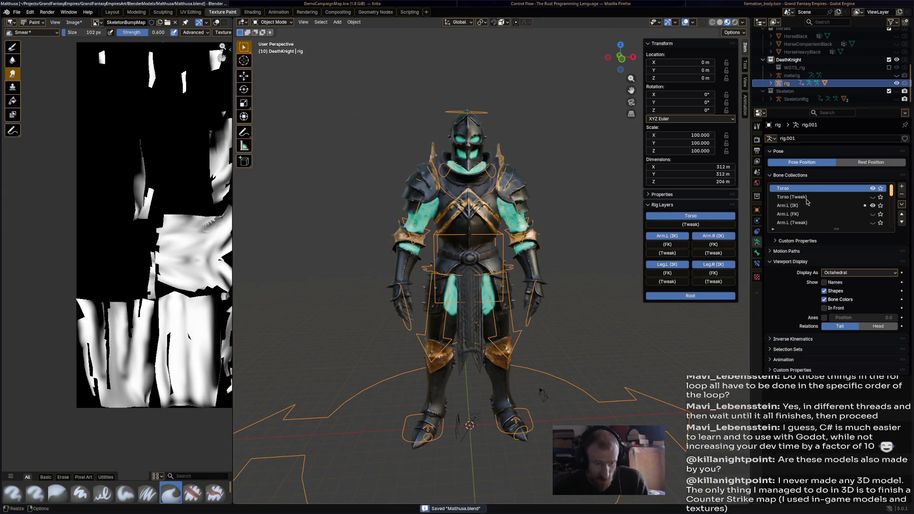
{"action": "scroll", "coordinate": [886, 201], "scroll_direction": "down", "scroll_amount": 10}
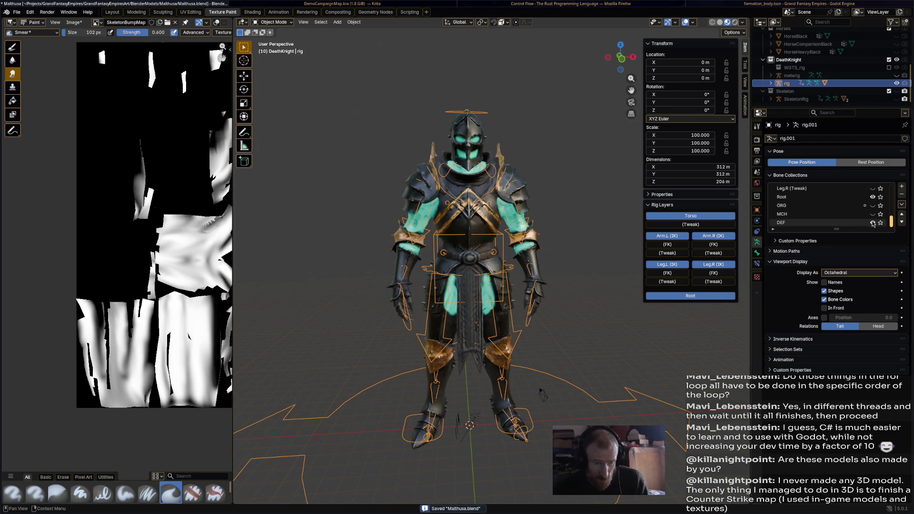
{"action": "middle_click_drag", "start_coordinate": [600, 276], "coordinate": [595, 273]}
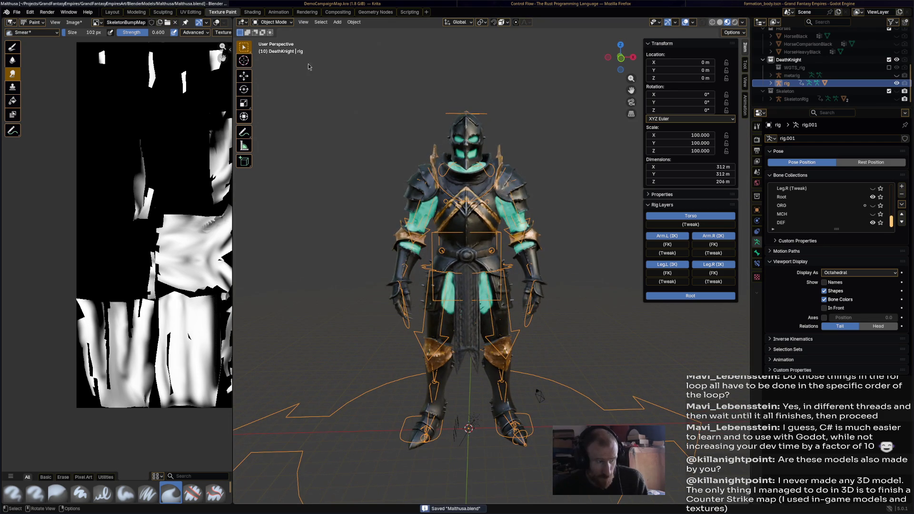
{"action": "left_click", "coordinate": [279, 23]}
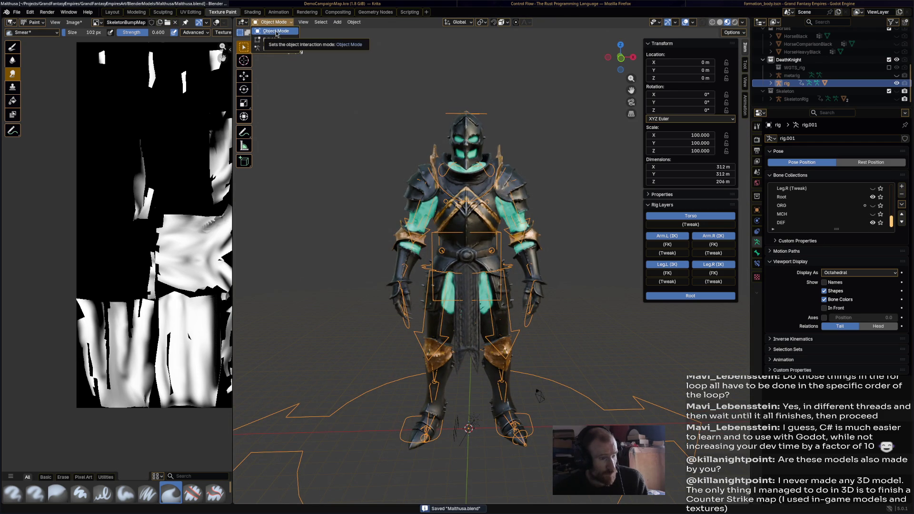
{"action": "left_click", "coordinate": [463, 210]}
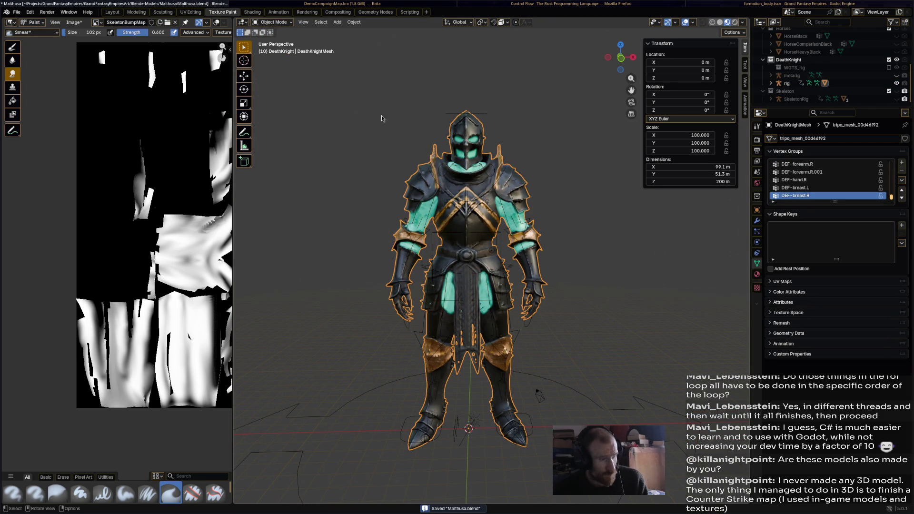
Select the rig and expand its Outliner entry to list its Animation and Pose children
{"action": "left_click", "coordinate": [275, 22]}
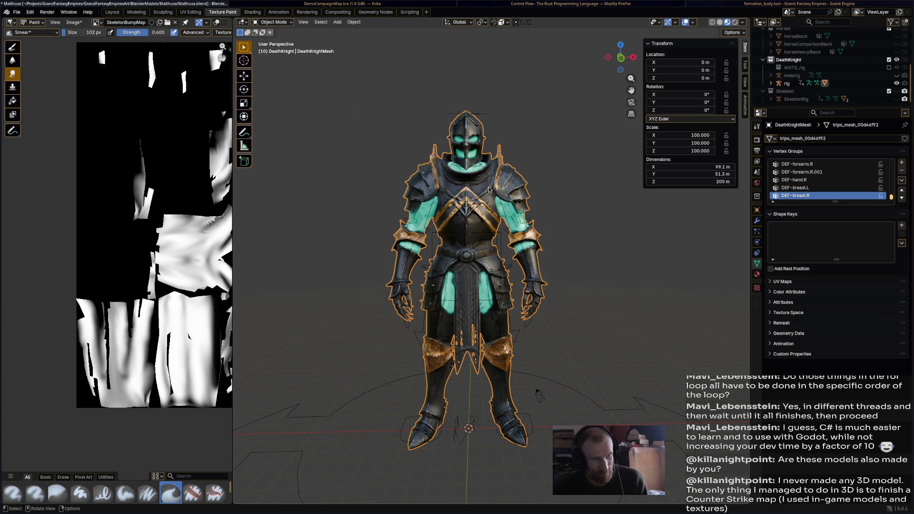
{"action": "left_click", "coordinate": [570, 193]}
{"action": "middle_click_drag", "start_coordinate": [571, 194], "coordinate": [591, 244]}
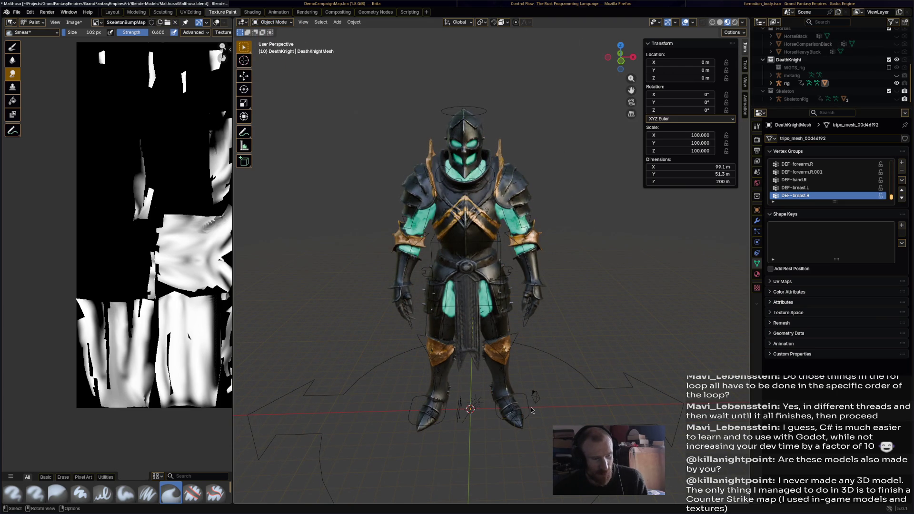
{"action": "left_click", "coordinate": [537, 410]}
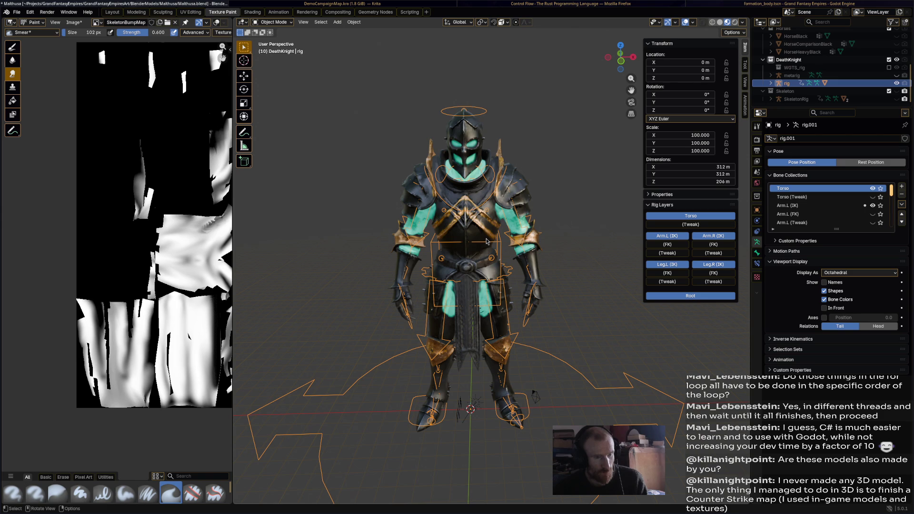
{"action": "left_click", "coordinate": [770, 83]}
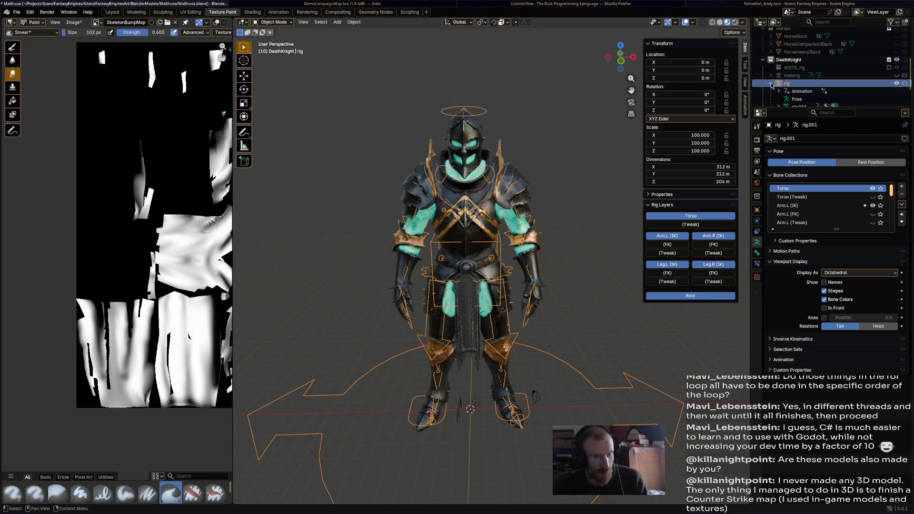
{"action": "scroll", "coordinate": [783, 86], "scroll_direction": "down", "scroll_amount": 2}
Apply All Transforms with rig and mesh both selected, then undo back to the mesh-only selection
{"action": "left_click", "coordinate": [795, 84]}
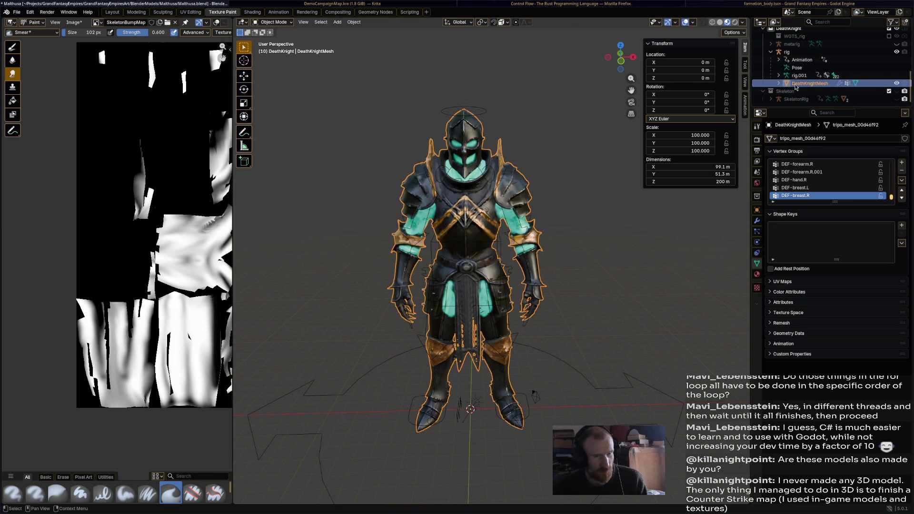
{"action": "left_click", "coordinate": [787, 51]}
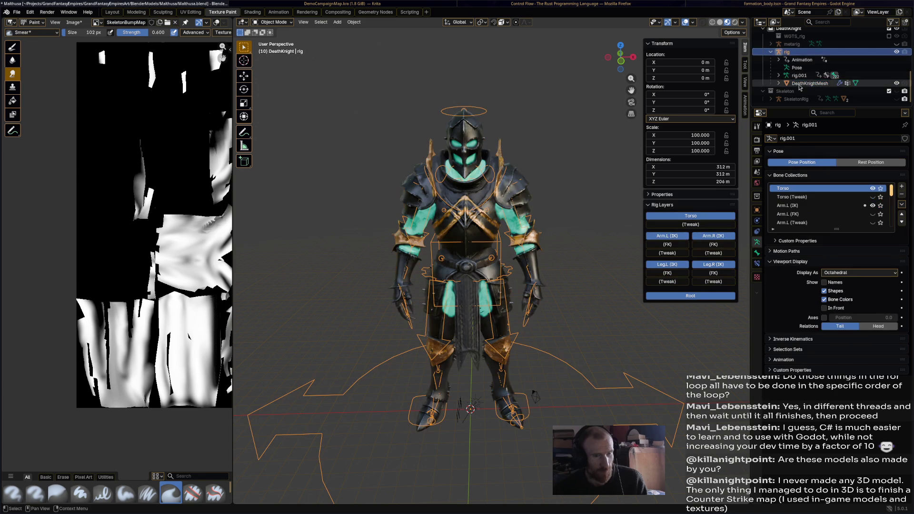
{"action": "left_click", "coordinate": [798, 84], "text": "ctrl"}
{"action": "left_click", "coordinate": [353, 22]}
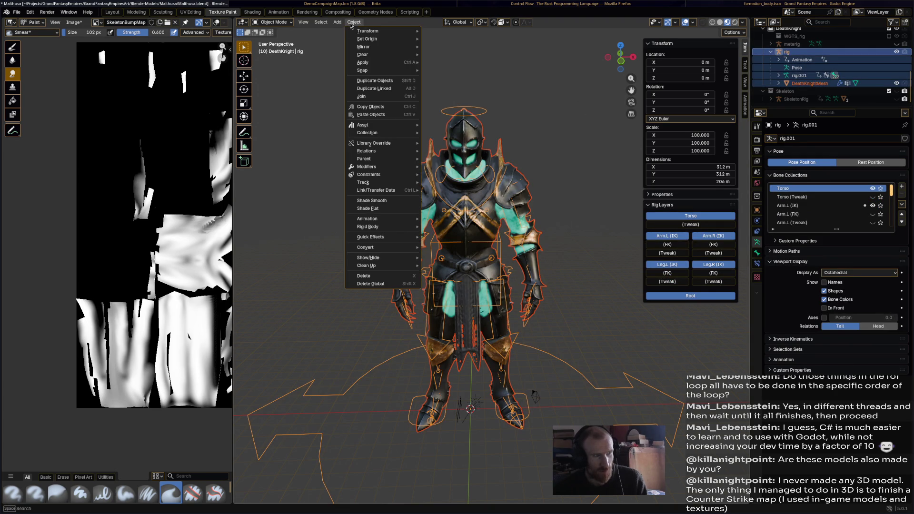
{"action": "mouse_move", "coordinate": [363, 62]}
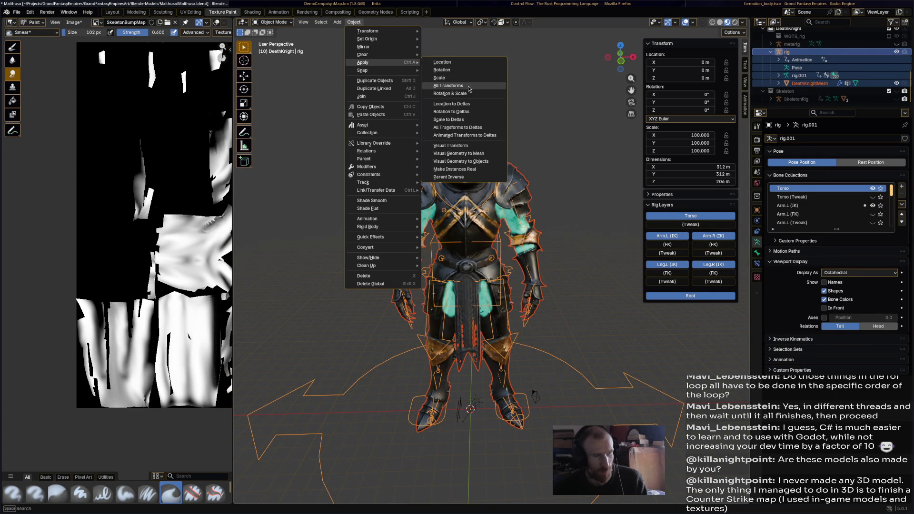
{"action": "left_click", "coordinate": [468, 86]}
{"action": "key", "text": "ctrl+z"}
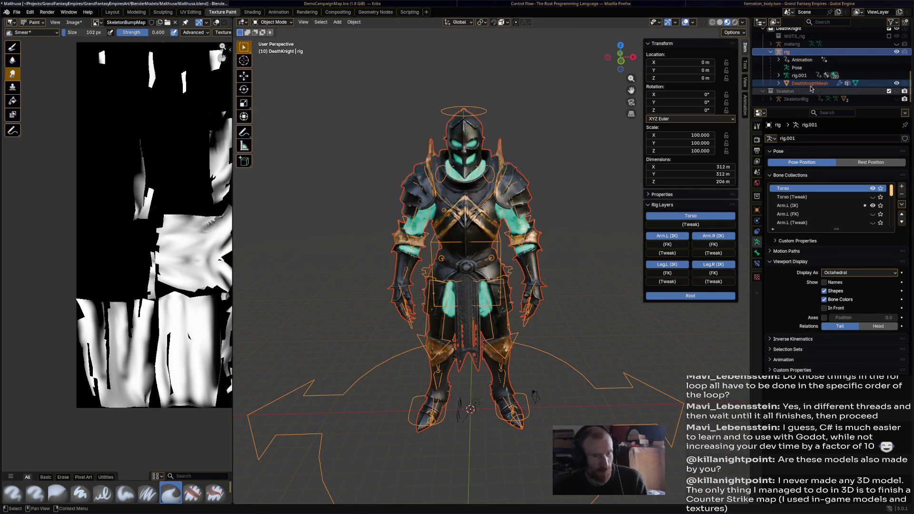
{"action": "key", "text": "ctrl+z"}
Apply All Transforms to DeathKnightMesh alone so its scale reads 1.000, then select the rig
{"action": "left_click", "coordinate": [352, 22]}
{"action": "mouse_move", "coordinate": [337, 21]}
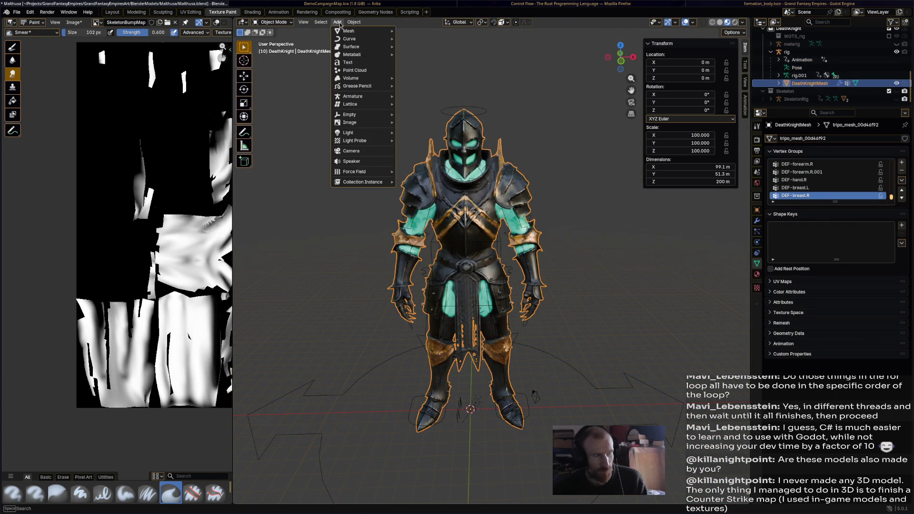
{"action": "mouse_move", "coordinate": [362, 62]}
{"action": "left_click", "coordinate": [446, 86]}
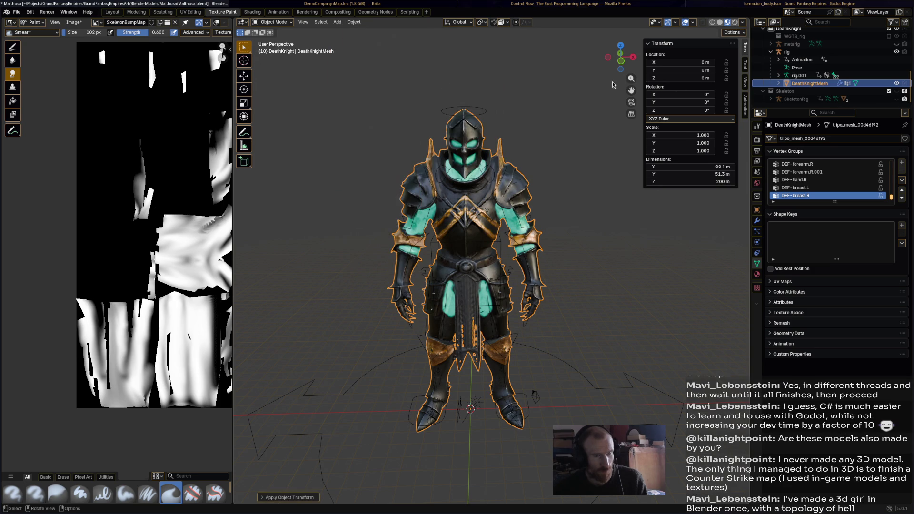
{"action": "left_click", "coordinate": [807, 52]}
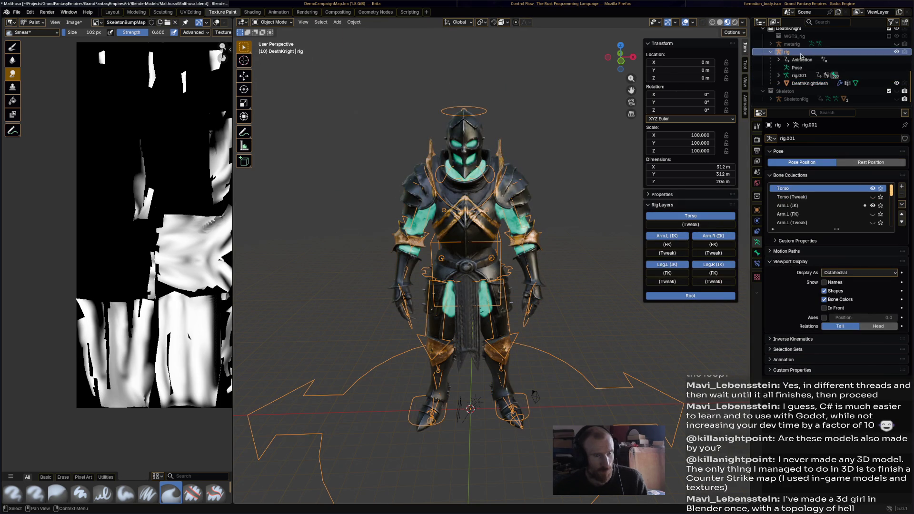
Set the rig's scale to 1 on X, Y and Z so the knight stands about 2 m tall
{"action": "left_click", "coordinate": [696, 134]}
{"action": "type", "text": "1"}
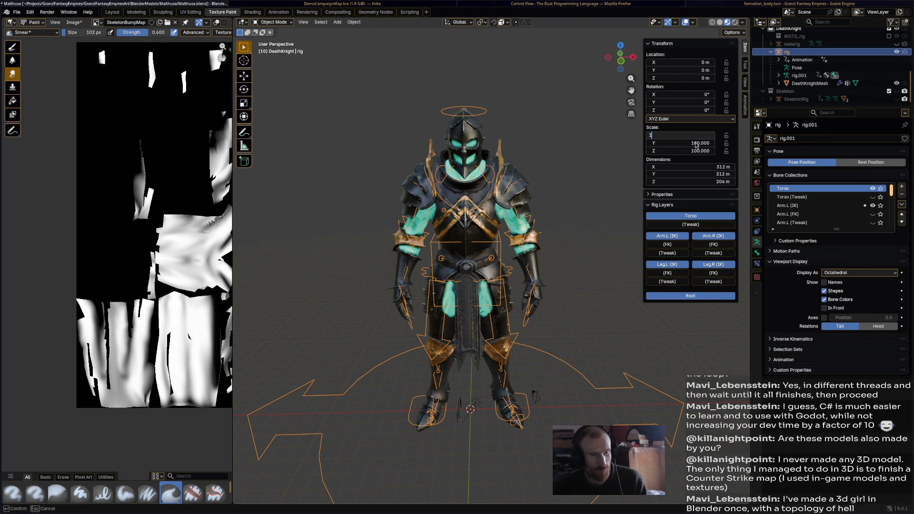
{"action": "key", "text": "Tab"}
{"action": "type", "text": "1"}
{"action": "key", "text": "Tab"}
{"action": "type", "text": "1"}
{"action": "key", "text": "Return"}
{"action": "key", "text": "KP_Decimal"}
{"action": "mouse_move", "coordinate": [397, 433]}
{"action": "middle_mouse_down"}
{"action": "mouse_move", "coordinate": [529, 330]}
{"action": "mouse_move", "coordinate": [490, 311]}
{"action": "mouse_move", "coordinate": [496, 304]}
{"action": "middle_mouse_up"}
Save Maithusa.blend and select DeathKnightMesh
{"action": "key", "text": "ctrl+s"}
{"action": "scroll", "coordinate": [528, 331], "scroll_direction": "up", "scroll_amount": 5}
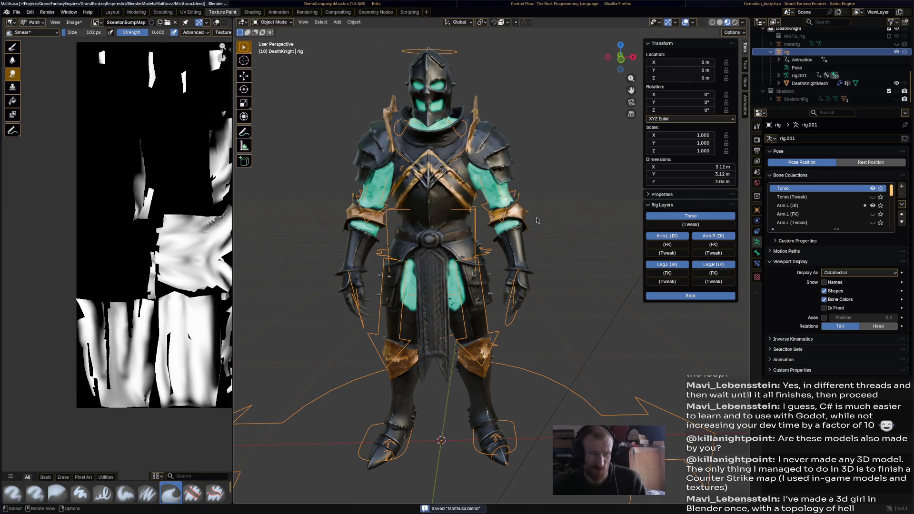
{"action": "scroll", "coordinate": [541, 214], "scroll_direction": "down", "scroll_amount": 2}
{"action": "scroll", "coordinate": [553, 222], "scroll_direction": "down", "scroll_amount": 1}
{"action": "scroll", "coordinate": [553, 222], "scroll_direction": "up", "scroll_amount": 2}
{"action": "scroll", "coordinate": [542, 214], "scroll_direction": "up", "scroll_amount": 1}
{"action": "left_click", "coordinate": [530, 205]}
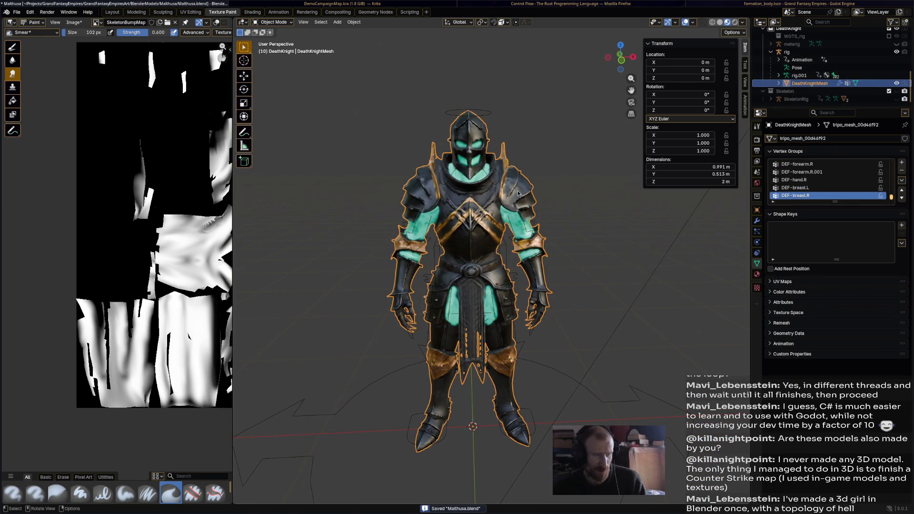
{"action": "left_click", "coordinate": [279, 22]}
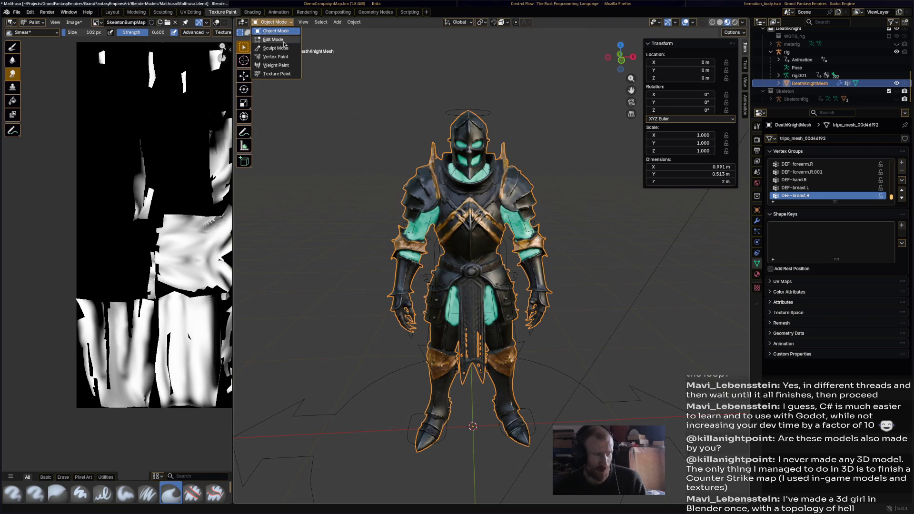
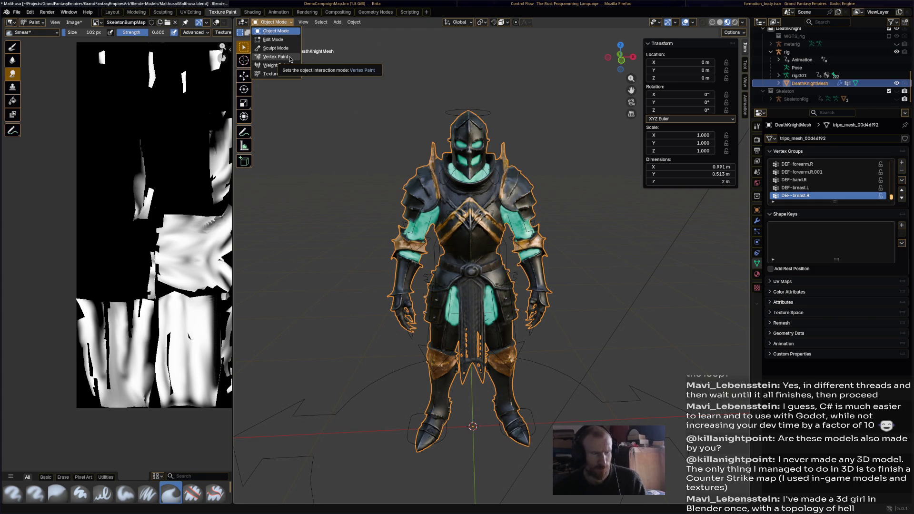
Check the knight mesh in Edit Mode, return to Object Mode and make the rig active
{"action": "left_click", "coordinate": [287, 39]}
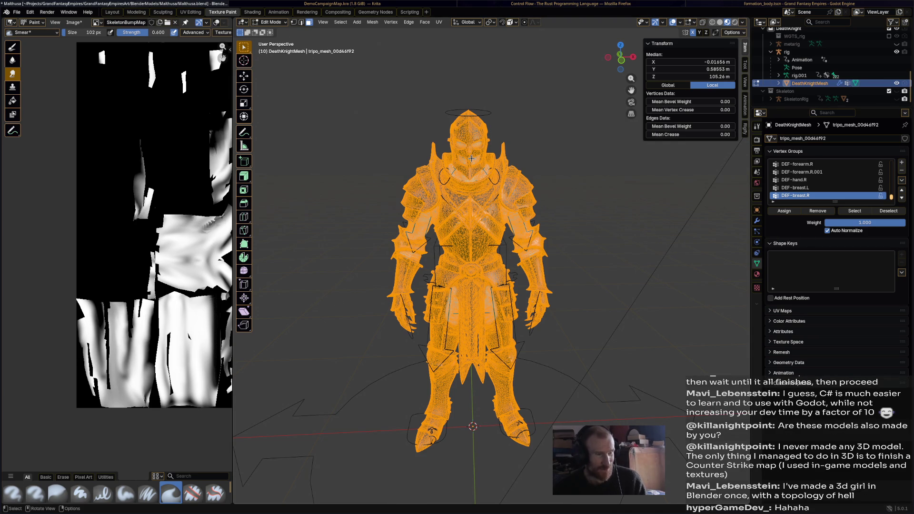
{"action": "left_click", "coordinate": [284, 24]}
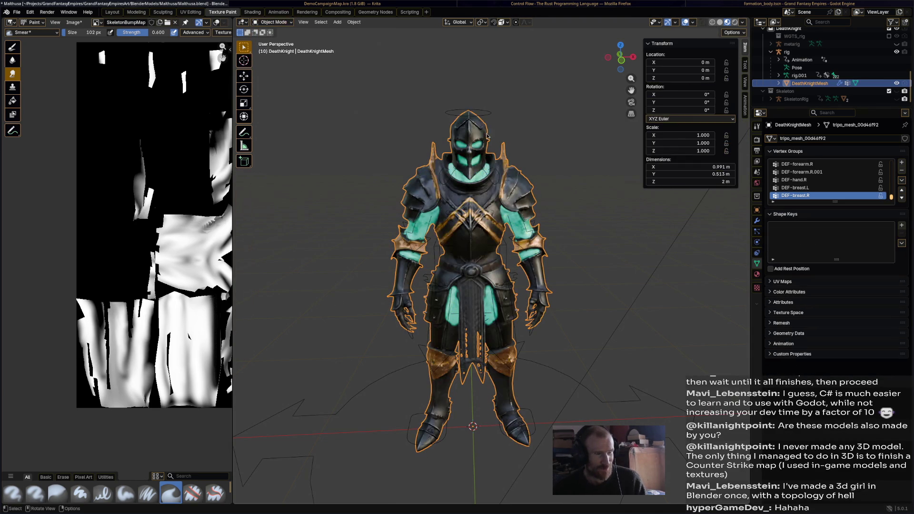
{"action": "left_click", "coordinate": [485, 114]}
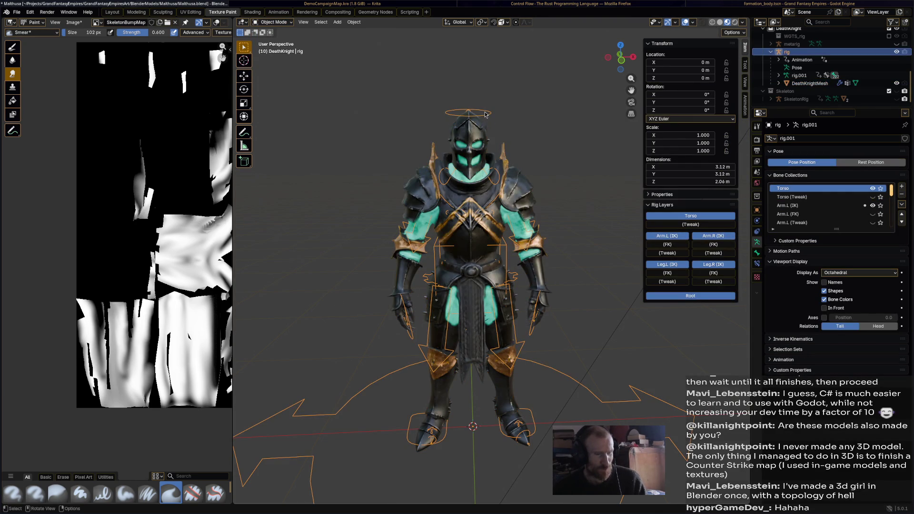
Begin renaming the rig in the outliner as DeathKnight
{"action": "middle_click_drag", "start_coordinate": [604, 285], "coordinate": [603, 266]}
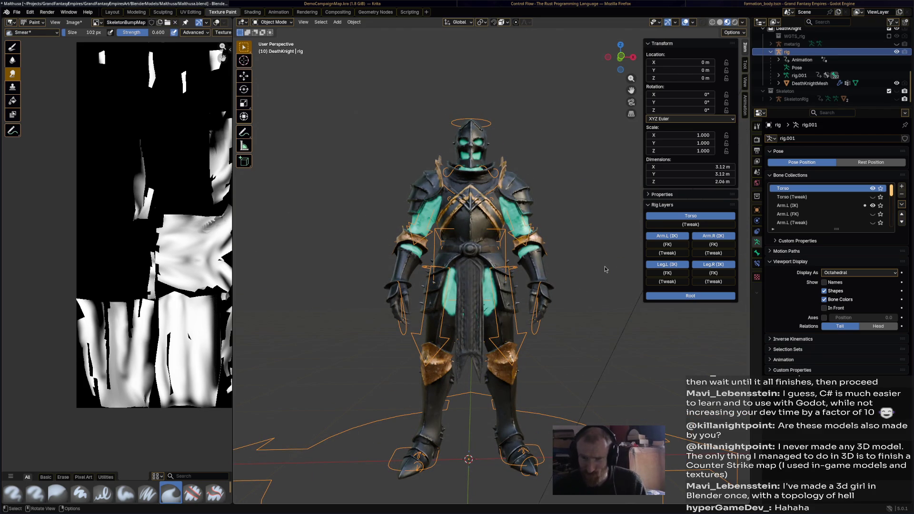
{"action": "middle_click_drag", "start_coordinate": [605, 269], "coordinate": [606, 281]}
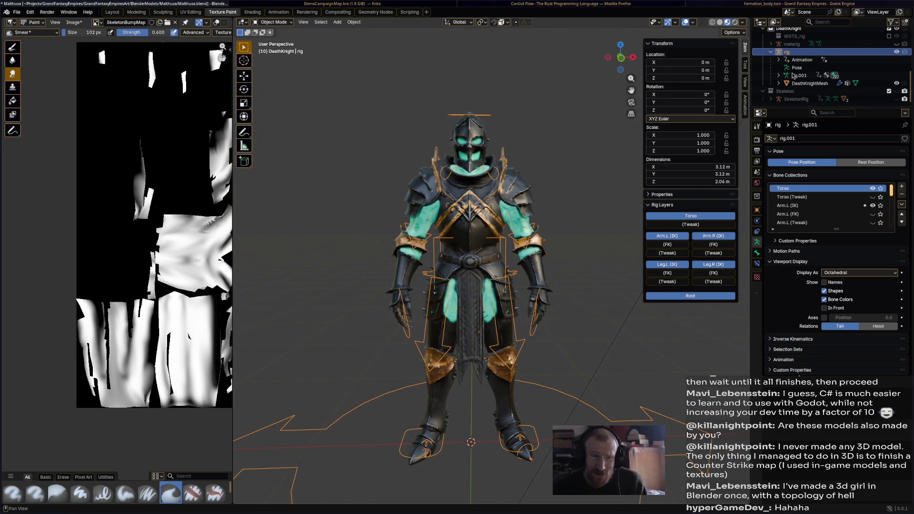
{"action": "double_click", "coordinate": [793, 53]}
{"action": "type", "text": "DeathKnightRig"}
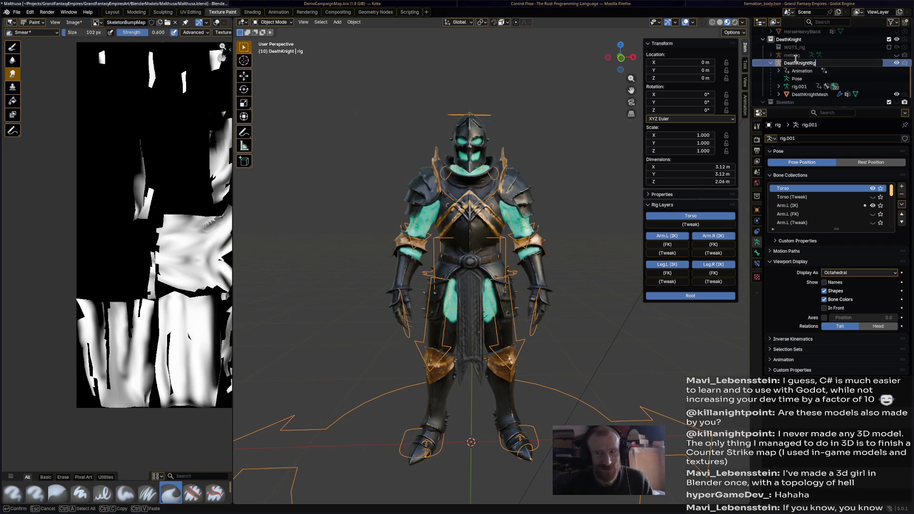
Confirm the name DeathKnightRig, save the file, and enable In Front bone display
{"action": "key", "text": "Return"}
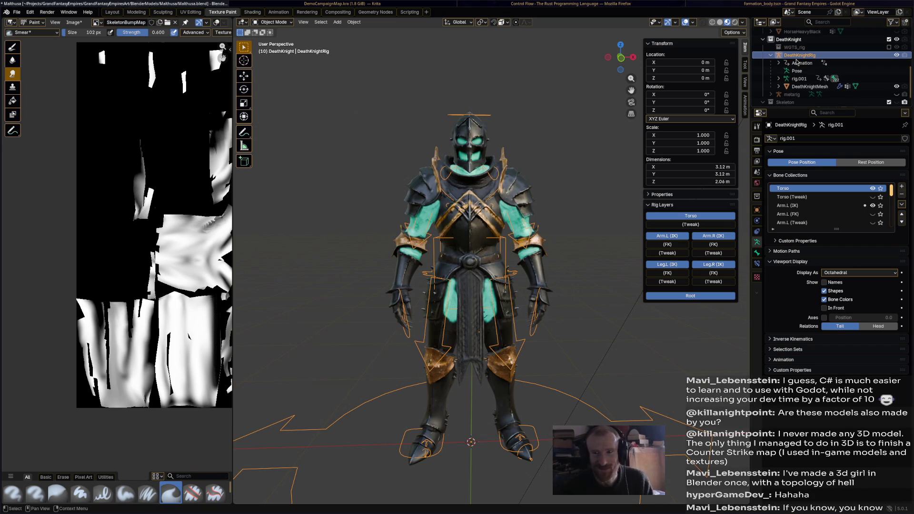
{"action": "key", "text": "ctrl+s"}
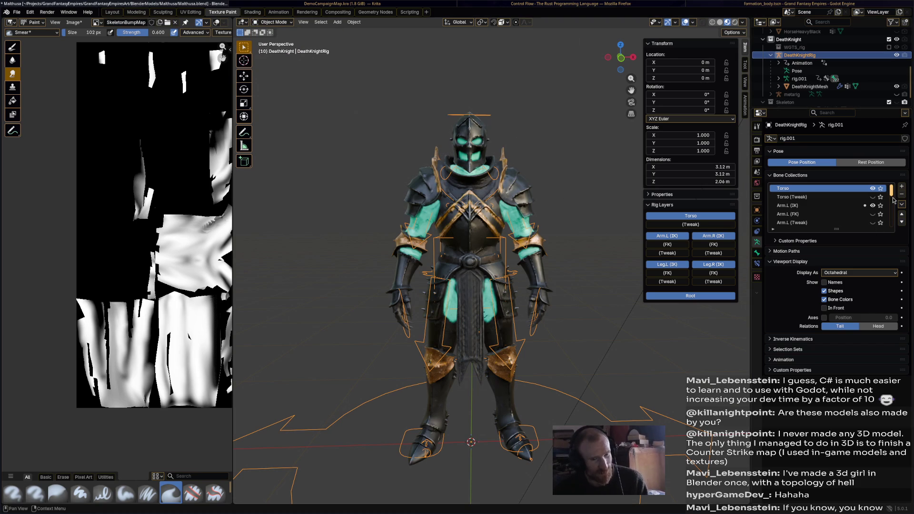
{"action": "left_click", "coordinate": [825, 308]}
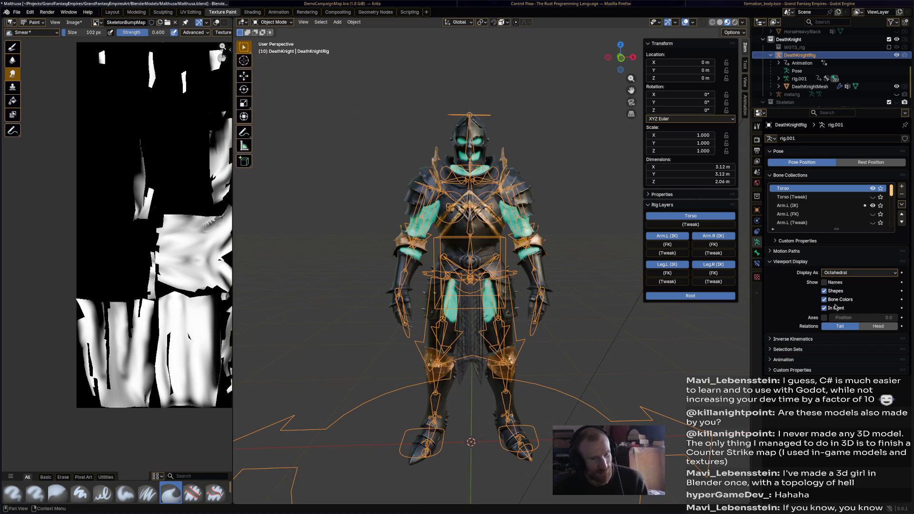
Add the knight mesh to the selection and enter Weight Paint mode
{"action": "left_click", "coordinate": [519, 174], "text": "shift"}
{"action": "left_click", "coordinate": [283, 26]}
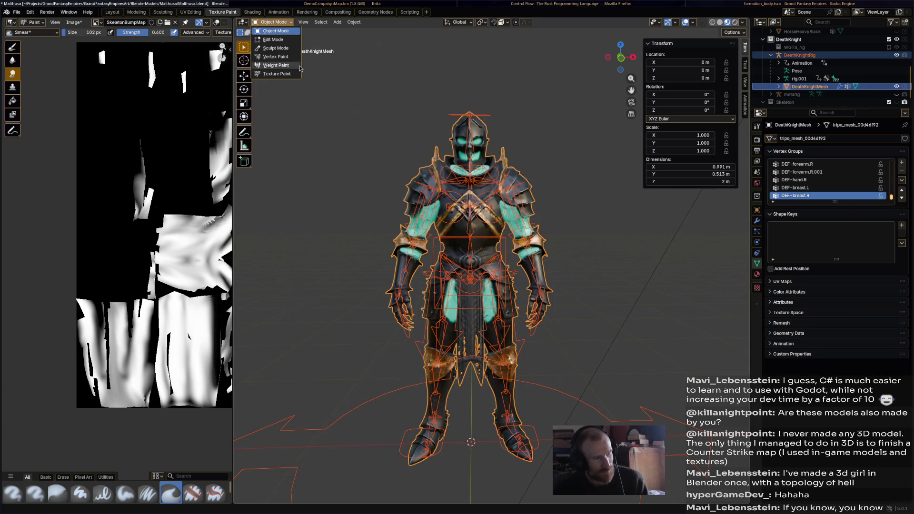
{"action": "left_click", "coordinate": [276, 66]}
{"action": "scroll", "coordinate": [471, 179], "scroll_direction": "up", "scroll_amount": 4}
Pick the DEF-spine.006 head group and paint a first stroke on the neck
{"action": "mouse_move", "coordinate": [471, 178]}
{"action": "middle_mouse_down"}
{"action": "mouse_move", "coordinate": [485, 180]}
{"action": "mouse_move", "coordinate": [481, 160]}
{"action": "mouse_move", "coordinate": [497, 163]}
{"action": "middle_mouse_up"}
{"action": "scroll", "coordinate": [485, 180], "scroll_direction": "down", "scroll_amount": 2}
{"action": "left_click", "coordinate": [482, 167], "text": "ctrl"}
{"action": "left_click", "coordinate": [466, 184]}
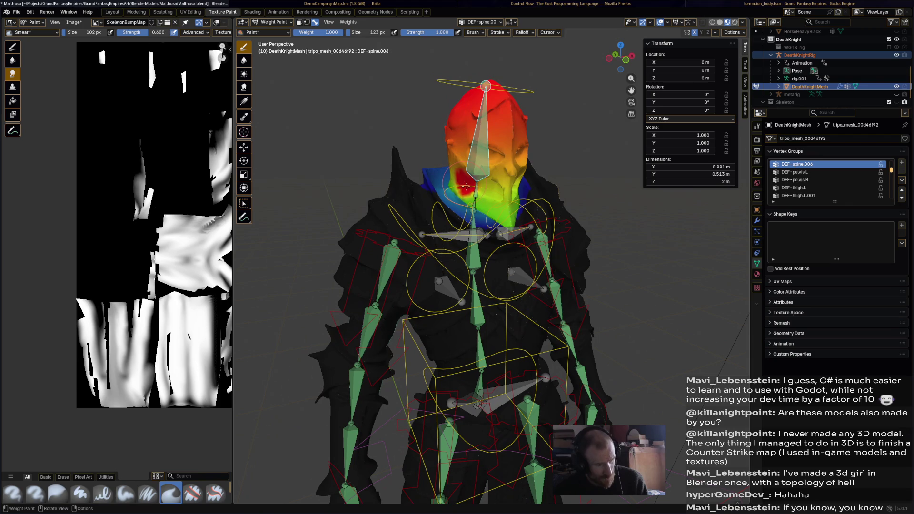
Undo the stray neck stroke and paint full weight over the face and head's right side
{"action": "key", "text": "ctrl+z"}
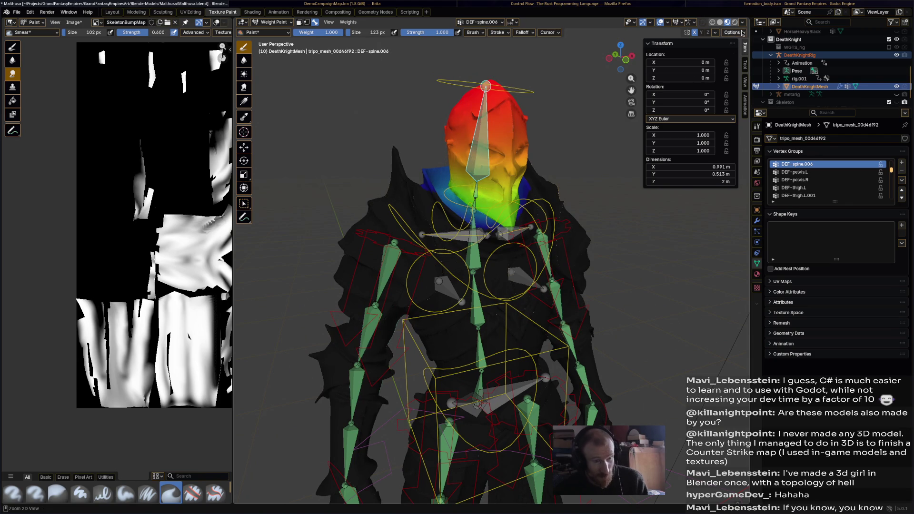
{"action": "mouse_move", "coordinate": [465, 160]}
{"action": "left_mouse_down"}
{"action": "mouse_move", "coordinate": [486, 134]}
{"action": "mouse_move", "coordinate": [482, 123]}
{"action": "left_mouse_up"}
{"action": "mouse_move", "coordinate": [486, 86]}
{"action": "left_mouse_down"}
{"action": "mouse_move", "coordinate": [496, 189]}
{"action": "mouse_move", "coordinate": [476, 169]}
{"action": "left_mouse_up"}
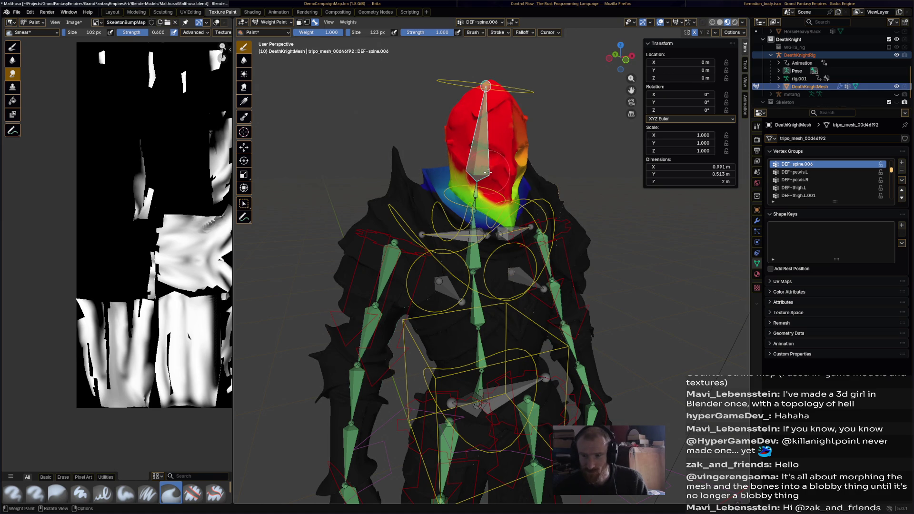
{"action": "middle_click_drag", "start_coordinate": [488, 173], "coordinate": [357, 127]}
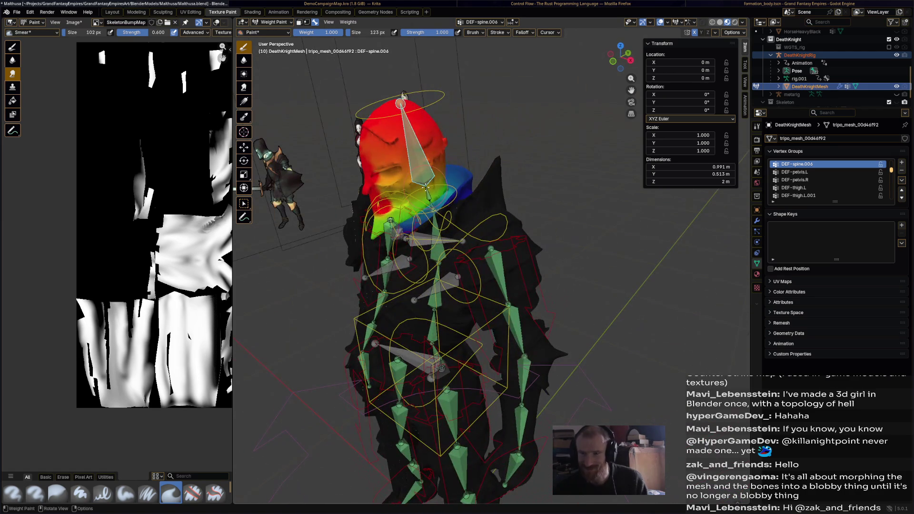
{"action": "key", "text": "shift"}
{"action": "middle_click_drag", "start_coordinate": [431, 186], "coordinate": [510, 226], "text": "shift"}
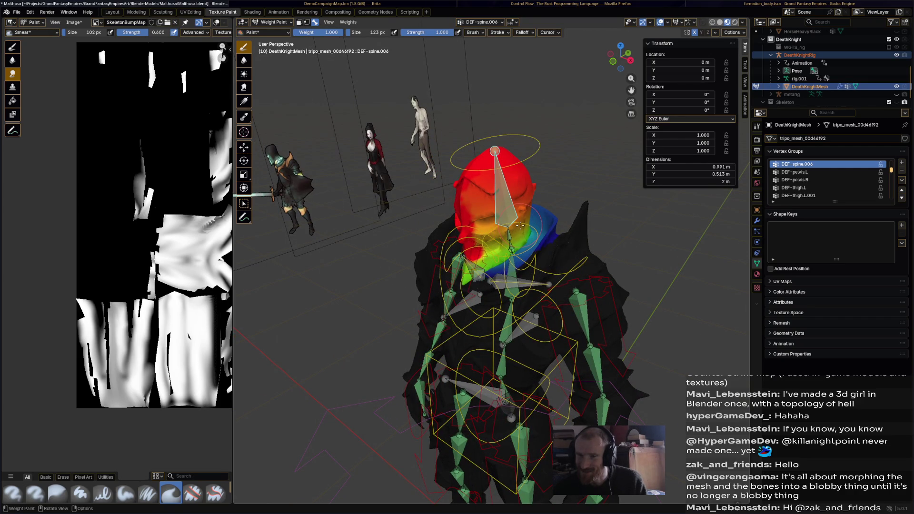
{"action": "scroll", "coordinate": [542, 215], "scroll_direction": "up", "scroll_amount": 2}
{"action": "scroll", "coordinate": [542, 214], "scroll_direction": "up", "scroll_amount": 2}
Paint full DEF-spine.006 weight down the head, lower face and chin
{"action": "mouse_move", "coordinate": [519, 156]}
{"action": "left_mouse_down"}
{"action": "mouse_move", "coordinate": [528, 228]}
{"action": "mouse_move", "coordinate": [512, 280]}
{"action": "mouse_move", "coordinate": [576, 233]}
{"action": "mouse_move", "coordinate": [599, 161]}
{"action": "left_mouse_up"}
{"action": "mouse_move", "coordinate": [600, 161]}
{"action": "middle_mouse_down"}
{"action": "mouse_move", "coordinate": [515, 166]}
{"action": "mouse_move", "coordinate": [378, 200]}
{"action": "middle_mouse_up"}
{"action": "mouse_move", "coordinate": [378, 200]}
{"action": "left_mouse_down"}
{"action": "mouse_move", "coordinate": [397, 251]}
{"action": "mouse_move", "coordinate": [437, 236]}
{"action": "left_mouse_up"}
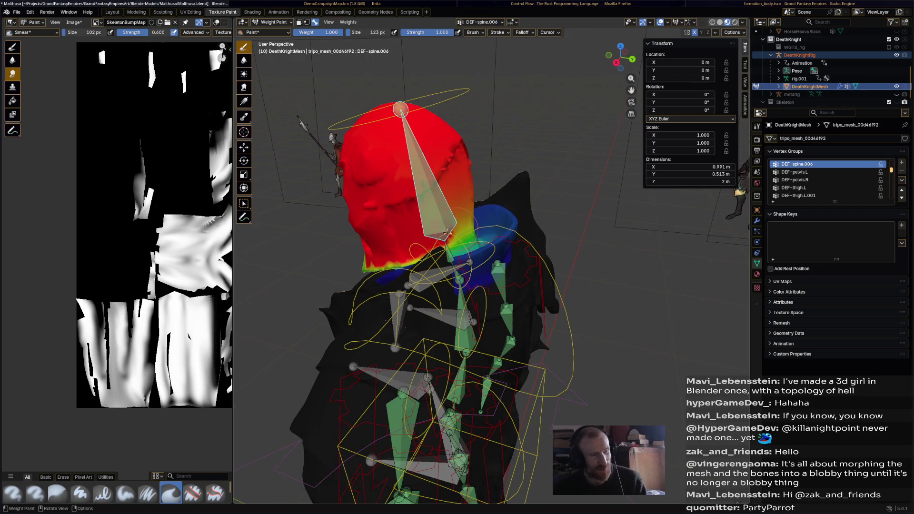
{"action": "middle_click_drag", "start_coordinate": [451, 230], "coordinate": [420, 241]}
{"action": "mouse_move", "coordinate": [408, 245]}
{"action": "left_mouse_down"}
{"action": "mouse_move", "coordinate": [420, 243]}
{"action": "mouse_move", "coordinate": [393, 218]}
{"action": "left_mouse_up"}
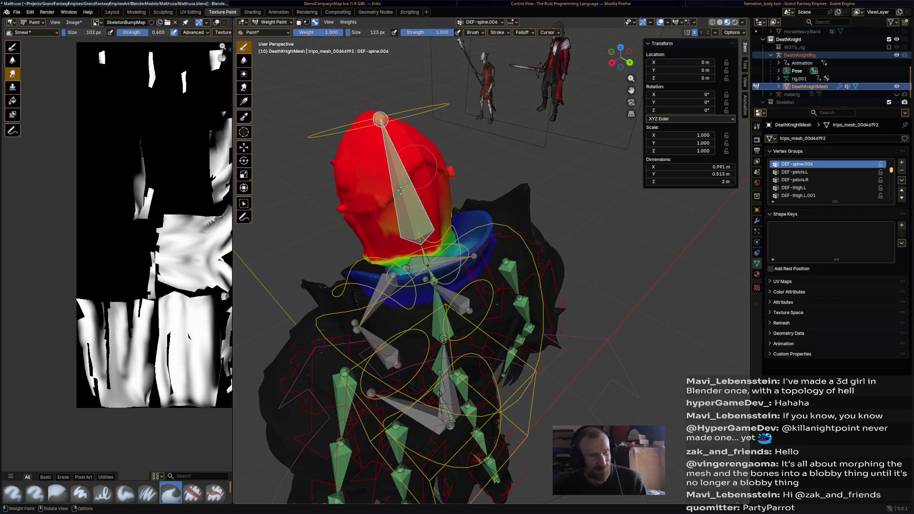
{"action": "mouse_move", "coordinate": [400, 197]}
{"action": "middle_mouse_down"}
{"action": "mouse_move", "coordinate": [483, 170]}
{"action": "mouse_move", "coordinate": [520, 206]}
{"action": "mouse_move", "coordinate": [566, 205]}
{"action": "middle_mouse_up"}
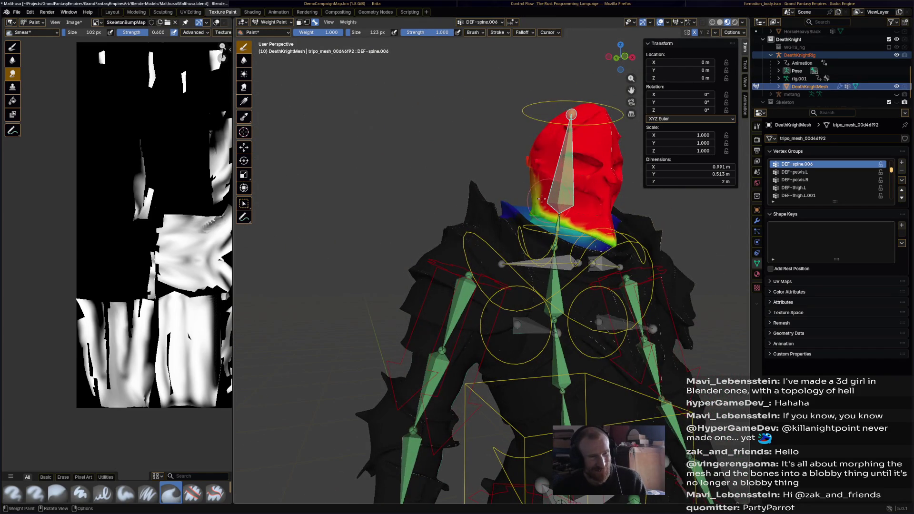
{"action": "mouse_move", "coordinate": [535, 168]}
{"action": "middle_mouse_down"}
{"action": "mouse_move", "coordinate": [543, 253]}
{"action": "mouse_move", "coordinate": [521, 235]}
{"action": "middle_mouse_up"}
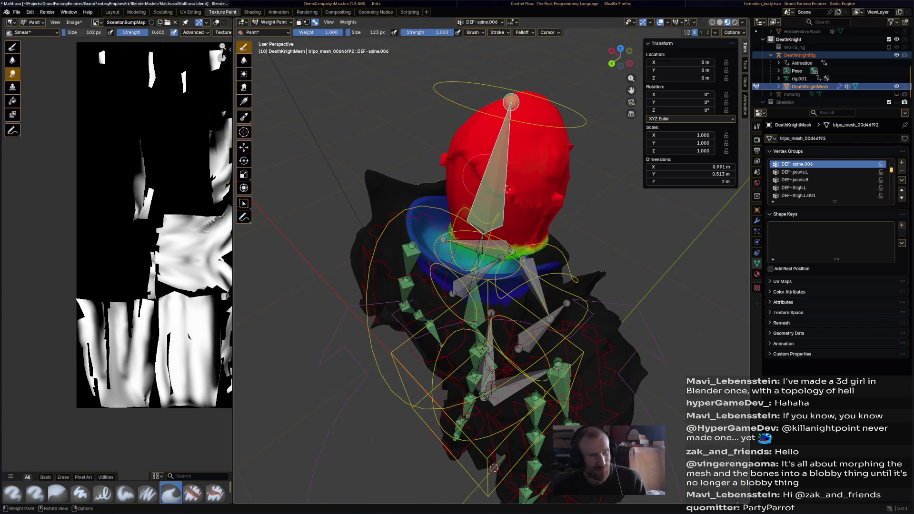
{"action": "scroll", "coordinate": [496, 184], "scroll_direction": "up", "scroll_amount": 5}
Paint weight over the blue-green neck area, viewing it from below
{"action": "mouse_move", "coordinate": [496, 183]}
{"action": "middle_mouse_down"}
{"action": "mouse_move", "coordinate": [435, 275]}
{"action": "mouse_move", "coordinate": [424, 260]}
{"action": "middle_mouse_up"}
{"action": "left_click_drag", "start_coordinate": [473, 240], "coordinate": [436, 240]}
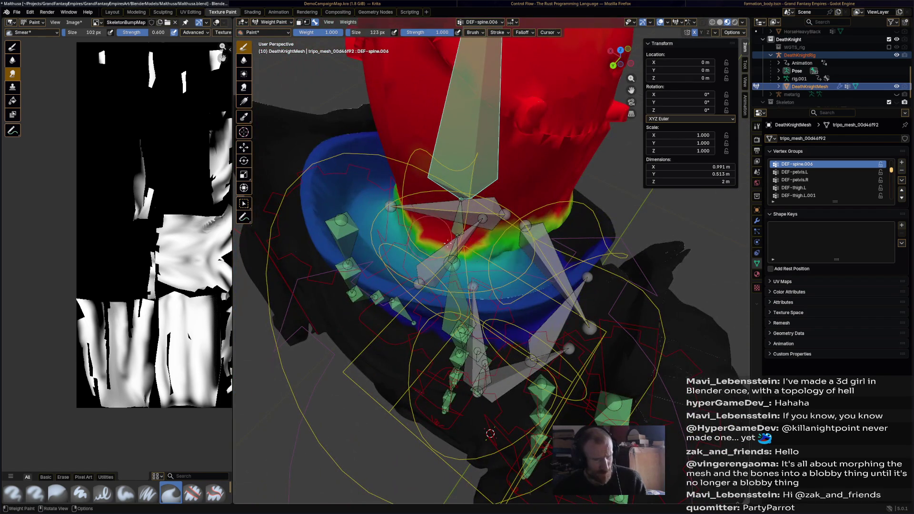
{"action": "middle_click_drag", "start_coordinate": [481, 235], "coordinate": [497, 261]}
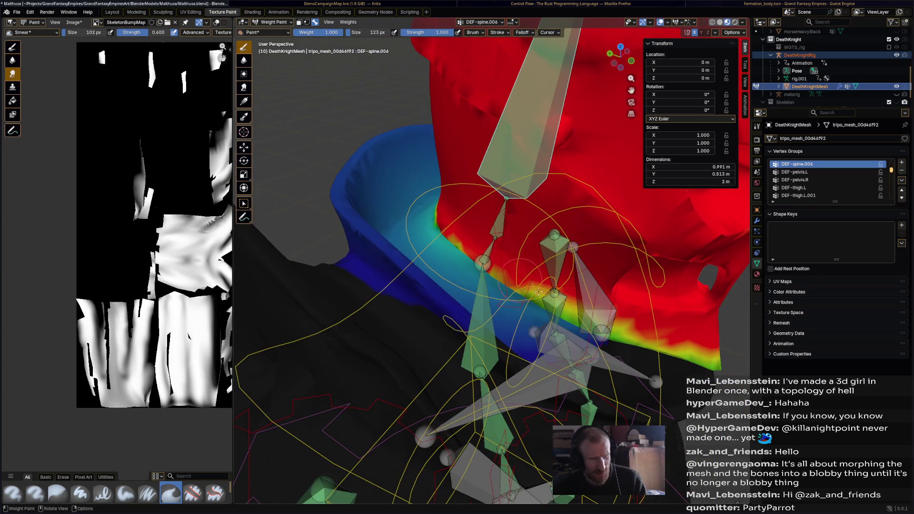
{"action": "mouse_move", "coordinate": [643, 336]}
{"action": "middle_mouse_down"}
{"action": "mouse_move", "coordinate": [520, 258]}
{"action": "mouse_move", "coordinate": [450, 256]}
{"action": "middle_mouse_up"}
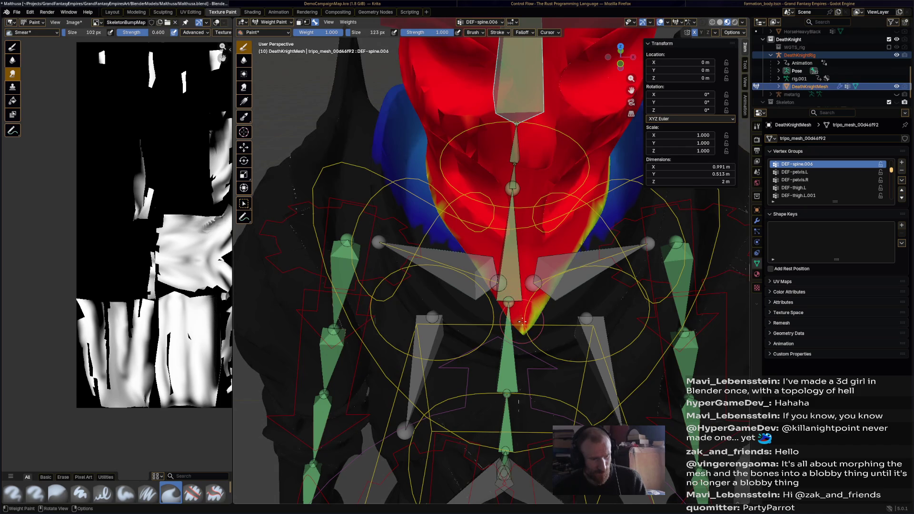
{"action": "middle_click_drag", "start_coordinate": [540, 292], "coordinate": [484, 328]}
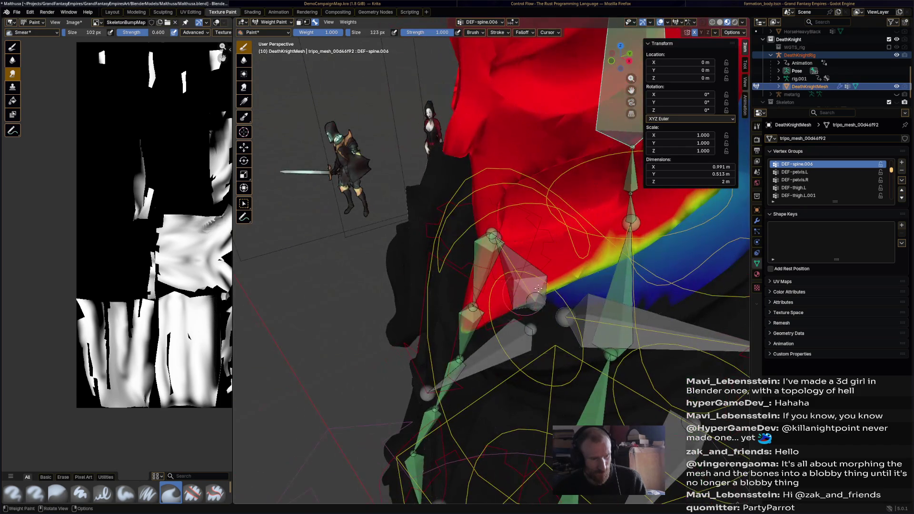
{"action": "scroll", "coordinate": [587, 264], "scroll_direction": "up", "scroll_amount": 2}
{"action": "scroll", "coordinate": [531, 283], "scroll_direction": "up", "scroll_amount": 2}
Redden the green-yellow band around the spine below and right of the head
{"action": "middle_click_drag", "start_coordinate": [593, 228], "coordinate": [592, 271]}
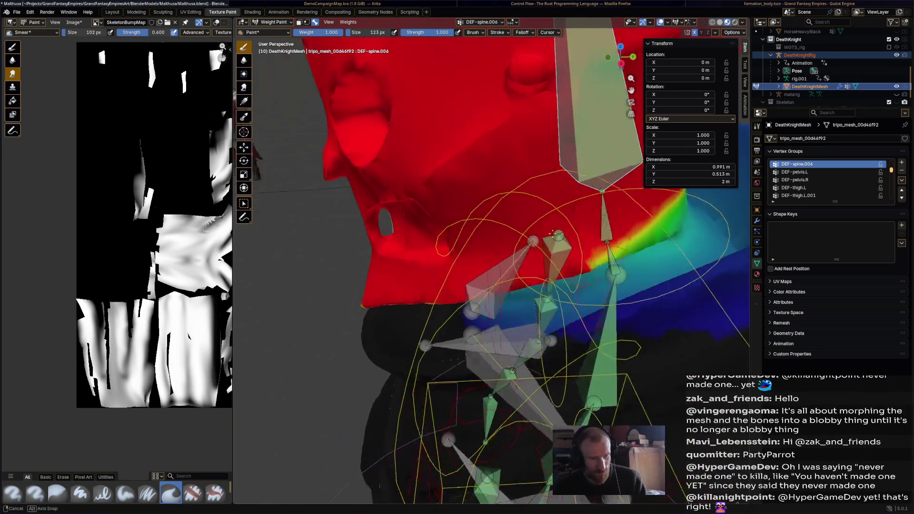
{"action": "left_click_drag", "start_coordinate": [592, 272], "coordinate": [592, 296]}
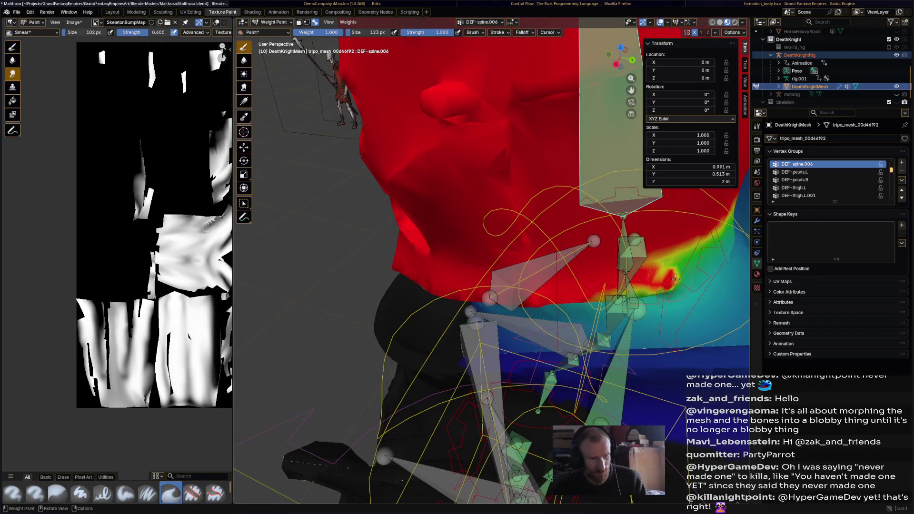
{"action": "middle_click_drag", "start_coordinate": [592, 296], "coordinate": [580, 347]}
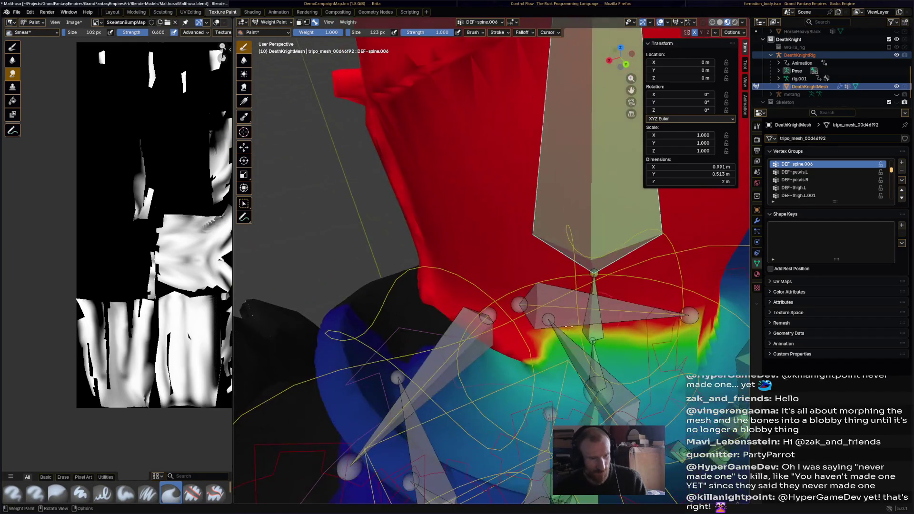
{"action": "mouse_move", "coordinate": [580, 346]}
{"action": "left_mouse_down"}
{"action": "mouse_move", "coordinate": [578, 369]}
{"action": "mouse_move", "coordinate": [688, 319]}
{"action": "left_mouse_up"}
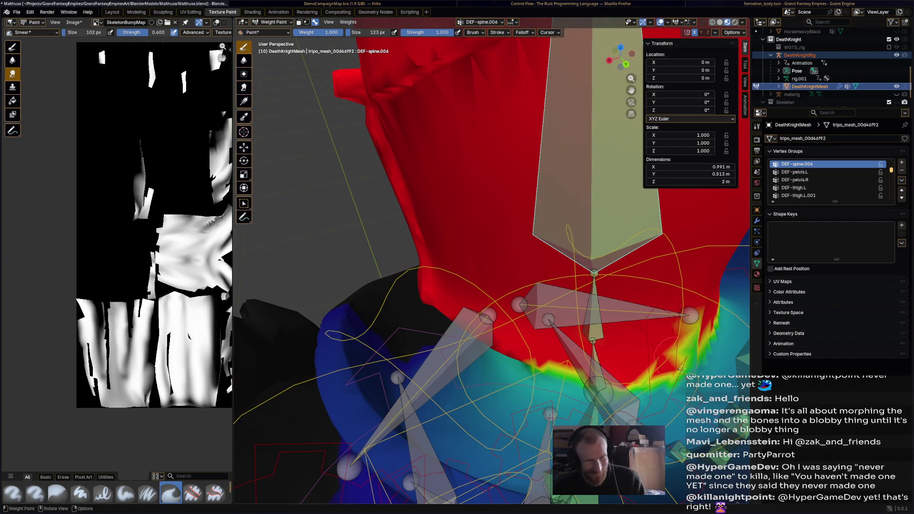
{"action": "left_click_drag", "start_coordinate": [656, 382], "coordinate": [688, 373]}
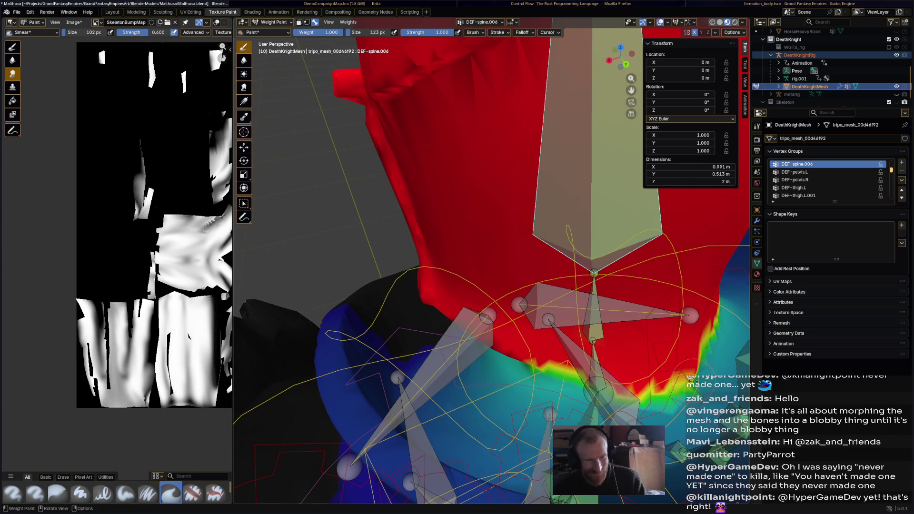
{"action": "scroll", "coordinate": [692, 355], "scroll_direction": "down", "scroll_amount": 5}
{"action": "middle_click_drag", "start_coordinate": [692, 355], "coordinate": [607, 303]}
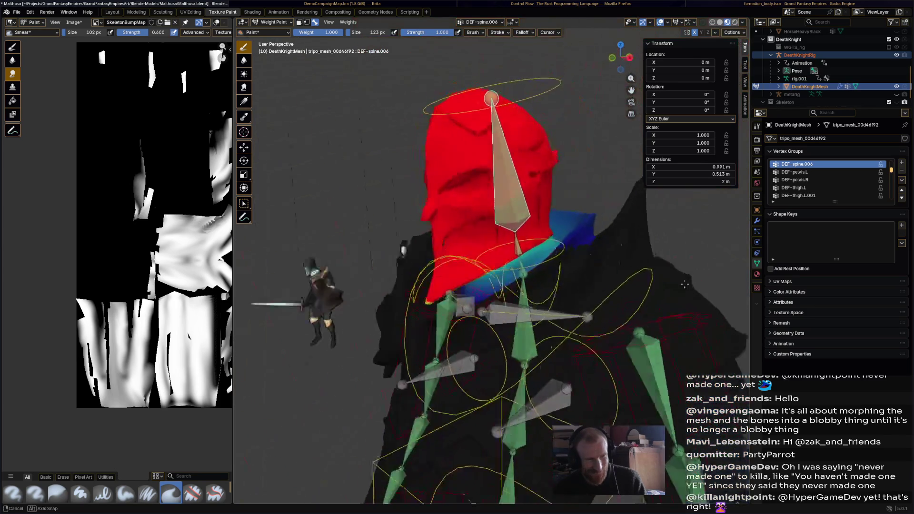
Save, then rotate the head and chest controls to test the weights
{"action": "key", "text": "ctrl+s"}
{"action": "left_click", "coordinate": [525, 95], "text": "ctrl"}
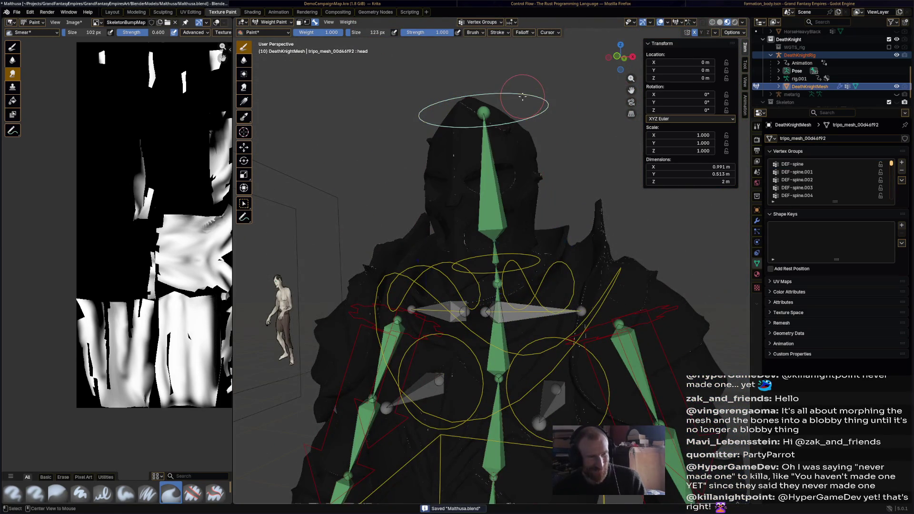
{"action": "key", "text": "r"}
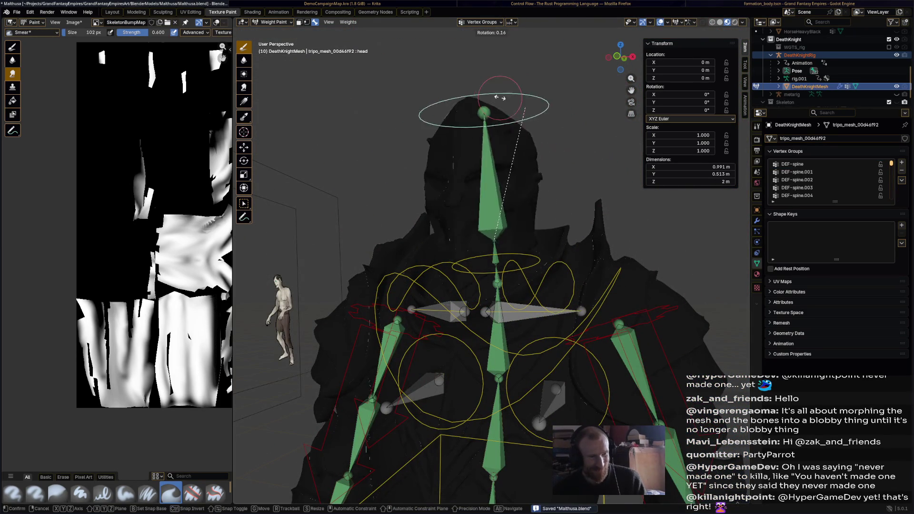
{"action": "left_click", "coordinate": [579, 159]}
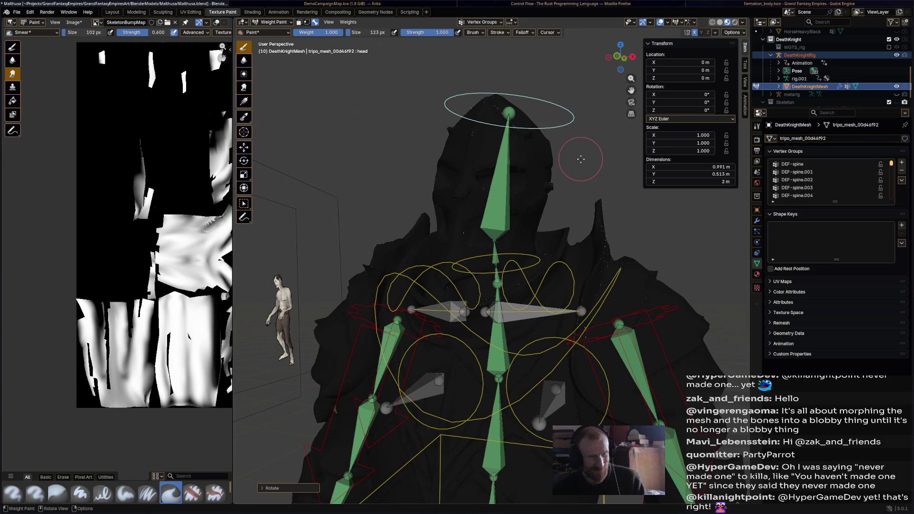
{"action": "left_click", "coordinate": [606, 290], "text": "ctrl"}
{"action": "key", "text": "r"}
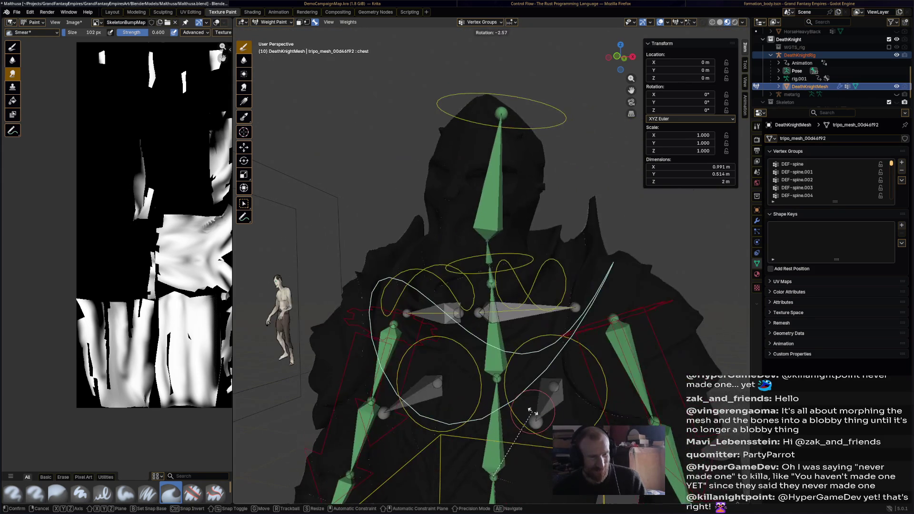
{"action": "left_click", "coordinate": [532, 412]}
{"action": "scroll", "coordinate": [543, 413], "scroll_direction": "down", "scroll_amount": 1}
{"action": "scroll", "coordinate": [557, 413], "scroll_direction": "down", "scroll_amount": 1}
{"action": "scroll", "coordinate": [571, 414], "scroll_direction": "down", "scroll_amount": 1}
{"action": "scroll", "coordinate": [585, 415], "scroll_direction": "down", "scroll_amount": 2}
Move and rotate the hand_ik.L control outward, then lower it back toward the body
{"action": "left_click", "coordinate": [583, 411], "text": "ctrl"}
{"action": "middle_click_drag", "start_coordinate": [583, 410], "coordinate": [564, 386]}
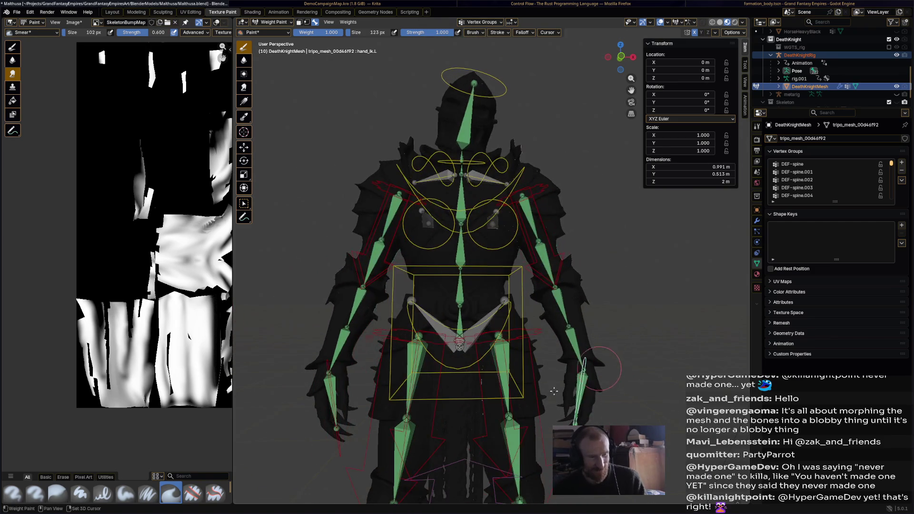
{"action": "scroll", "coordinate": [561, 382], "scroll_direction": "down", "scroll_amount": 1}
{"action": "key", "text": "g"}
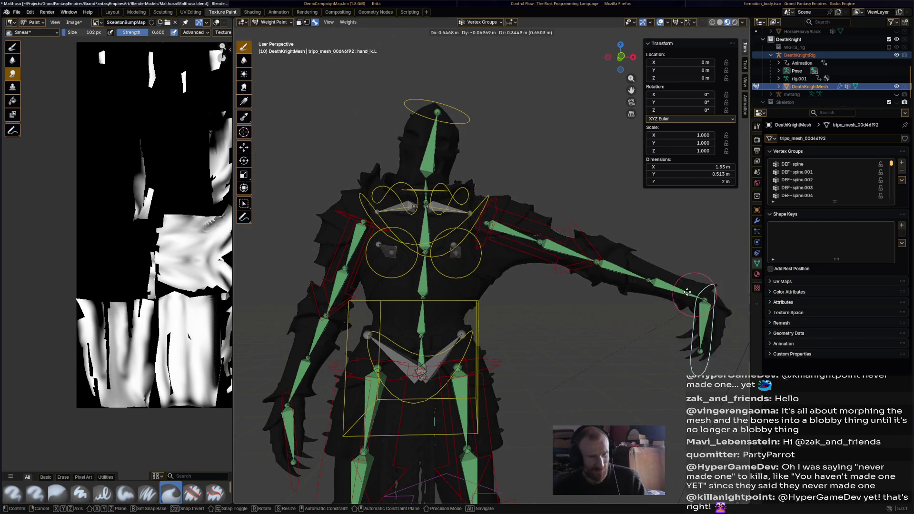
{"action": "left_click", "coordinate": [658, 279]}
{"action": "key", "text": "r"}
{"action": "left_click", "coordinate": [593, 271]}
{"action": "mouse_move", "coordinate": [593, 272]}
{"action": "middle_mouse_down"}
{"action": "mouse_move", "coordinate": [579, 268]}
{"action": "mouse_move", "coordinate": [511, 186]}
{"action": "mouse_move", "coordinate": [539, 176]}
{"action": "middle_mouse_up"}
{"action": "scroll", "coordinate": [578, 267], "scroll_direction": "up", "scroll_amount": 2}
{"action": "scroll", "coordinate": [539, 176], "scroll_direction": "down", "scroll_amount": 2}
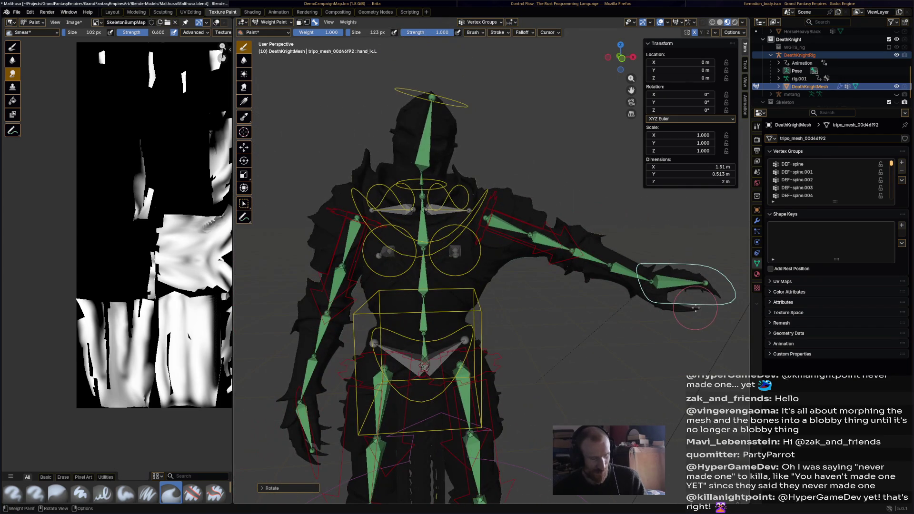
{"action": "key", "text": "g"}
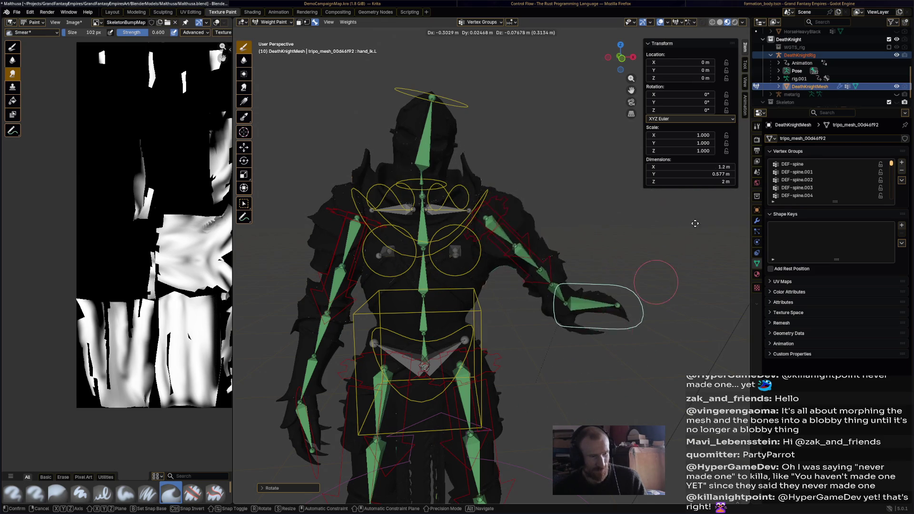
{"action": "left_click", "coordinate": [682, 266]}
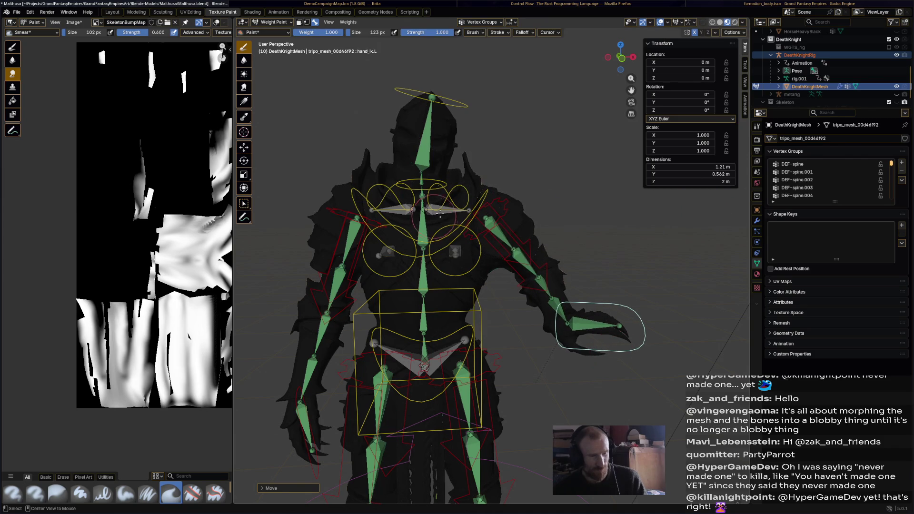
Paint full DEF-shoulder.L weight up the left shoulder spike and onto the chest below
{"action": "left_click", "coordinate": [463, 213], "text": "ctrl"}
{"action": "middle_click_drag", "start_coordinate": [502, 239], "coordinate": [473, 154]}
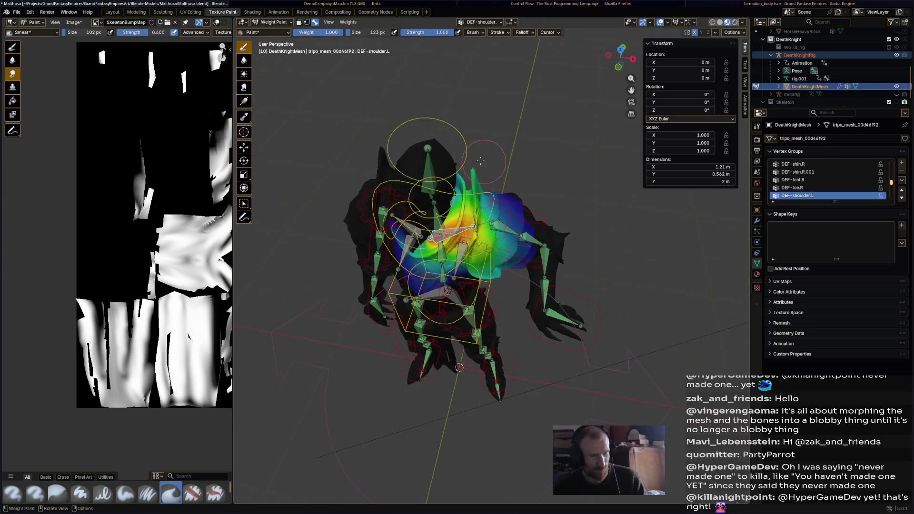
{"action": "left_click_drag", "start_coordinate": [468, 140], "coordinate": [476, 116]}
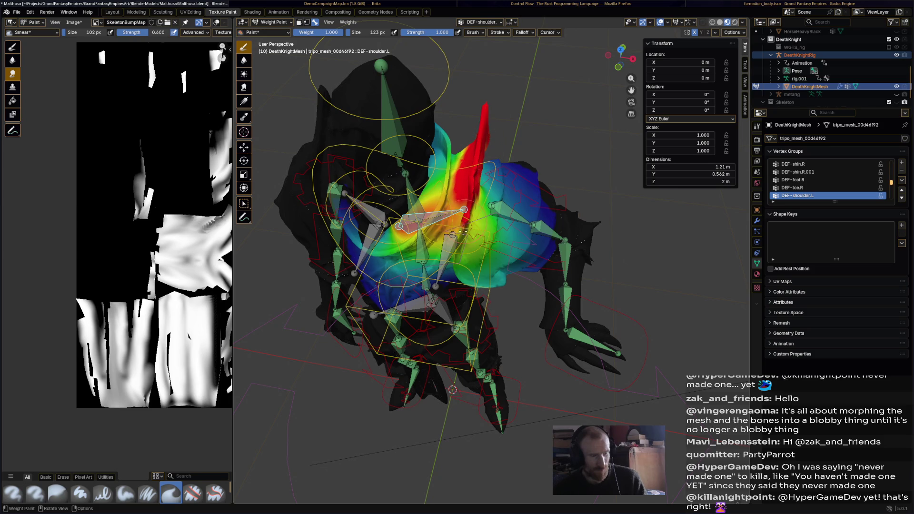
{"action": "left_click_drag", "start_coordinate": [464, 227], "coordinate": [464, 216]}
{"action": "mouse_move", "coordinate": [497, 189]}
{"action": "middle_mouse_down"}
{"action": "mouse_move", "coordinate": [499, 165]}
{"action": "mouse_move", "coordinate": [491, 186]}
{"action": "middle_mouse_up"}
Blur the shoulder weights into a smooth red-to-green gradient and switch away to Godot
{"action": "left_click", "coordinate": [243, 60]}
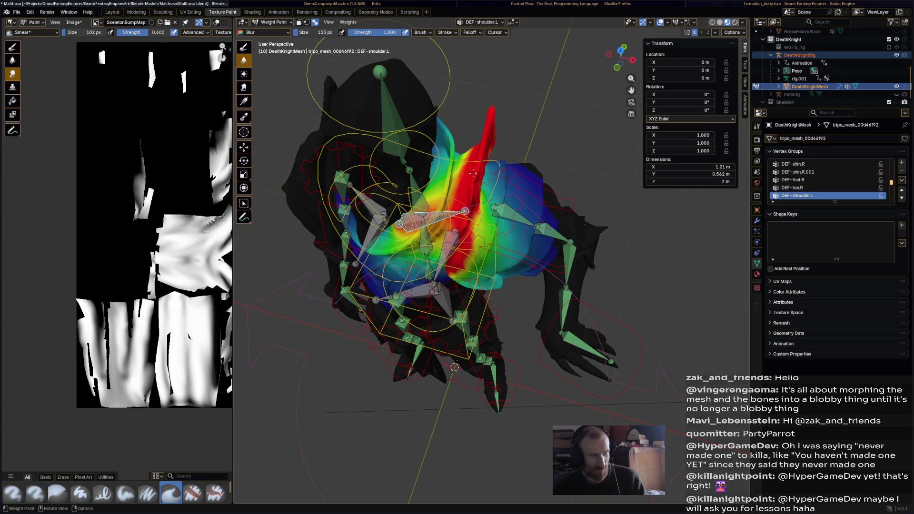
{"action": "left_click_drag", "start_coordinate": [483, 233], "coordinate": [464, 261]}
{"action": "middle_click_drag", "start_coordinate": [488, 188], "coordinate": [506, 151]}
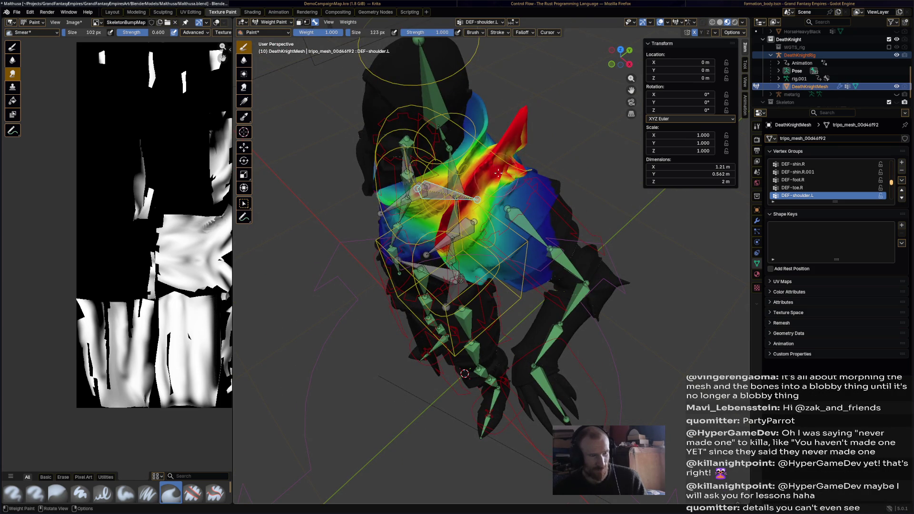
{"action": "mouse_move", "coordinate": [528, 159]}
{"action": "middle_mouse_down"}
{"action": "mouse_move", "coordinate": [451, 165]}
{"action": "mouse_move", "coordinate": [494, 202]}
{"action": "mouse_move", "coordinate": [530, 205]}
{"action": "mouse_move", "coordinate": [507, 176]}
{"action": "middle_mouse_up"}
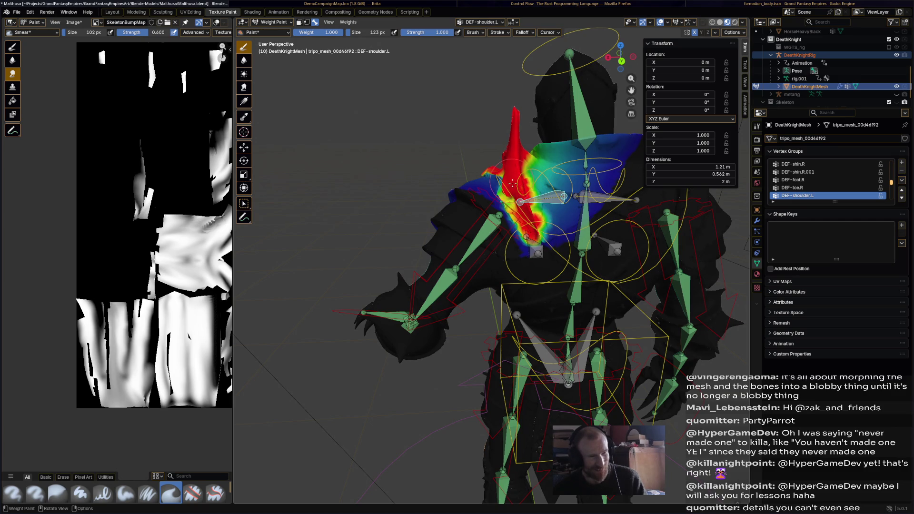
{"action": "middle_click_drag", "start_coordinate": [523, 192], "coordinate": [533, 179]}
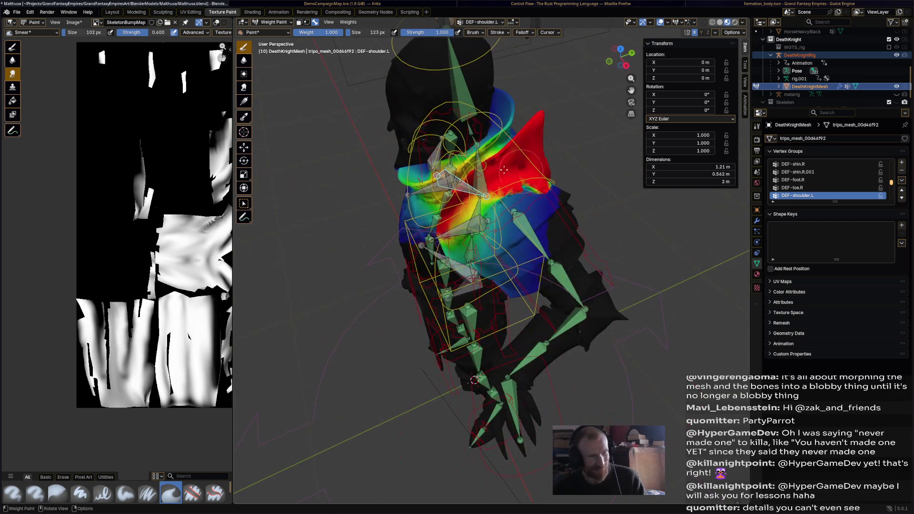
{"action": "left_click", "coordinate": [243, 60]}
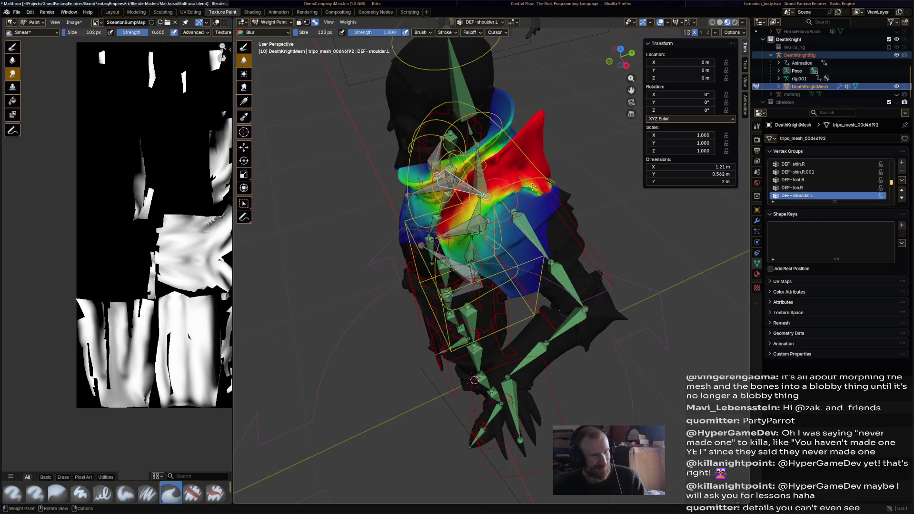
{"action": "middle_click_drag", "start_coordinate": [536, 198], "coordinate": [521, 254]}
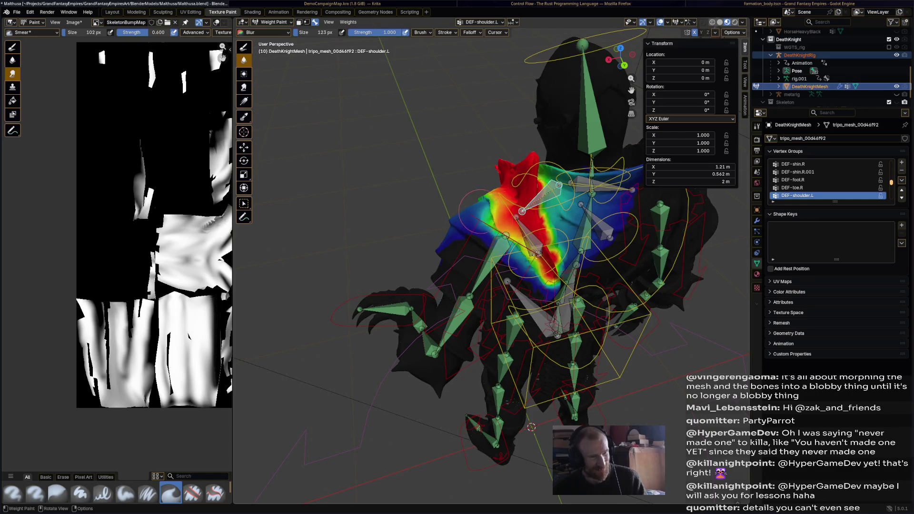
{"action": "left_click_drag", "start_coordinate": [540, 217], "coordinate": [542, 207]}
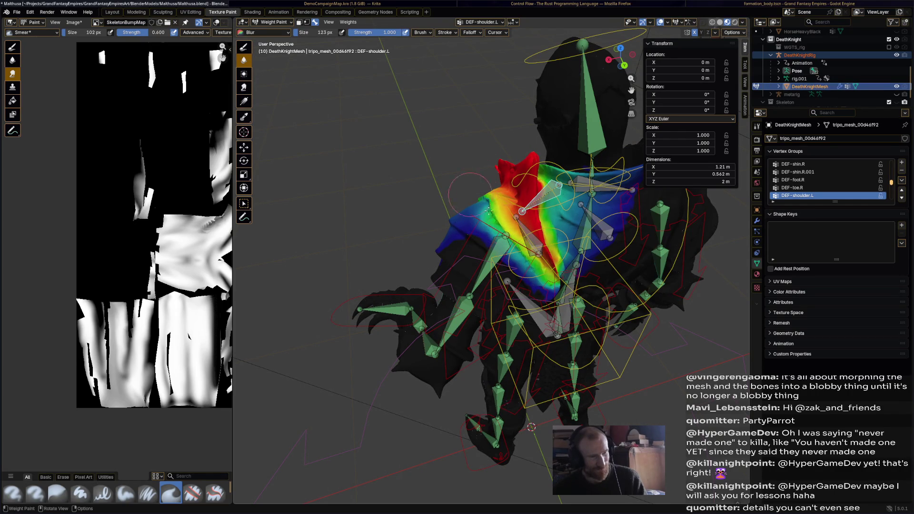
{"action": "middle_click_drag", "start_coordinate": [474, 201], "coordinate": [608, 191]}
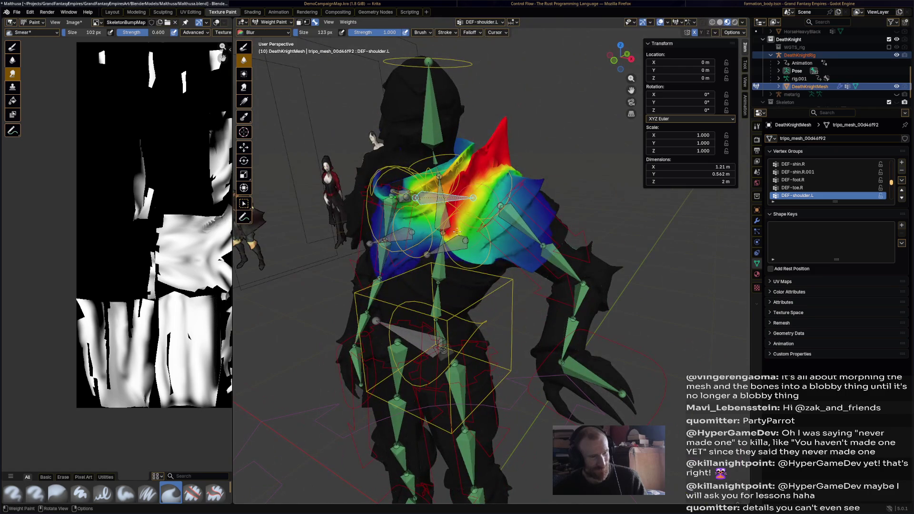
{"action": "middle_click_drag", "start_coordinate": [542, 207], "coordinate": [570, 226]}
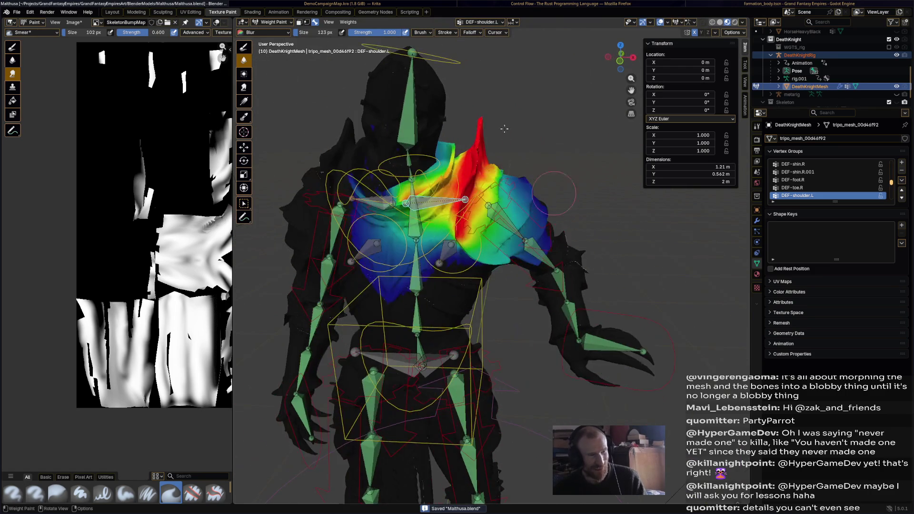
{"action": "key", "text": "alt+Tab"}
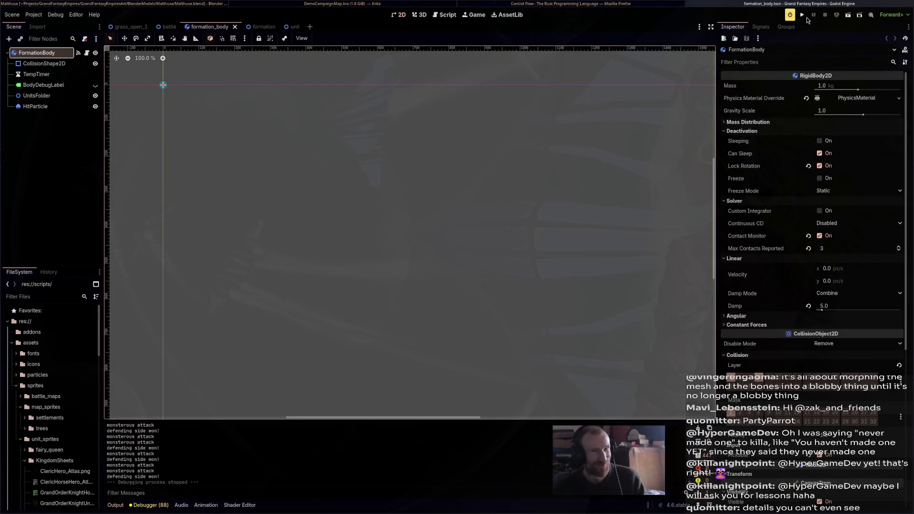
Run the game and drag a cavalry formation to the marked spot near the trees
{"action": "left_click", "coordinate": [803, 15]}
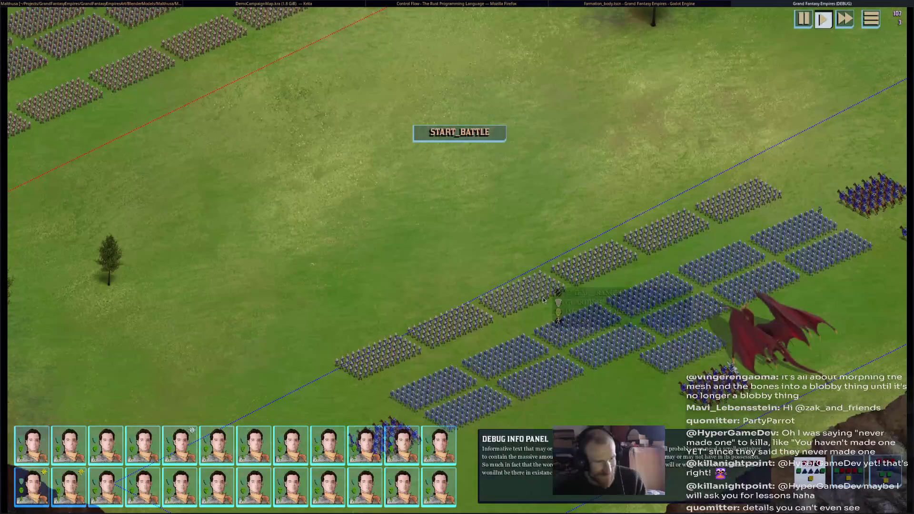
{"action": "left_click", "coordinate": [543, 297]}
{"action": "key", "text": "d"}
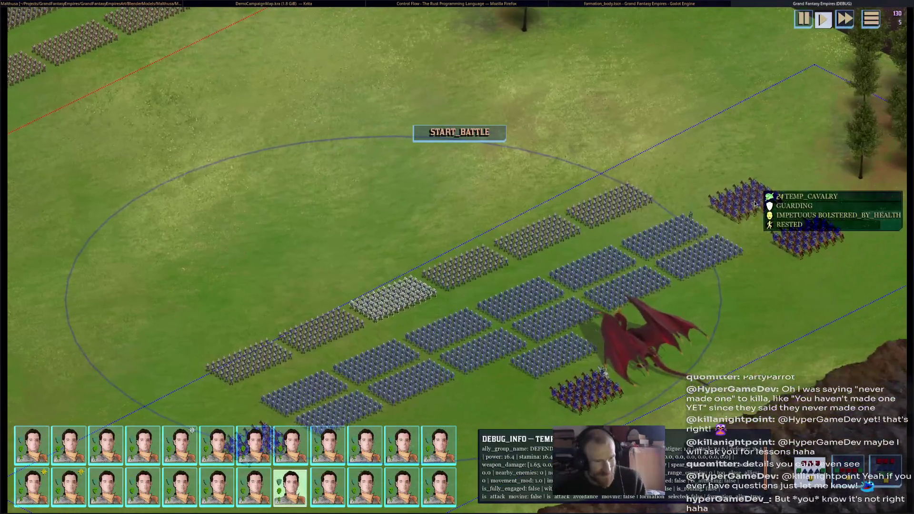
{"action": "left_click_drag", "start_coordinate": [733, 123], "coordinate": [727, 188]}
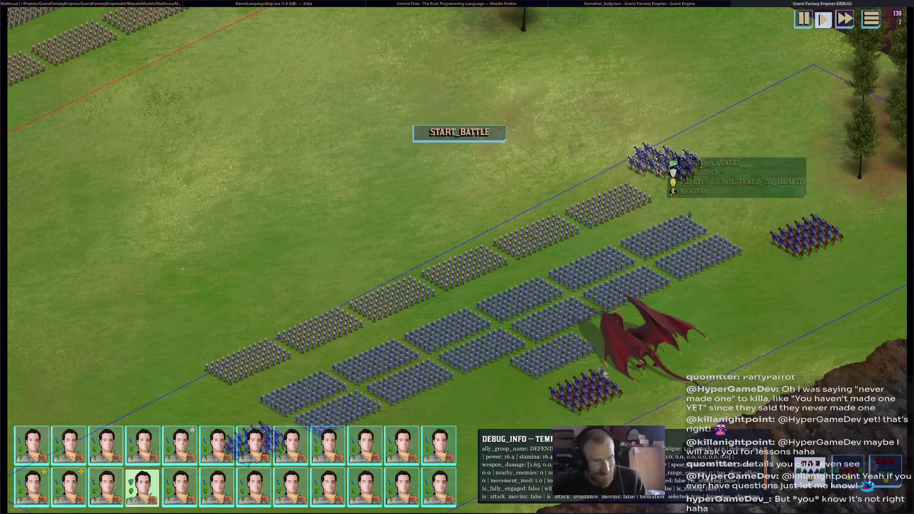
{"action": "left_click_drag", "start_coordinate": [727, 188], "coordinate": [814, 171]}
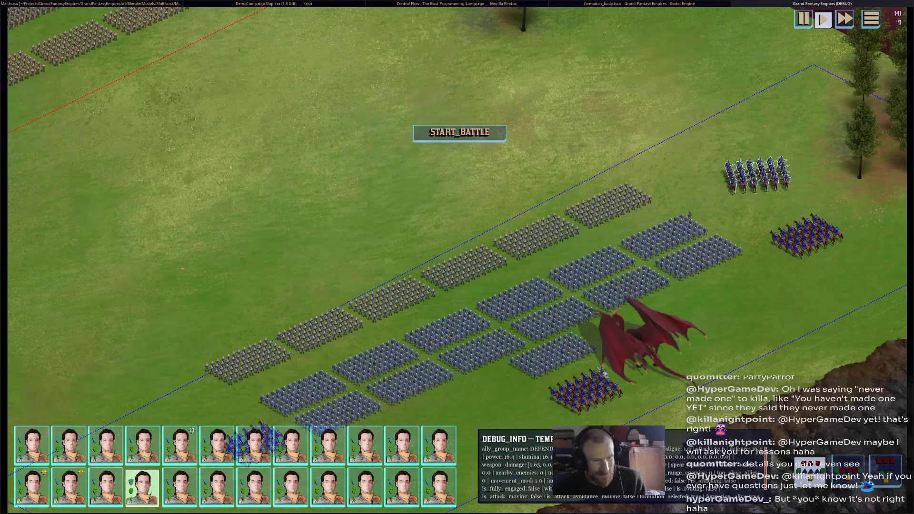
{"action": "left_click_drag", "start_coordinate": [771, 147], "coordinate": [623, 147]}
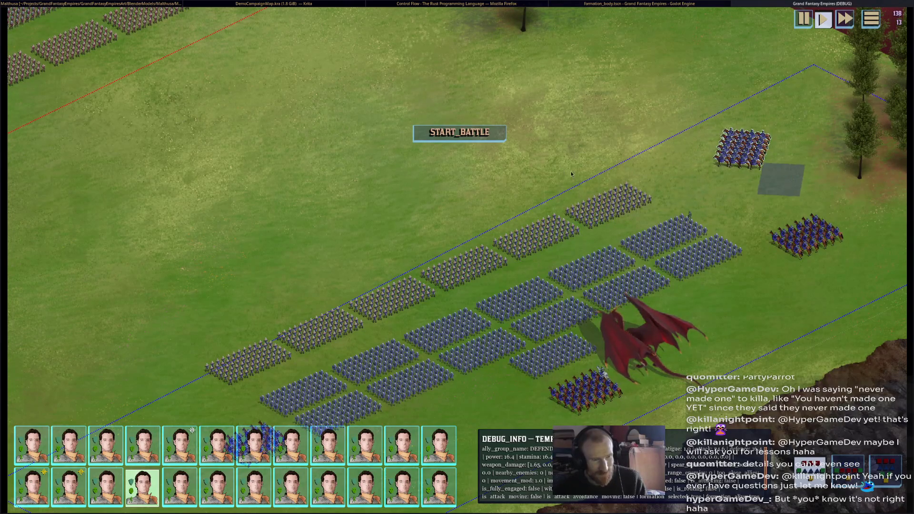
{"action": "mouse_move", "coordinate": [743, 147]}
{"action": "left_mouse_down"}
{"action": "mouse_move", "coordinate": [786, 201]}
{"action": "mouse_move", "coordinate": [754, 184]}
{"action": "left_mouse_up"}
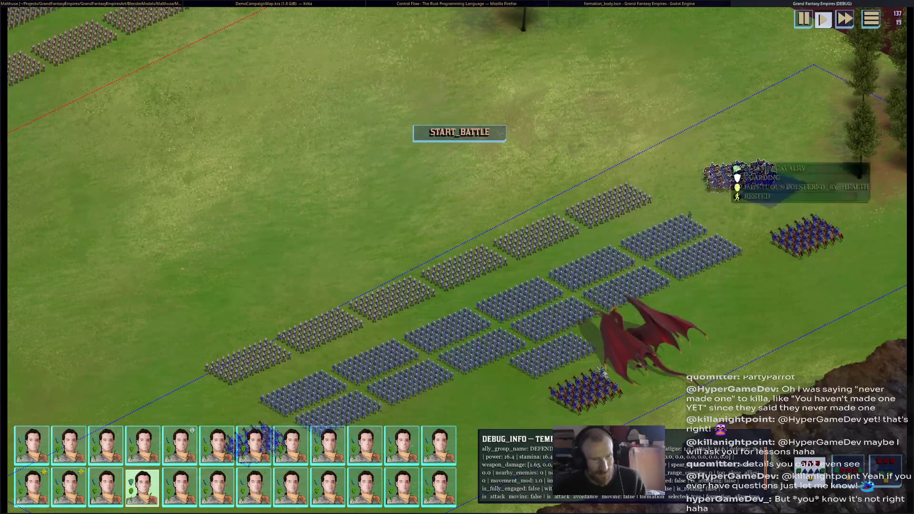
{"action": "left_click_drag", "start_coordinate": [752, 212], "coordinate": [651, 137]}
{"action": "left_click_drag", "start_coordinate": [728, 206], "coordinate": [671, 155]}
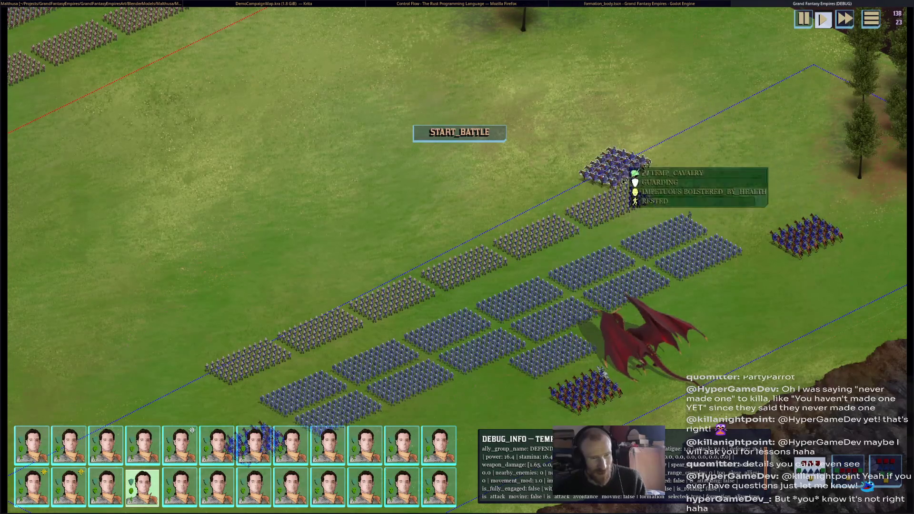
{"action": "left_click", "coordinate": [649, 164]}
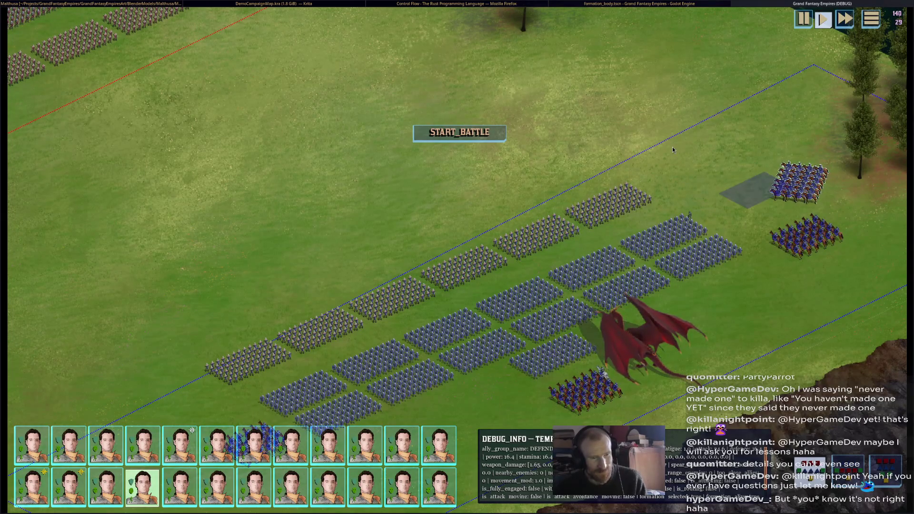
Shift the top cavalry block left and back, close the game, and return to Blender
{"action": "mouse_move", "coordinate": [800, 182]}
{"action": "left_mouse_down"}
{"action": "mouse_move", "coordinate": [668, 187]}
{"action": "mouse_move", "coordinate": [860, 209]}
{"action": "left_mouse_up"}
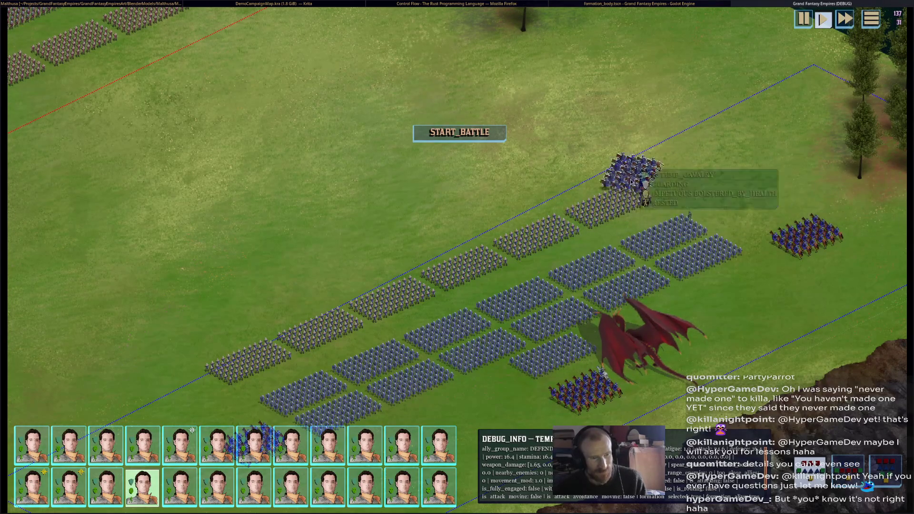
{"action": "left_click_drag", "start_coordinate": [792, 199], "coordinate": [644, 181]}
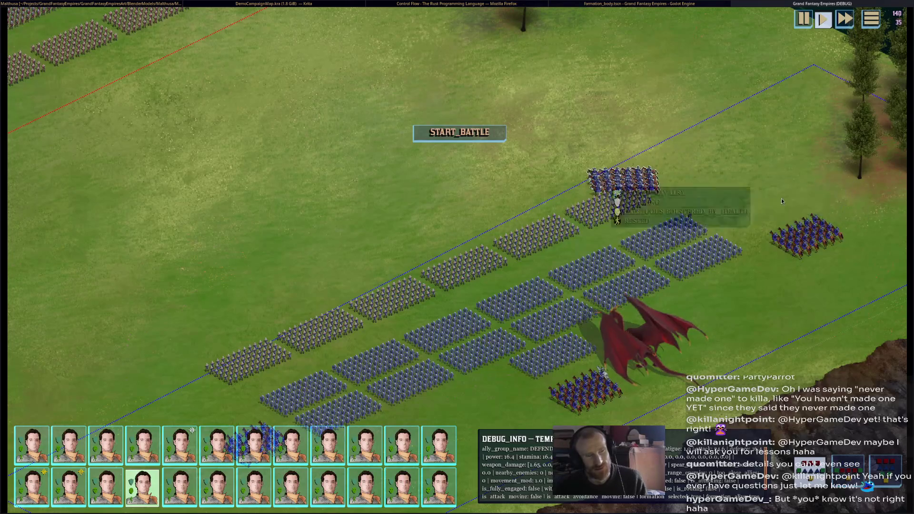
{"action": "mouse_move", "coordinate": [645, 181]}
{"action": "left_mouse_down"}
{"action": "mouse_move", "coordinate": [697, 171]}
{"action": "mouse_move", "coordinate": [797, 203]}
{"action": "left_mouse_up"}
{"action": "mouse_move", "coordinate": [850, 236]}
{"action": "left_mouse_down"}
{"action": "mouse_move", "coordinate": [633, 221]}
{"action": "mouse_move", "coordinate": [856, 256]}
{"action": "left_mouse_up"}
{"action": "scroll", "coordinate": [656, 298], "scroll_direction": "down", "scroll_amount": 3}
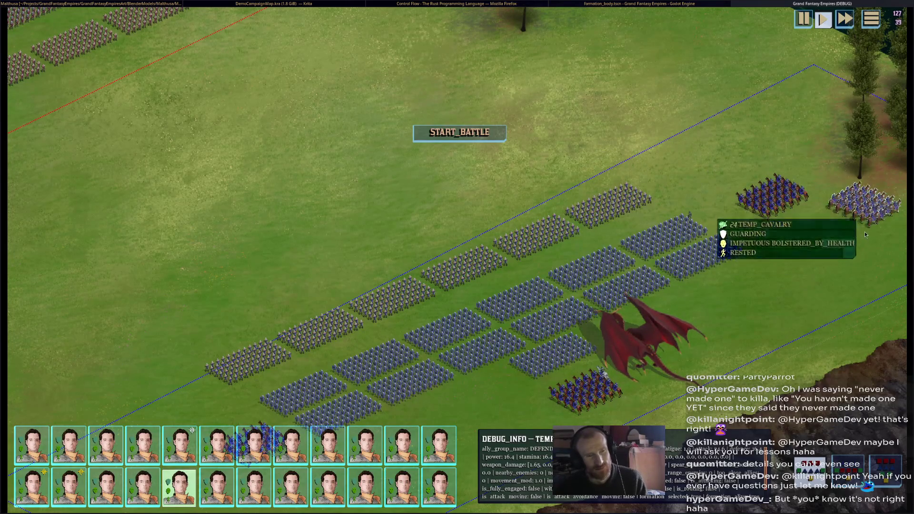
{"action": "scroll", "coordinate": [649, 300], "scroll_direction": "down", "scroll_amount": 3}
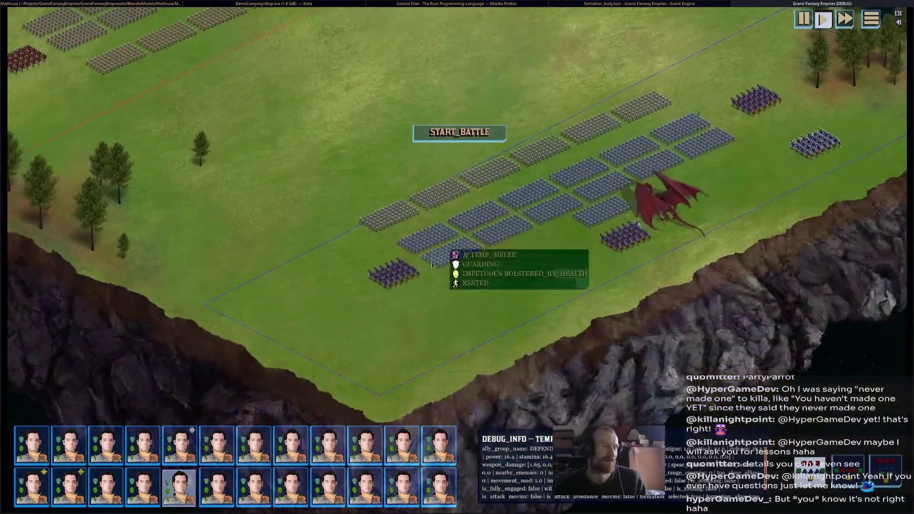
{"action": "scroll", "coordinate": [629, 107], "scroll_direction": "up", "scroll_amount": 3}
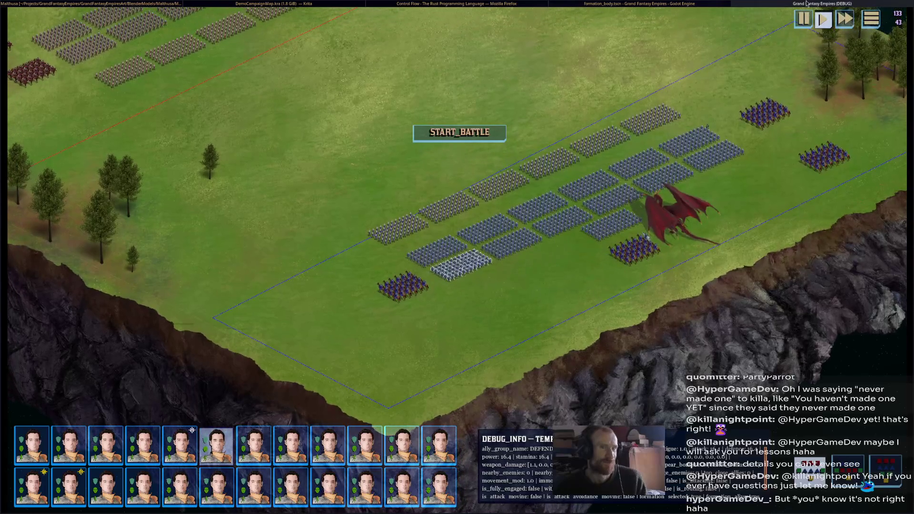
{"action": "key", "text": "F8"}
{"action": "left_click", "coordinate": [626, 4]}
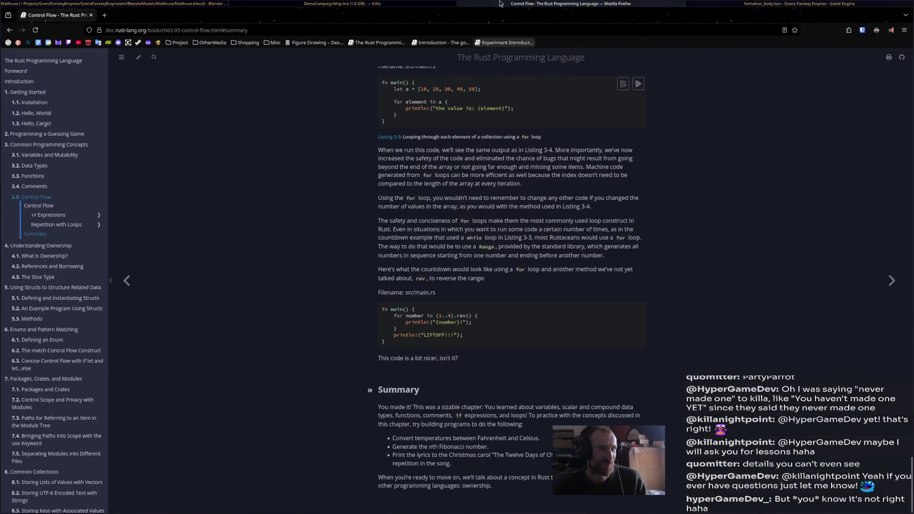
{"action": "left_click", "coordinate": [343, 3]}
{"action": "left_click", "coordinate": [115, 4]}
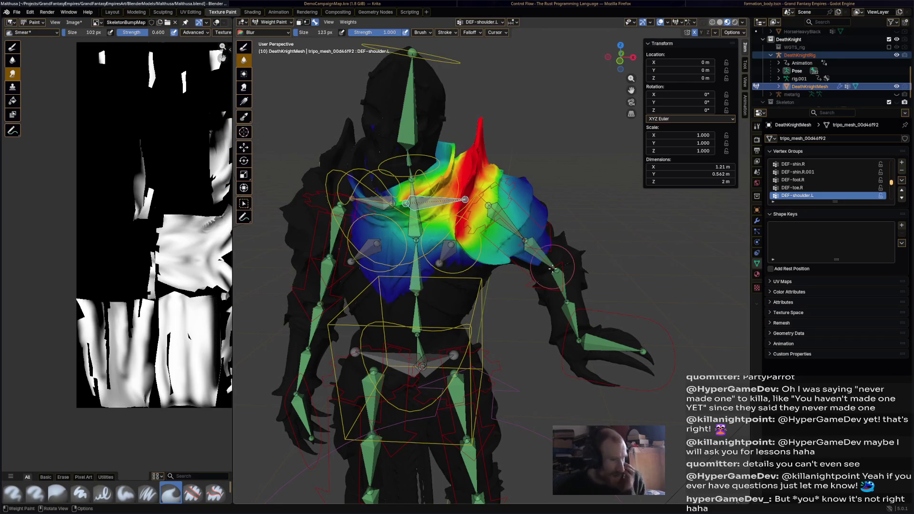
Select the DEF-shoulder.R deform bone via the right upper-arm bones
{"action": "middle_click_drag", "start_coordinate": [551, 268], "coordinate": [486, 243]}
{"action": "scroll", "coordinate": [500, 251], "scroll_direction": "up", "scroll_amount": 2}
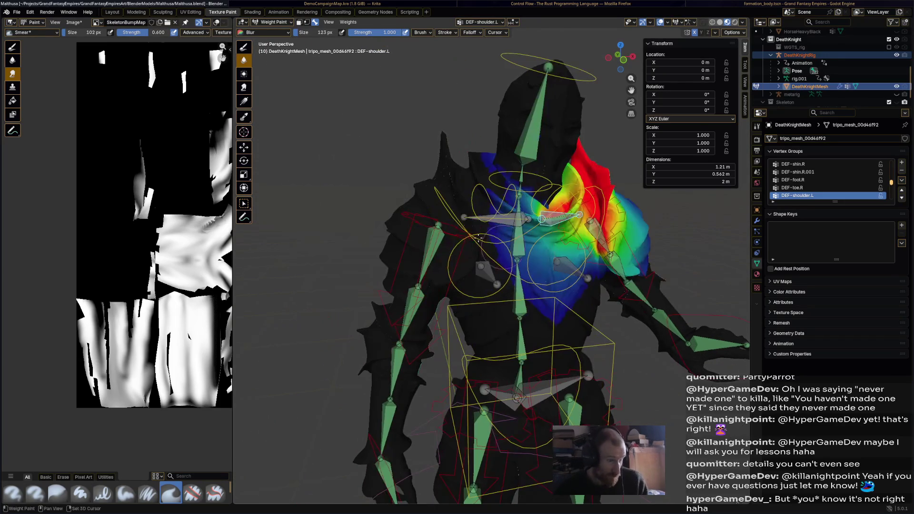
{"action": "left_click", "coordinate": [437, 241], "text": "ctrl"}
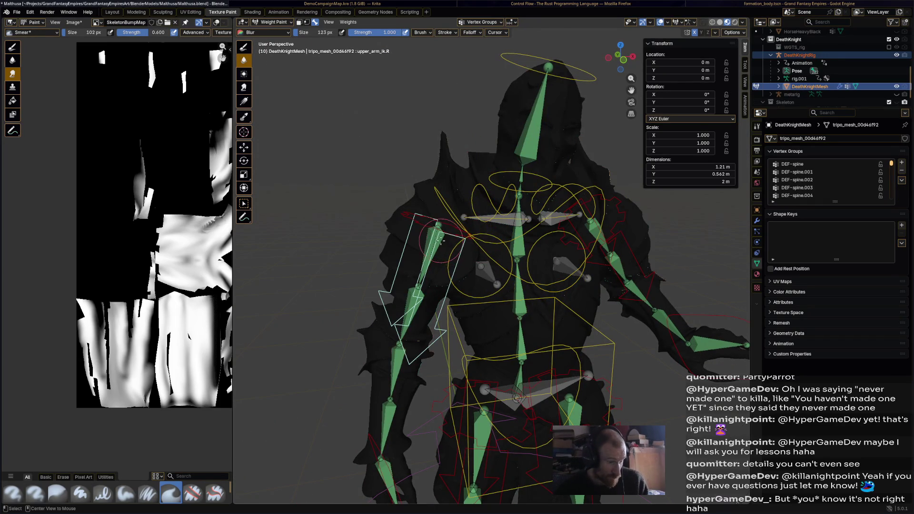
{"action": "left_click", "coordinate": [441, 242], "text": "ctrl"}
{"action": "middle_click_drag", "start_coordinate": [443, 239], "coordinate": [448, 232]}
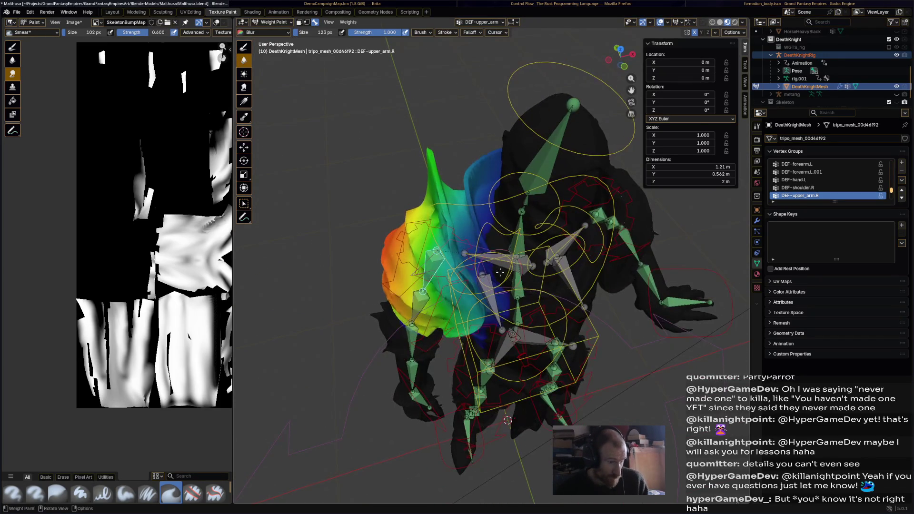
{"action": "left_click", "coordinate": [500, 271], "text": "ctrl"}
{"action": "middle_click_drag", "start_coordinate": [500, 270], "coordinate": [445, 181]}
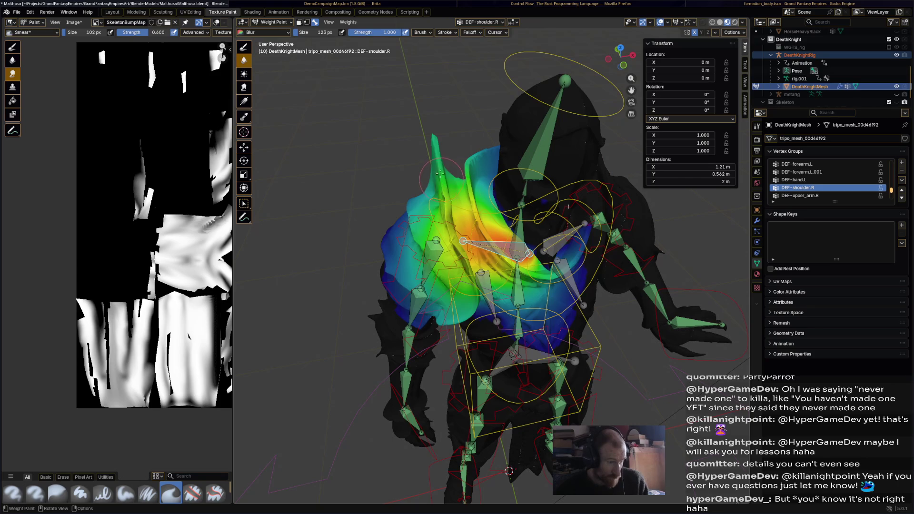
Paint a full-weight red streak down the right shoulder spike with the Draw brush
{"action": "left_click", "coordinate": [243, 47]}
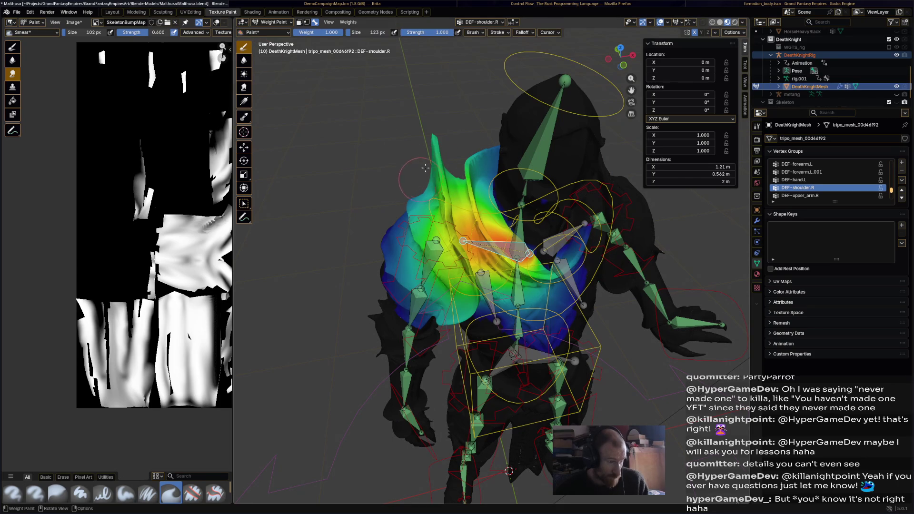
{"action": "left_click_drag", "start_coordinate": [437, 159], "coordinate": [445, 229]}
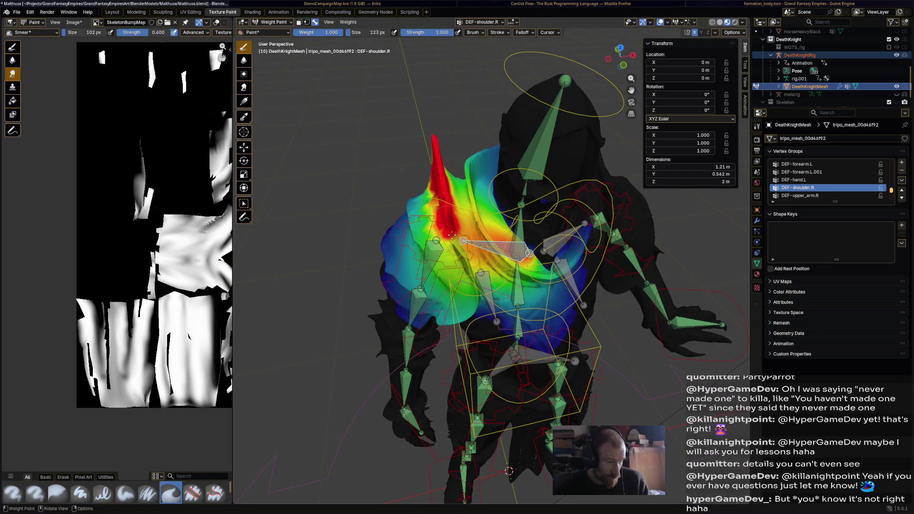
{"action": "left_click_drag", "start_coordinate": [471, 276], "coordinate": [475, 300]}
{"action": "middle_click_drag", "start_coordinate": [475, 300], "coordinate": [572, 182]}
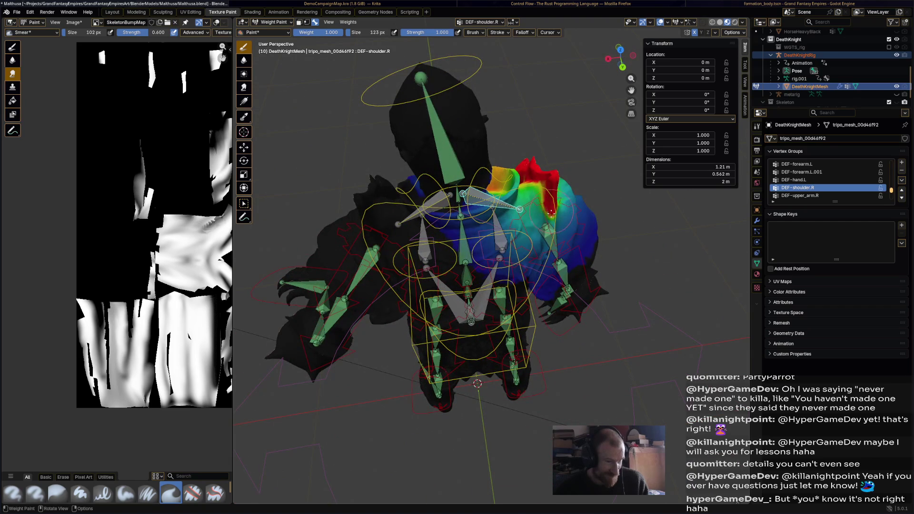
{"action": "mouse_move", "coordinate": [572, 272]}
{"action": "middle_mouse_down"}
{"action": "mouse_move", "coordinate": [565, 198]}
{"action": "mouse_move", "coordinate": [507, 234]}
{"action": "mouse_move", "coordinate": [516, 218]}
{"action": "middle_mouse_up"}
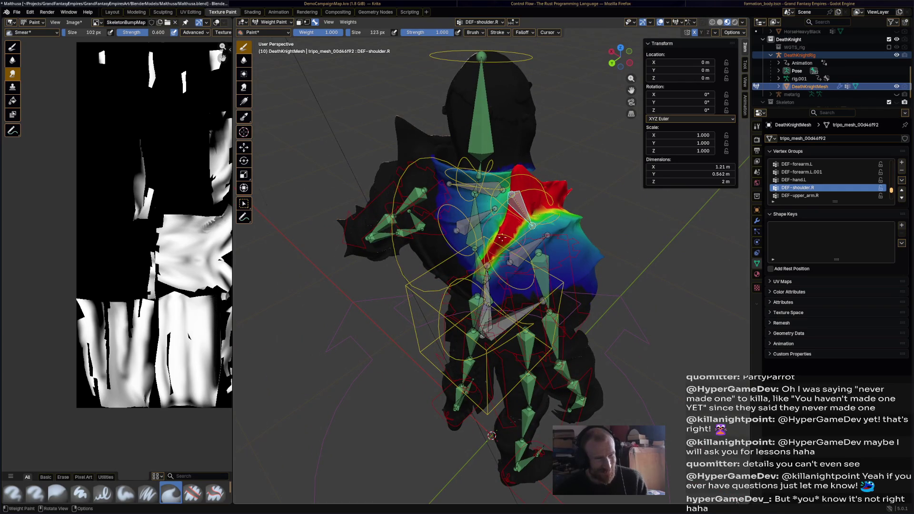
{"action": "middle_click_drag", "start_coordinate": [486, 263], "coordinate": [577, 244]}
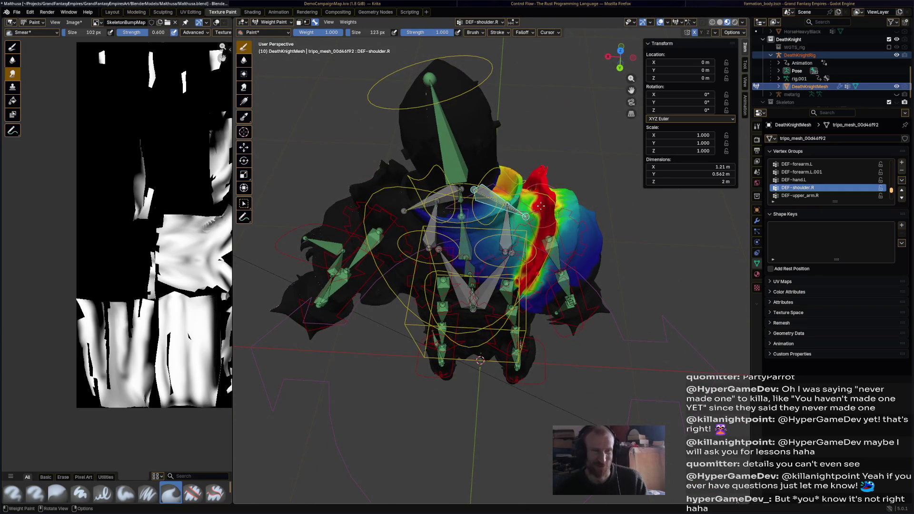
Switch back to Blur and select the right upper-arm and hand IK bones
{"action": "left_click", "coordinate": [244, 60]}
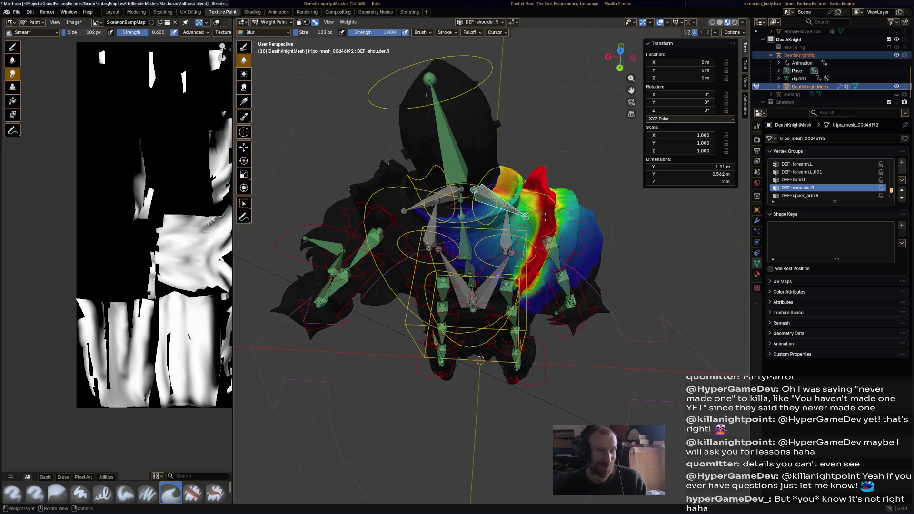
{"action": "mouse_move", "coordinate": [535, 235]}
{"action": "middle_mouse_down"}
{"action": "mouse_move", "coordinate": [576, 227]}
{"action": "mouse_move", "coordinate": [577, 273]}
{"action": "mouse_move", "coordinate": [468, 296]}
{"action": "middle_mouse_up"}
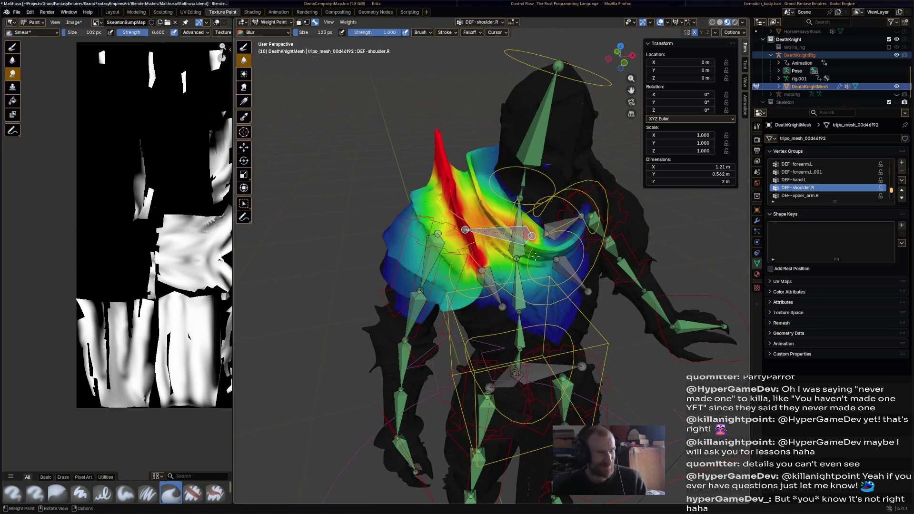
{"action": "middle_click_drag", "start_coordinate": [515, 272], "coordinate": [450, 268]}
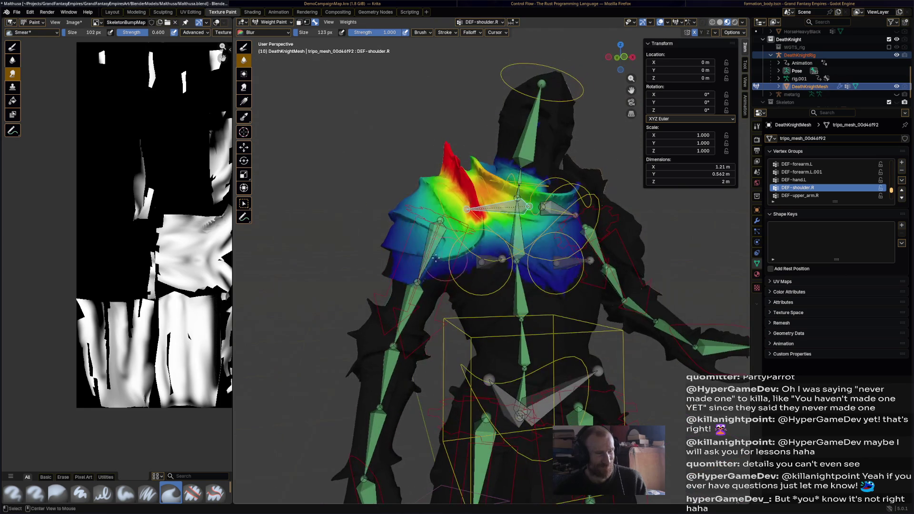
{"action": "left_click", "coordinate": [427, 257], "text": "ctrl"}
{"action": "scroll", "coordinate": [443, 322], "scroll_direction": "down", "scroll_amount": 2}
{"action": "left_click", "coordinate": [386, 357], "text": "ctrl"}
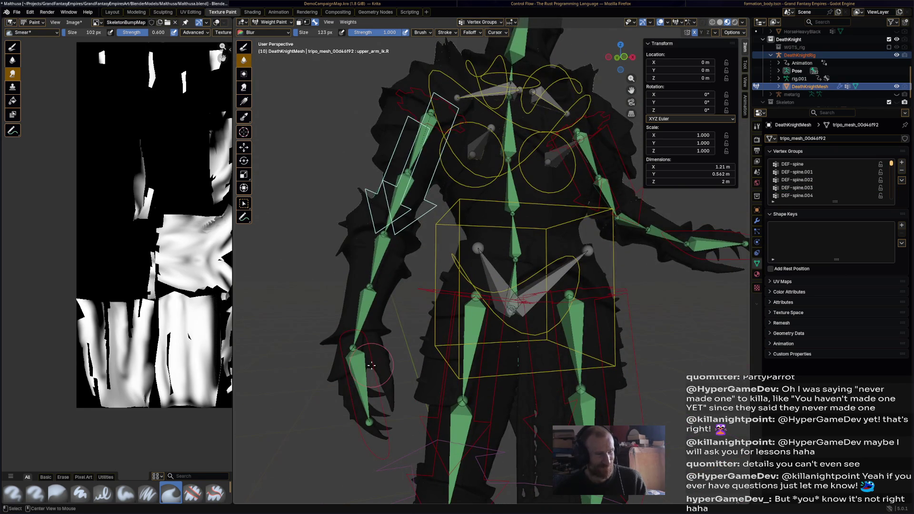
{"action": "scroll", "coordinate": [386, 357], "scroll_direction": "down", "scroll_amount": 2}
Move the hand IK bone, cancel, then grab hand_ik.L again and lower the arm
{"action": "middle_click_drag", "start_coordinate": [428, 328], "coordinate": [423, 329]}
{"action": "key", "text": "g"}
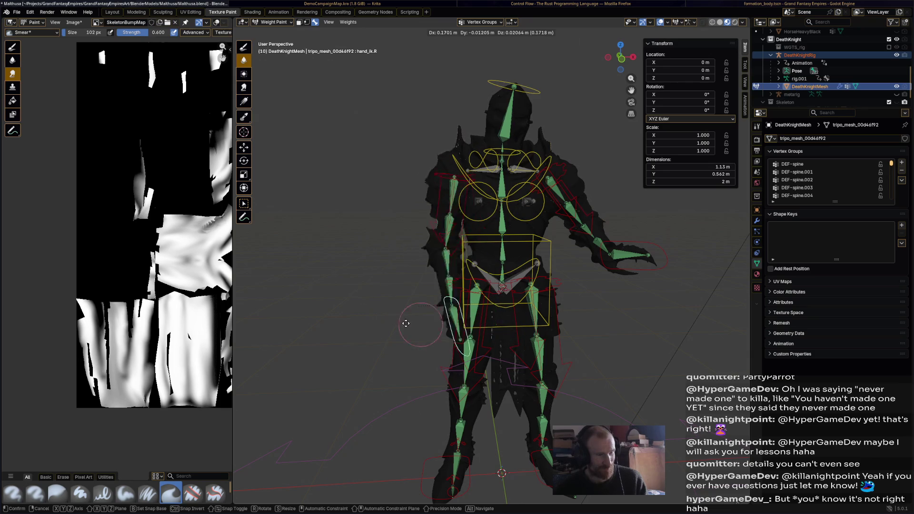
{"action": "key", "text": "Escape"}
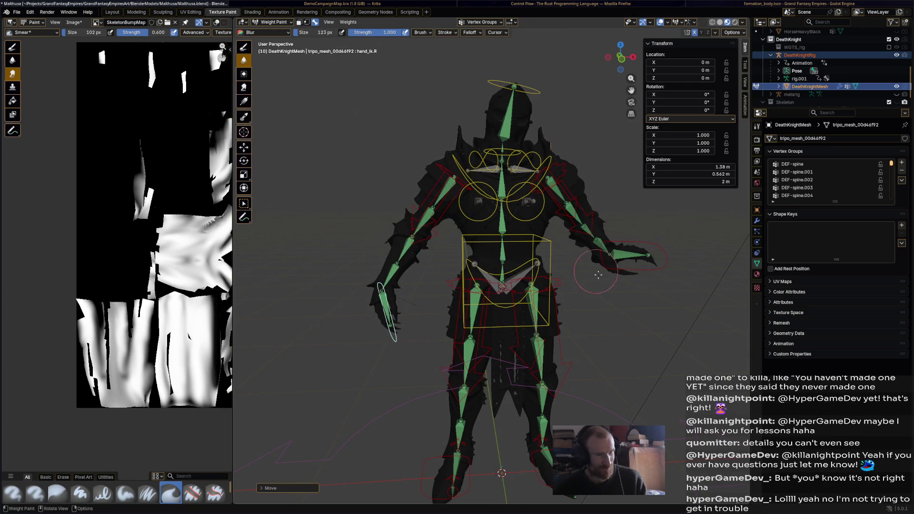
{"action": "key", "text": "g"}
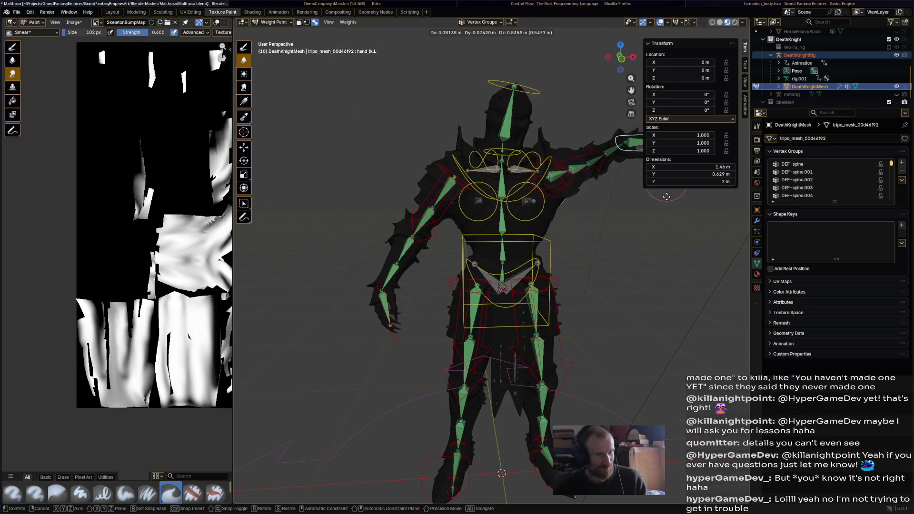
{"action": "left_click", "coordinate": [664, 300]}
{"action": "mouse_move", "coordinate": [620, 256]}
{"action": "middle_mouse_down"}
{"action": "mouse_move", "coordinate": [601, 279]}
{"action": "mouse_move", "coordinate": [522, 182]}
{"action": "mouse_move", "coordinate": [570, 197]}
{"action": "middle_mouse_up"}
Select DEF-upper_arm.L and blur its weights over the top of the left shoulder
{"action": "left_click", "coordinate": [523, 180], "text": "ctrl"}
{"action": "left_click", "coordinate": [571, 197], "text": "ctrl"}
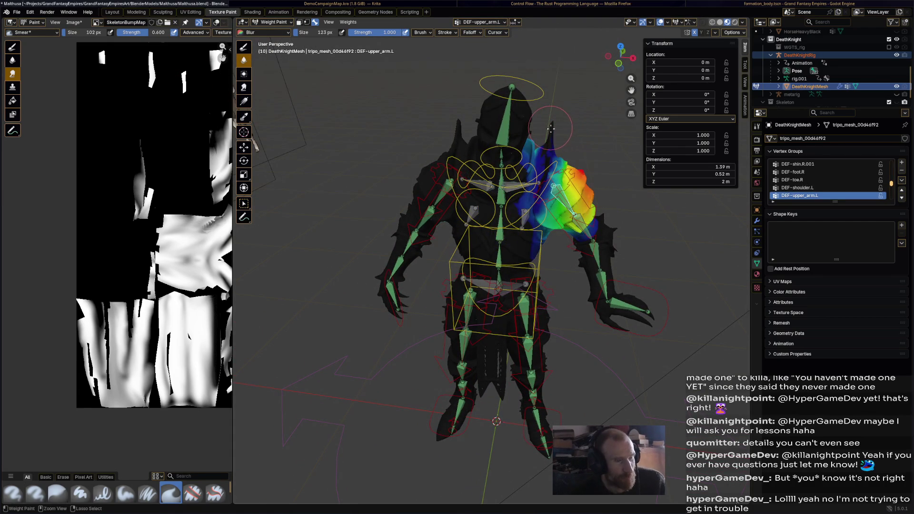
{"action": "left_click_drag", "start_coordinate": [548, 194], "coordinate": [550, 186]}
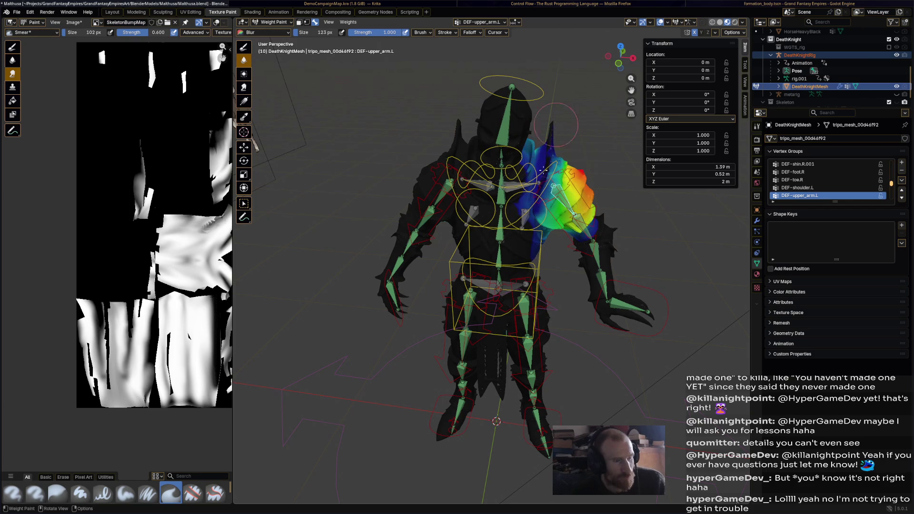
{"action": "left_click_drag", "start_coordinate": [552, 134], "coordinate": [544, 178]}
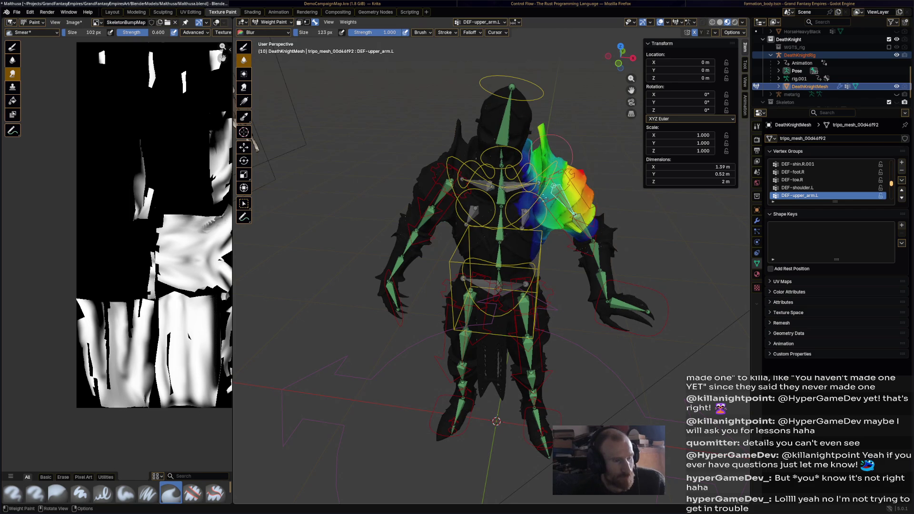
{"action": "middle_click_drag", "start_coordinate": [541, 186], "coordinate": [435, 230]}
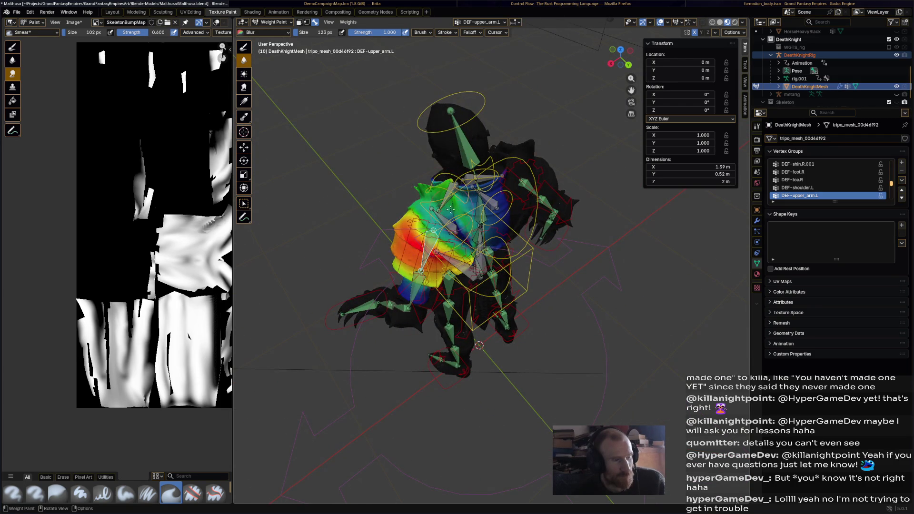
{"action": "middle_click_drag", "start_coordinate": [451, 209], "coordinate": [430, 175]}
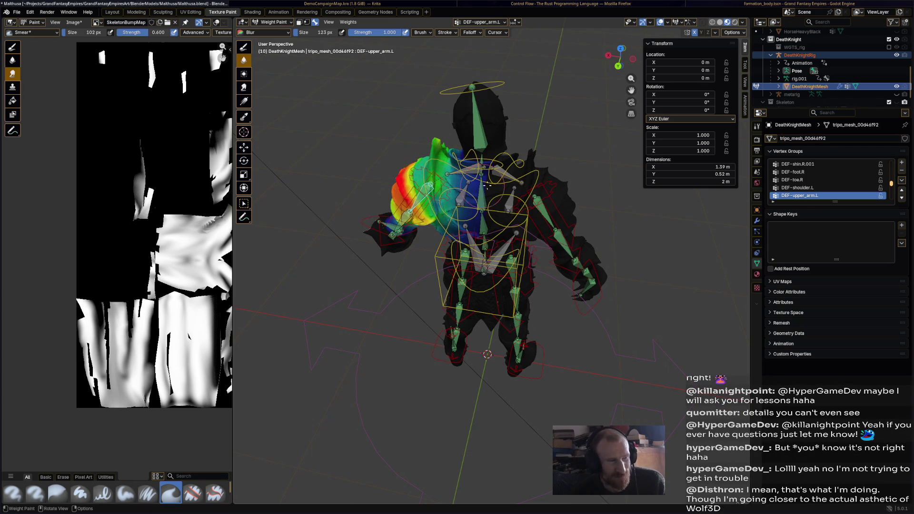
{"action": "middle_click_drag", "start_coordinate": [484, 185], "coordinate": [543, 166]}
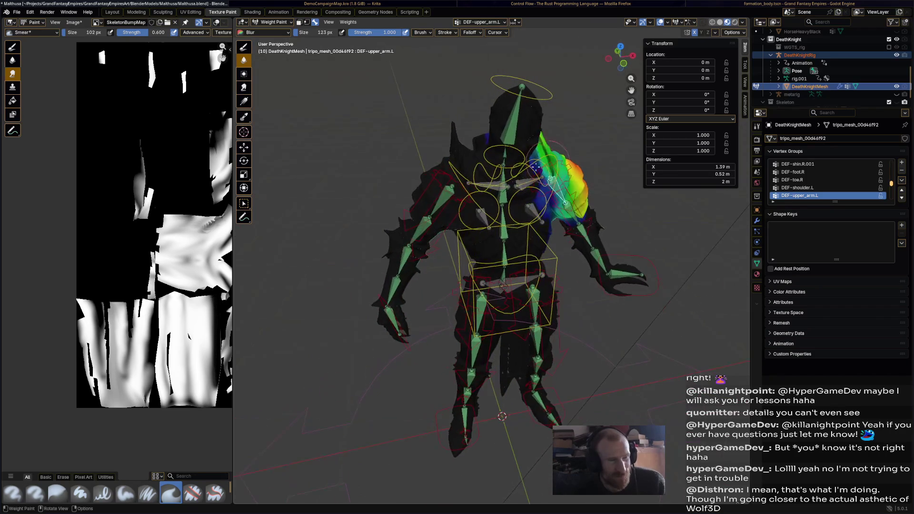
Select DEF-upper_arm.R, paint weight up the right shoulder spike and blur the dark streak
{"action": "left_click", "coordinate": [452, 191], "text": "ctrl"}
{"action": "middle_click_drag", "start_coordinate": [454, 190], "coordinate": [468, 195]}
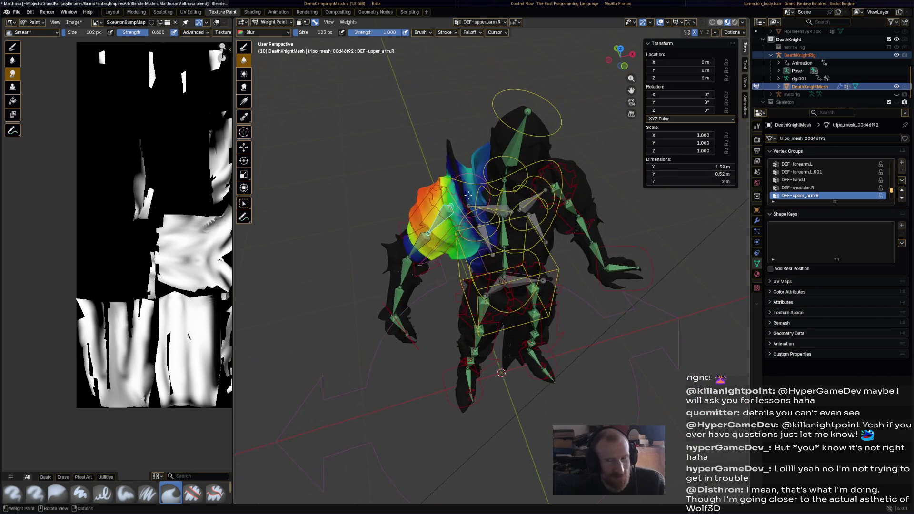
{"action": "scroll", "coordinate": [467, 193], "scroll_direction": "up", "scroll_amount": 2}
{"action": "scroll", "coordinate": [485, 207], "scroll_direction": "up", "scroll_amount": 2}
{"action": "scroll", "coordinate": [515, 238], "scroll_direction": "up", "scroll_amount": 2}
{"action": "left_click_drag", "start_coordinate": [490, 224], "coordinate": [449, 98]}
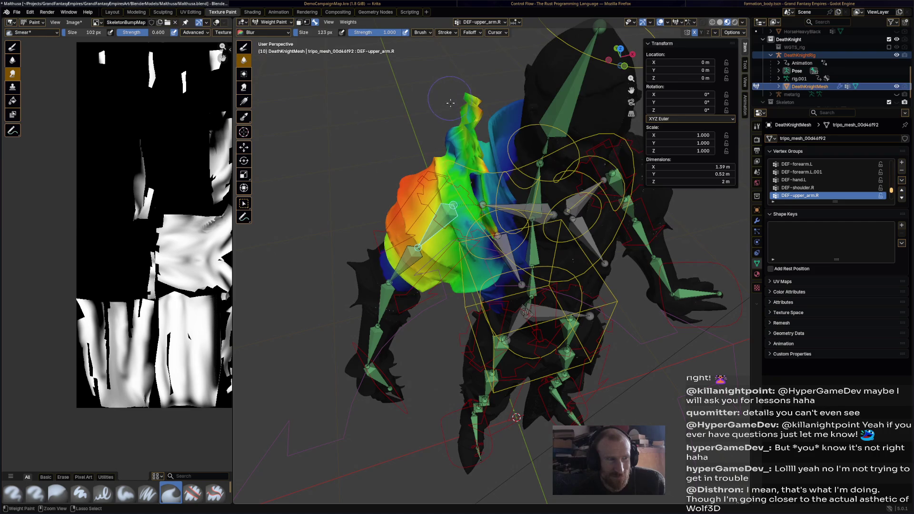
{"action": "left_click_drag", "start_coordinate": [459, 155], "coordinate": [474, 167]}
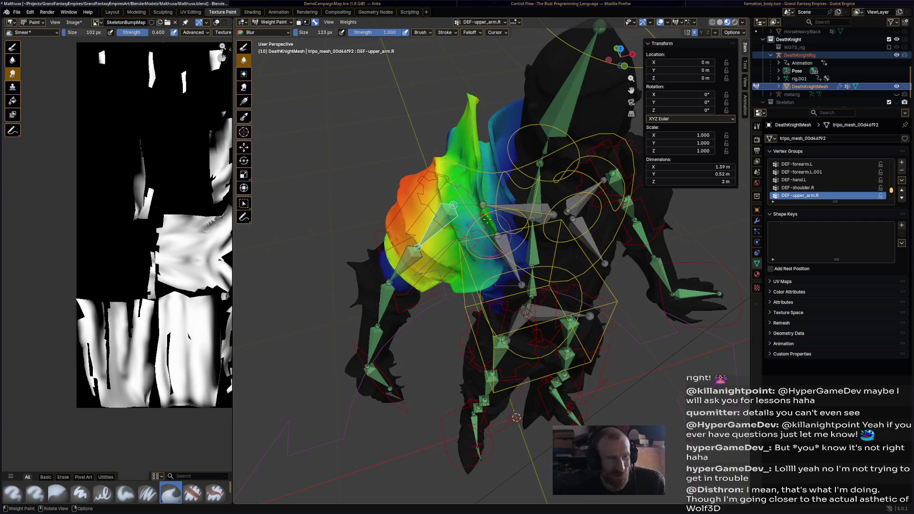
{"action": "middle_click_drag", "start_coordinate": [489, 227], "coordinate": [613, 198]}
{"action": "left_click_drag", "start_coordinate": [529, 127], "coordinate": [518, 161]}
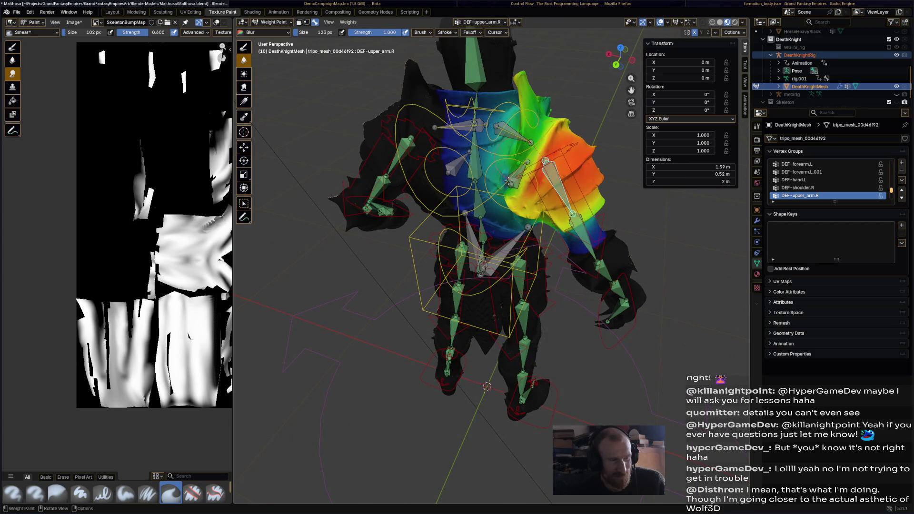
{"action": "scroll", "coordinate": [490, 182], "scroll_direction": "down", "scroll_amount": 4}
{"action": "middle_click_drag", "start_coordinate": [490, 181], "coordinate": [403, 223]}
Lower the right arm via hand_ik.R, then reselect DEF-upper_arm.R with the Draw brush at full weight
{"action": "left_click", "coordinate": [432, 327], "text": "ctrl"}
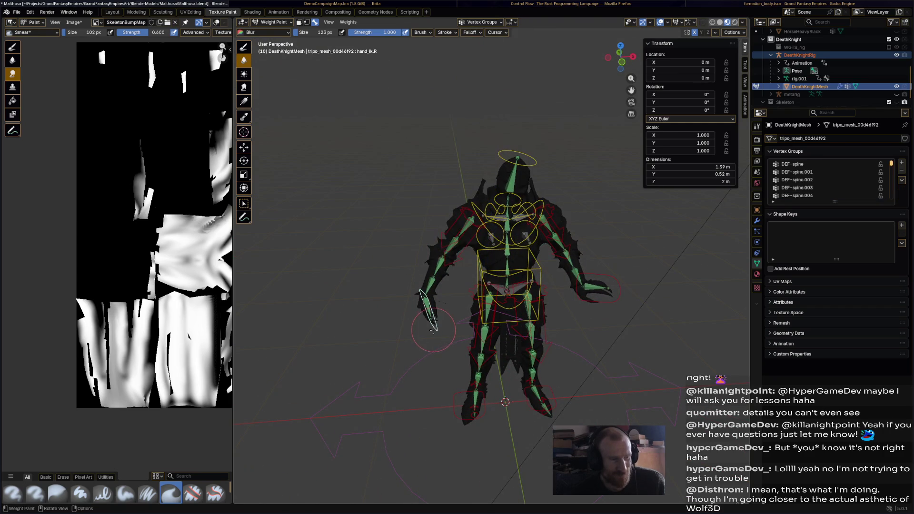
{"action": "key", "text": "g"}
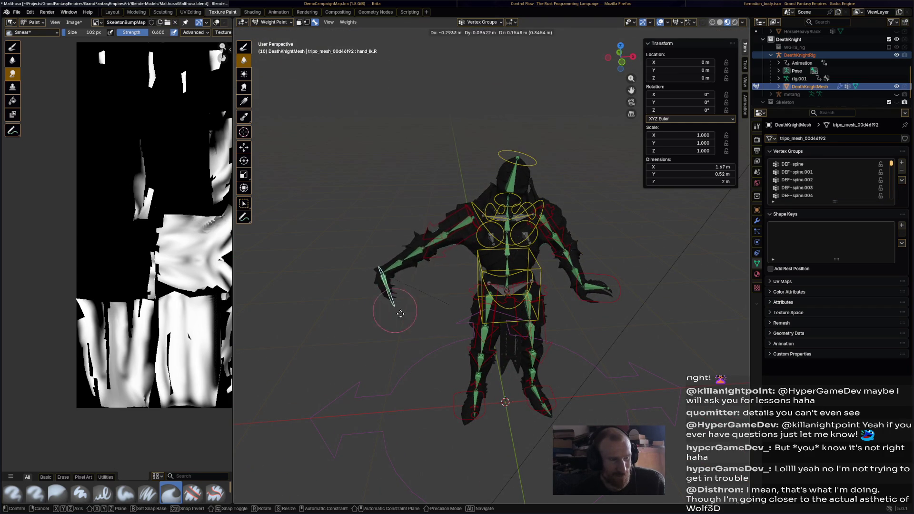
{"action": "left_click", "coordinate": [452, 314]}
{"action": "left_click", "coordinate": [466, 214], "text": "ctrl"}
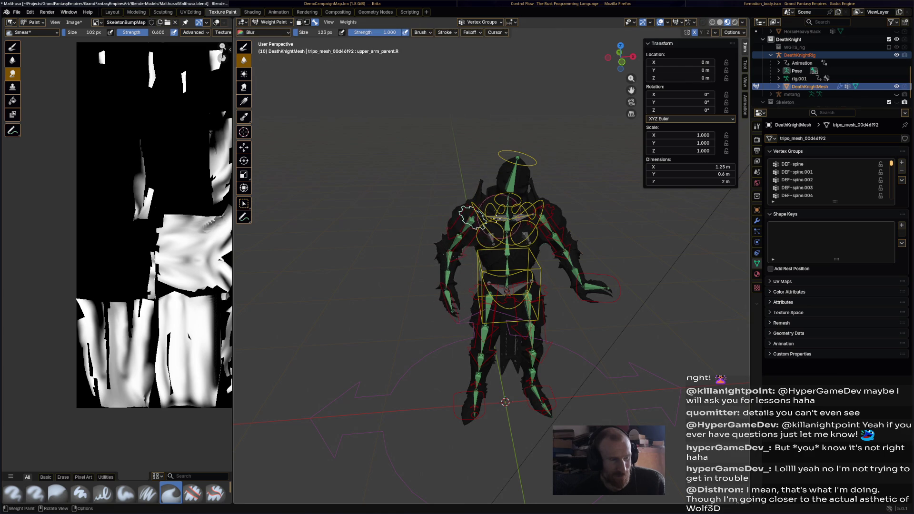
{"action": "left_click", "coordinate": [466, 214], "text": "ctrl"}
{"action": "scroll", "coordinate": [466, 214], "scroll_direction": "up", "scroll_amount": 3}
{"action": "left_click", "coordinate": [243, 46]}
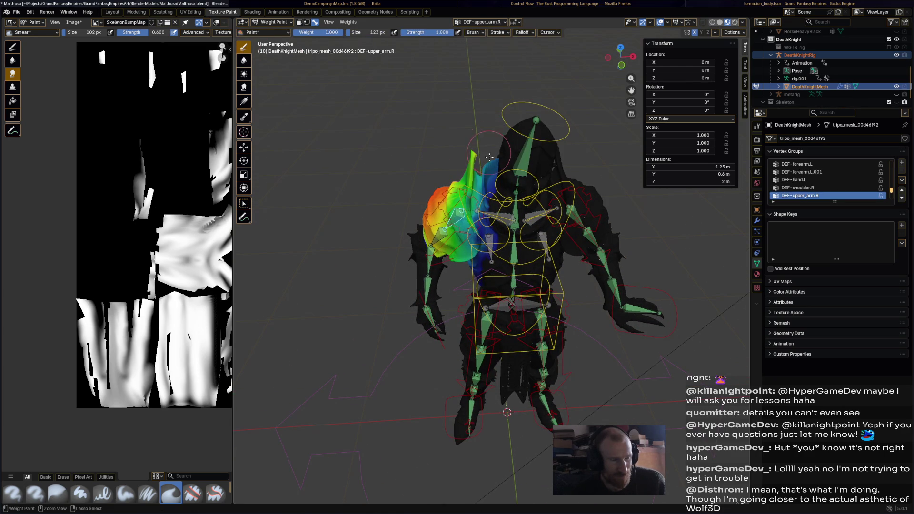
Touch up the right shoulder weights and review DEF-upper_arm.L from several angles
{"action": "left_click_drag", "start_coordinate": [489, 164], "coordinate": [486, 184], "text": "ctrl"}
{"action": "mouse_move", "coordinate": [478, 274]}
{"action": "middle_mouse_down"}
{"action": "mouse_move", "coordinate": [544, 189]}
{"action": "mouse_move", "coordinate": [564, 196]}
{"action": "middle_mouse_up"}
{"action": "left_click", "coordinate": [544, 188], "text": "ctrl"}
{"action": "left_click", "coordinate": [564, 196], "text": "ctrl"}
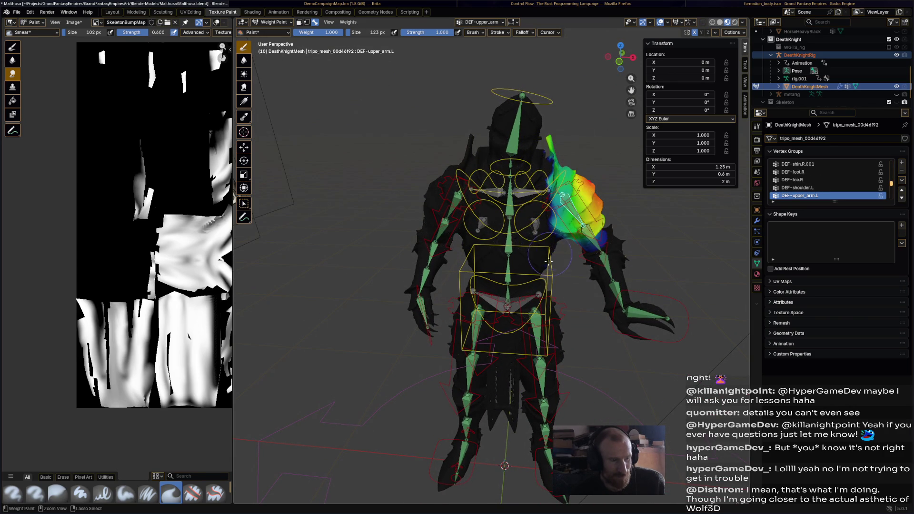
{"action": "middle_click_drag", "start_coordinate": [540, 237], "coordinate": [454, 221]}
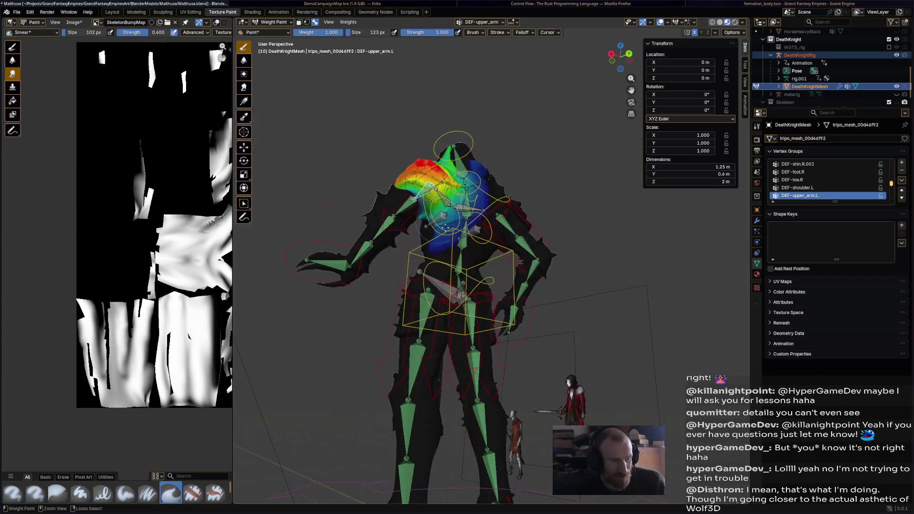
{"action": "middle_click_drag", "start_coordinate": [482, 196], "coordinate": [452, 166]}
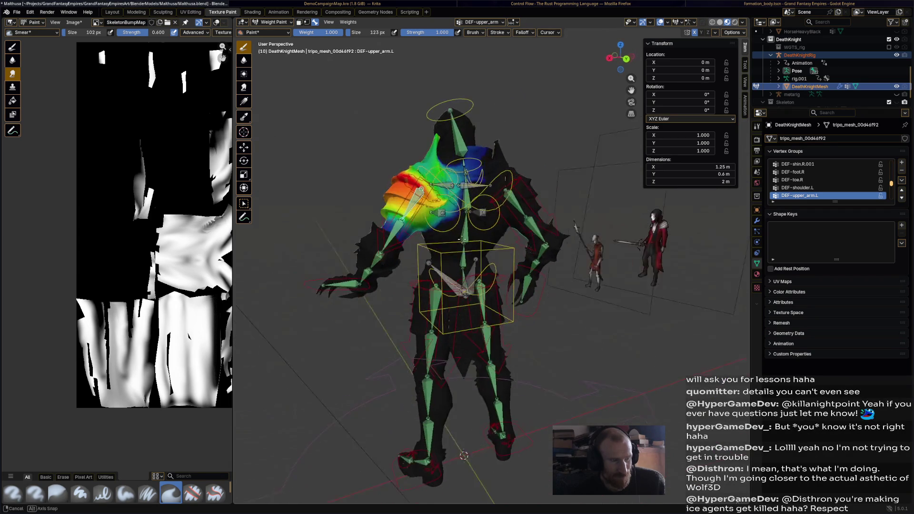
Paint DEF-upper_arm.R weights near the neck, chest and below the right shoulder, then pick hand_ik.R
{"action": "left_click", "coordinate": [516, 209], "text": "ctrl"}
{"action": "middle_click_drag", "start_coordinate": [516, 208], "coordinate": [468, 160]}
{"action": "mouse_move", "coordinate": [480, 192]}
{"action": "left_mouse_down"}
{"action": "mouse_move", "coordinate": [492, 179]}
{"action": "mouse_move", "coordinate": [511, 242]}
{"action": "left_mouse_up"}
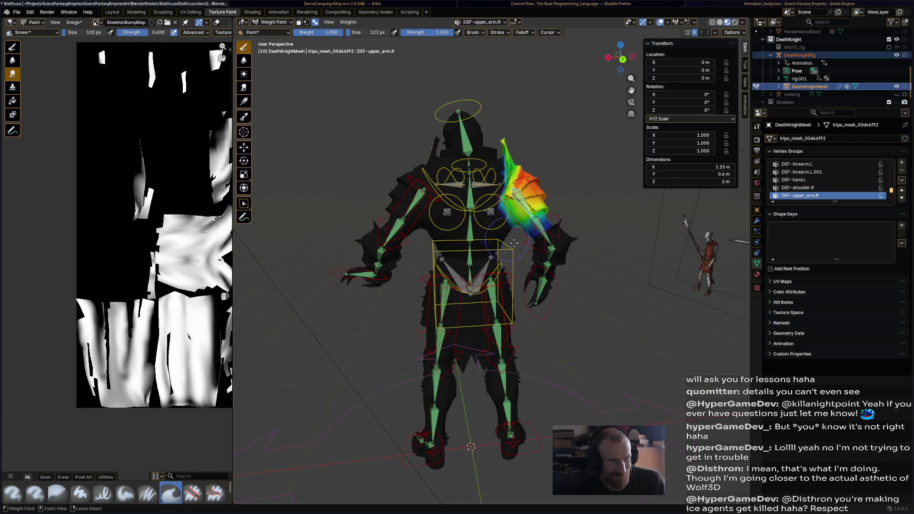
{"action": "mouse_move", "coordinate": [485, 220]}
{"action": "middle_mouse_down"}
{"action": "mouse_move", "coordinate": [507, 247]}
{"action": "mouse_move", "coordinate": [490, 227]}
{"action": "middle_mouse_up"}
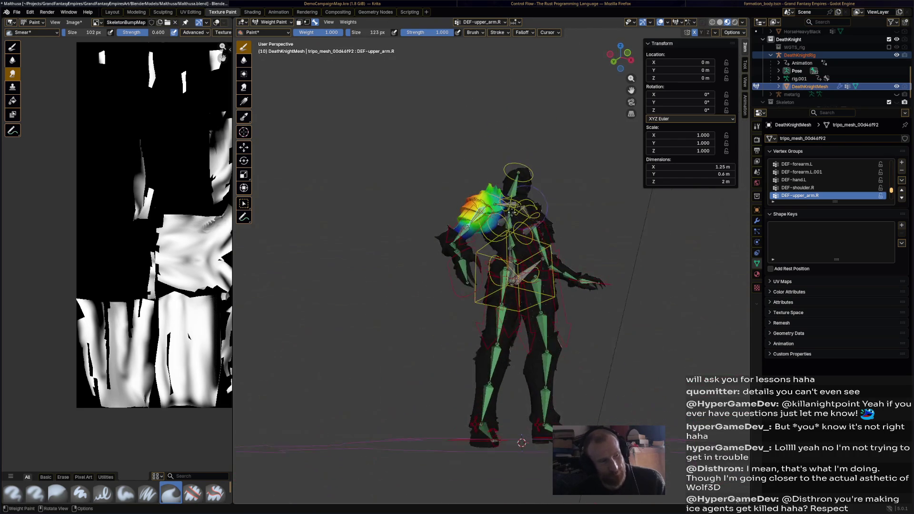
{"action": "left_click_drag", "start_coordinate": [502, 221], "coordinate": [497, 238], "text": "ctrl"}
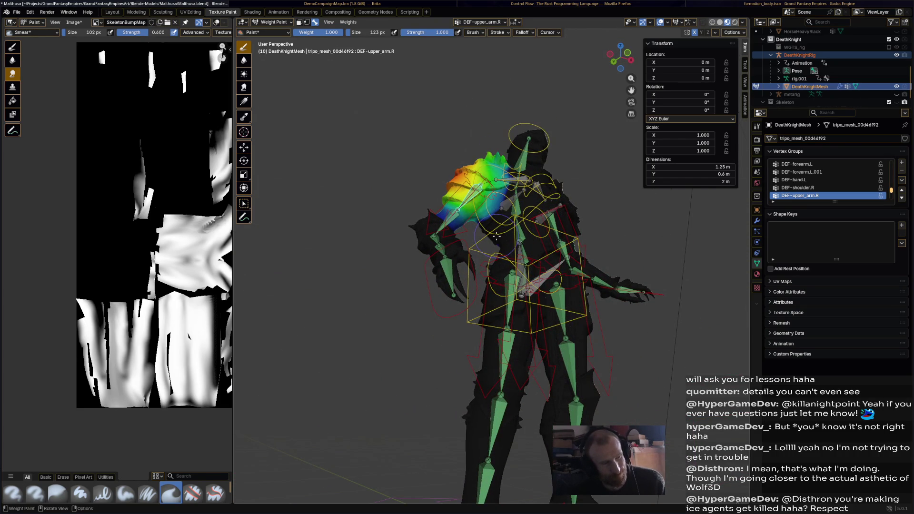
{"action": "left_click", "coordinate": [476, 310], "text": "ctrl"}
{"action": "left_click", "coordinate": [436, 298], "text": "ctrl"}
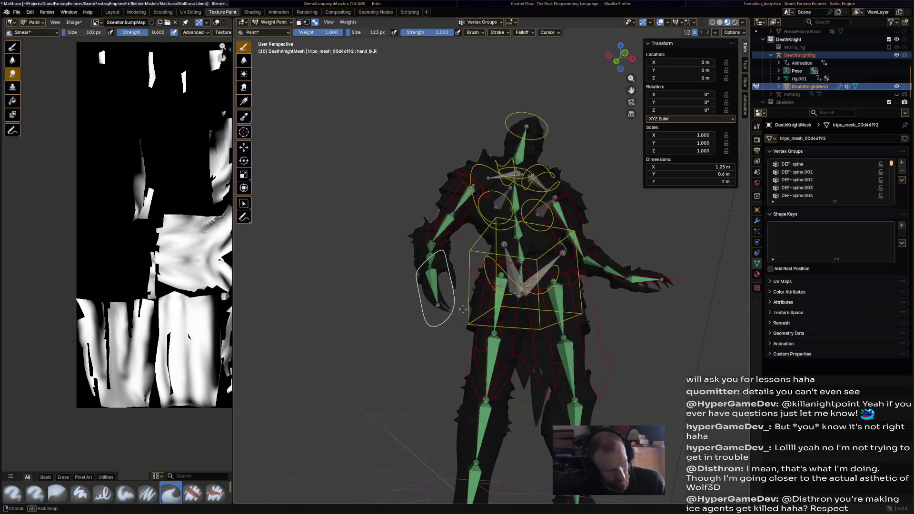
Move hand_ik.R so the right arm stretches straight out sideways, then show DEF-upper_arm.R weights
{"action": "key", "text": "g"}
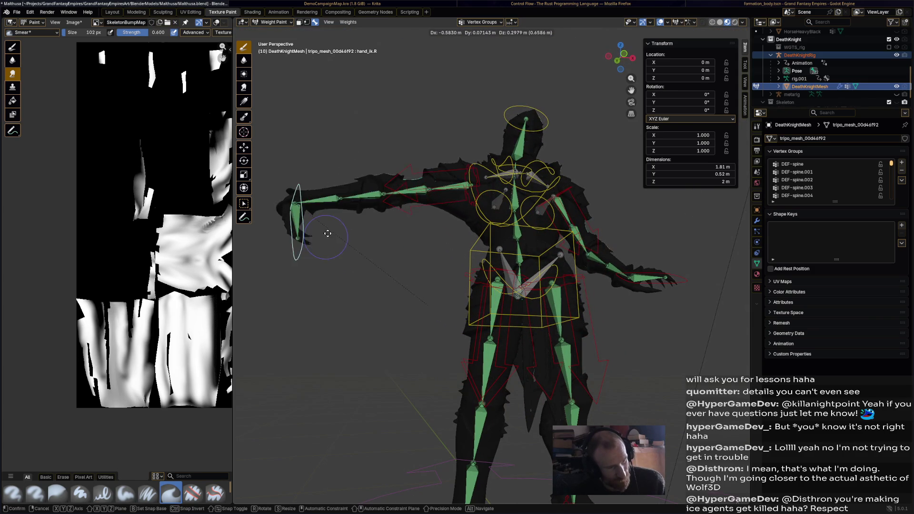
{"action": "right_click", "coordinate": [336, 236]}
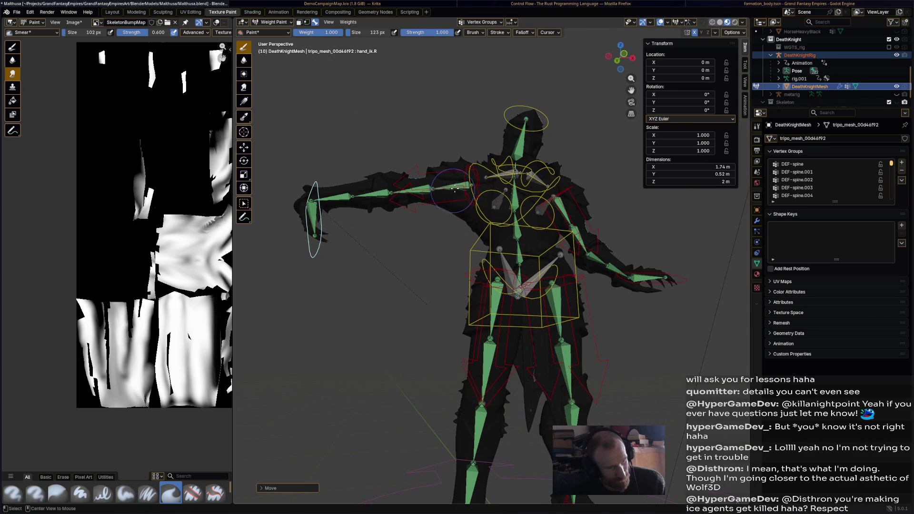
{"action": "left_click", "coordinate": [465, 187], "text": "ctrl"}
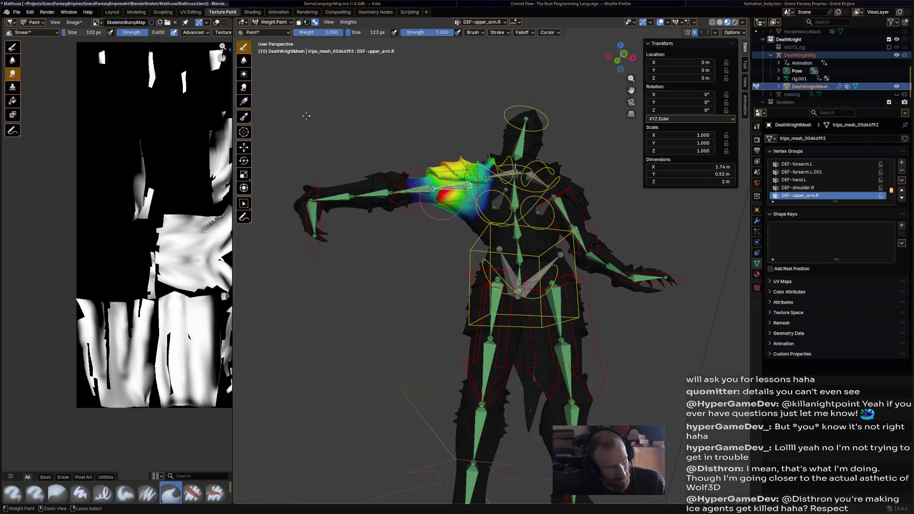
Switch to the Blur brush and inspect the DEF-upper_arm.L weights from below and the side
{"action": "left_click", "coordinate": [244, 61]}
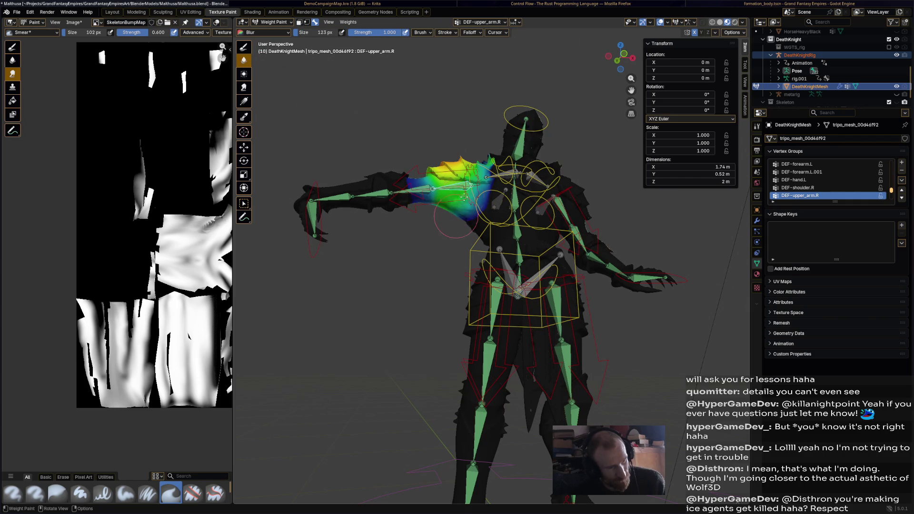
{"action": "middle_click_drag", "start_coordinate": [537, 216], "coordinate": [562, 196]}
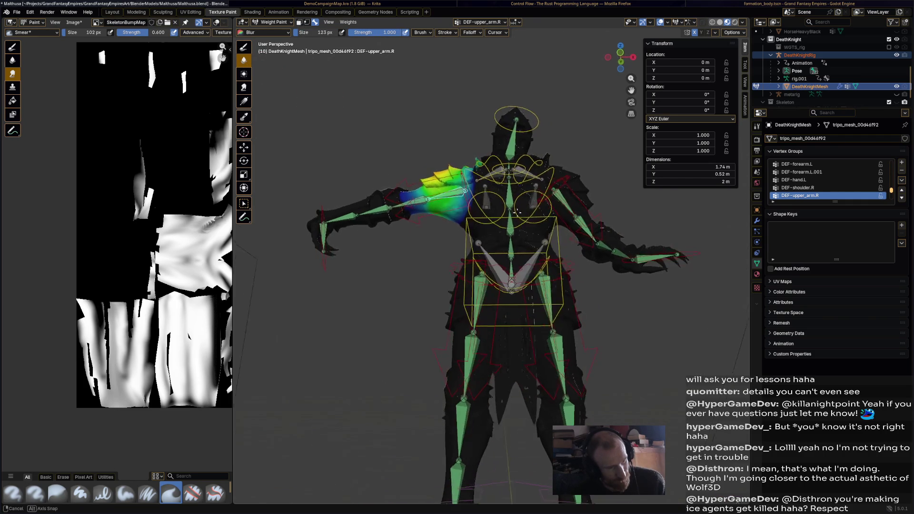
{"action": "left_click", "coordinate": [561, 197], "text": "ctrl"}
{"action": "key", "text": "ctrl"}
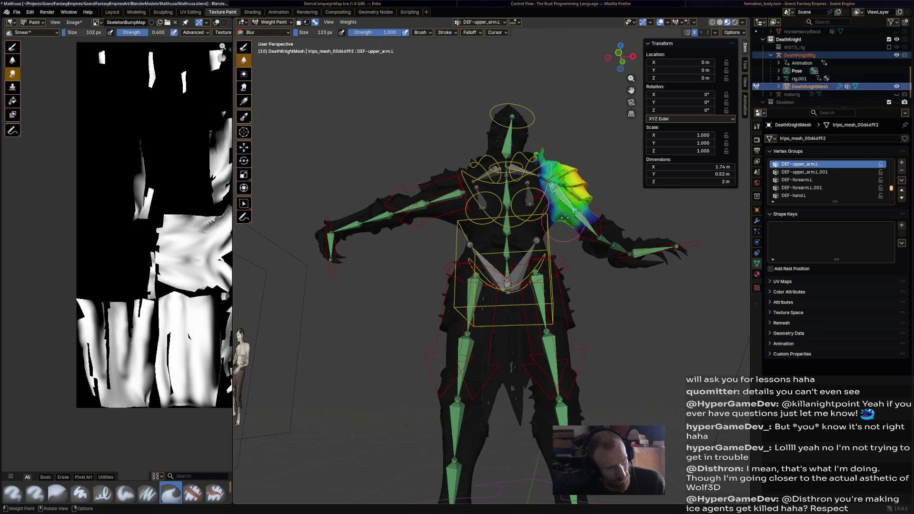
{"action": "middle_click_drag", "start_coordinate": [564, 218], "coordinate": [573, 277]}
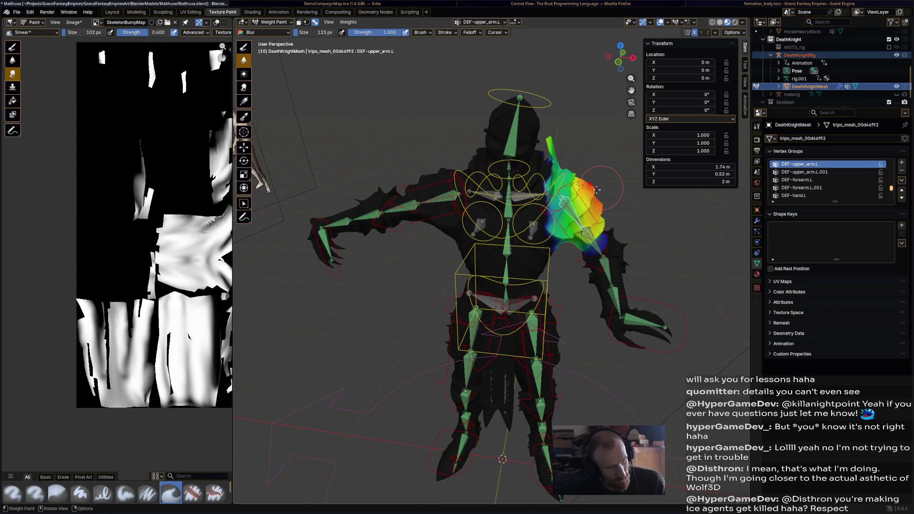
{"action": "middle_click_drag", "start_coordinate": [600, 188], "coordinate": [514, 227]}
{"action": "middle_click_drag", "start_coordinate": [473, 416], "coordinate": [485, 300]}
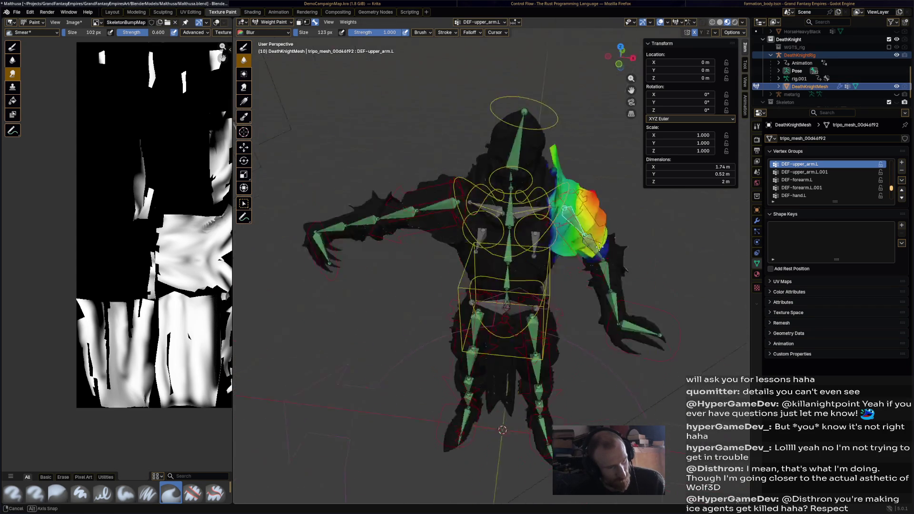
Reselect DEF-upper_arm.R and blur the red weight patch on the right shoulder
{"action": "left_click", "coordinate": [478, 207], "text": "ctrl"}
{"action": "mouse_move", "coordinate": [478, 207]}
{"action": "middle_mouse_down"}
{"action": "mouse_move", "coordinate": [516, 368]}
{"action": "mouse_move", "coordinate": [515, 344]}
{"action": "middle_mouse_up"}
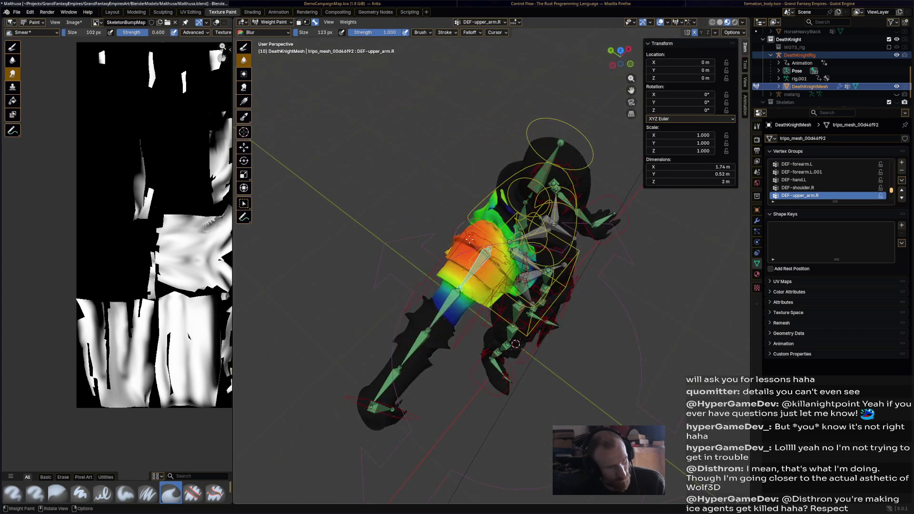
{"action": "left_click_drag", "start_coordinate": [474, 245], "coordinate": [475, 248]}
{"action": "mouse_move", "coordinate": [484, 262]}
{"action": "middle_mouse_down"}
{"action": "mouse_move", "coordinate": [411, 267]}
{"action": "mouse_move", "coordinate": [456, 286]}
{"action": "middle_mouse_up"}
Move and rotate the left foot IK control into a forward stride position
{"action": "left_click", "coordinate": [539, 429], "text": "ctrl"}
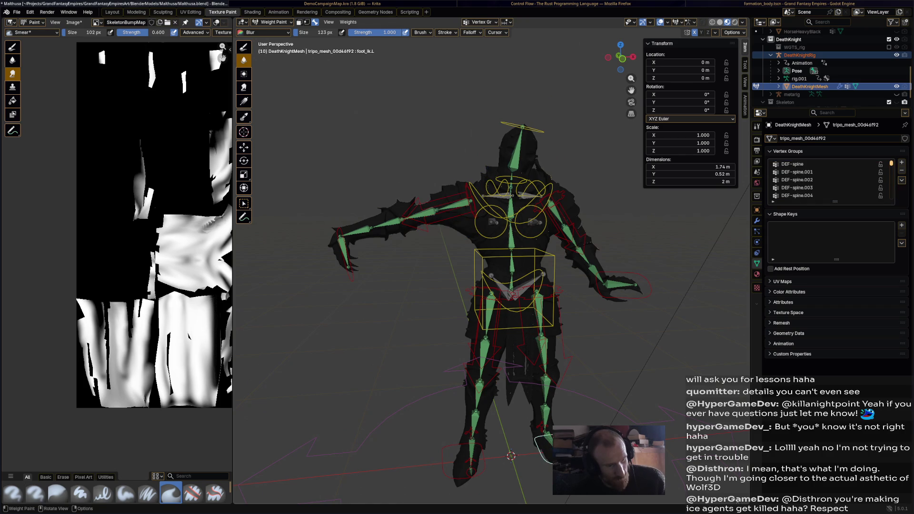
{"action": "mouse_move", "coordinate": [541, 439]}
{"action": "middle_mouse_down"}
{"action": "mouse_move", "coordinate": [522, 442]}
{"action": "mouse_move", "coordinate": [500, 414]}
{"action": "middle_mouse_up"}
{"action": "key", "text": "g"}
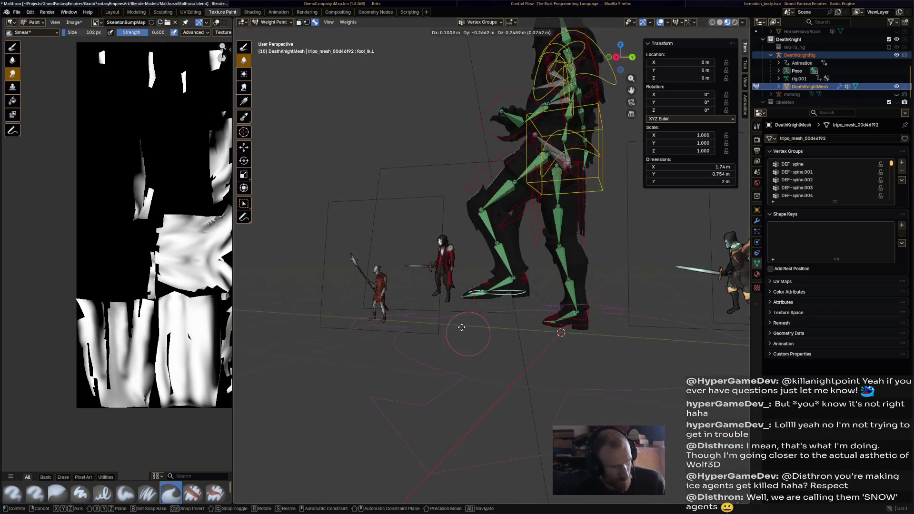
{"action": "left_click", "coordinate": [437, 291]}
{"action": "key", "text": "r"}
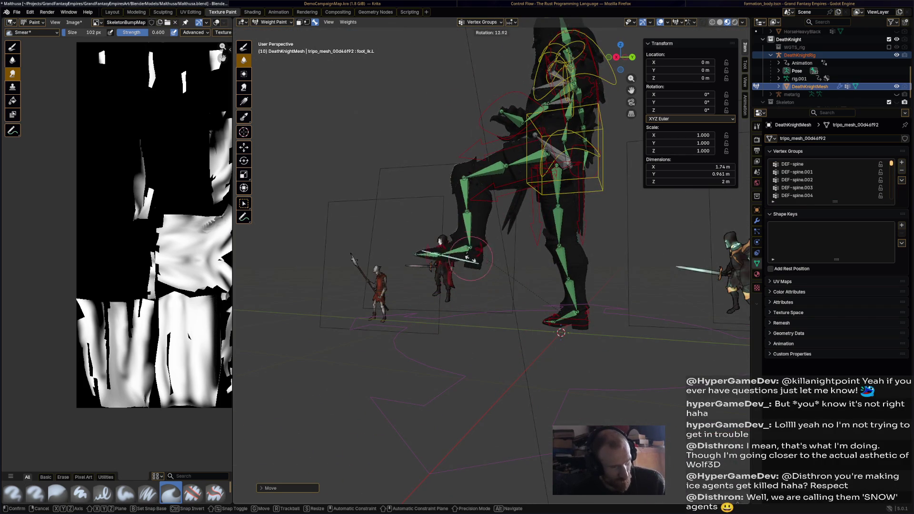
{"action": "left_click", "coordinate": [468, 254]}
{"action": "middle_click_drag", "start_coordinate": [471, 257], "coordinate": [585, 321]}
{"action": "key", "text": "g"}
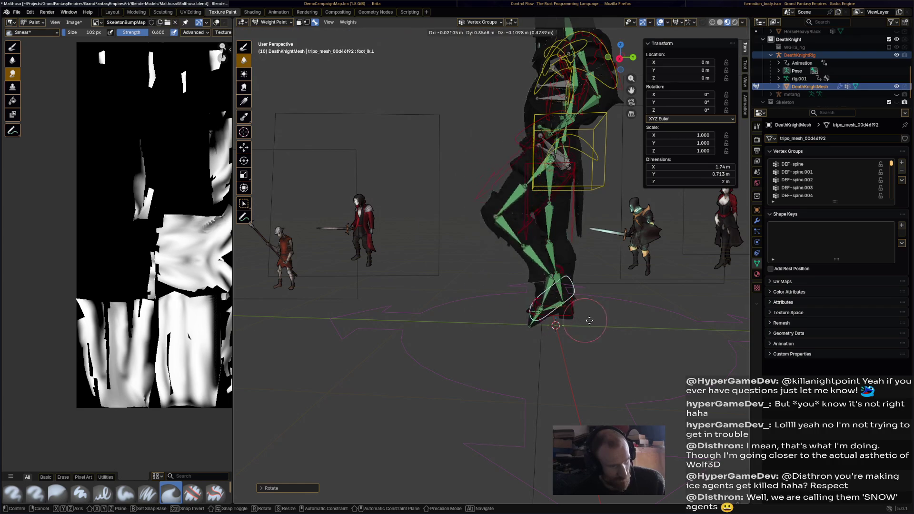
{"action": "left_click", "coordinate": [558, 315]}
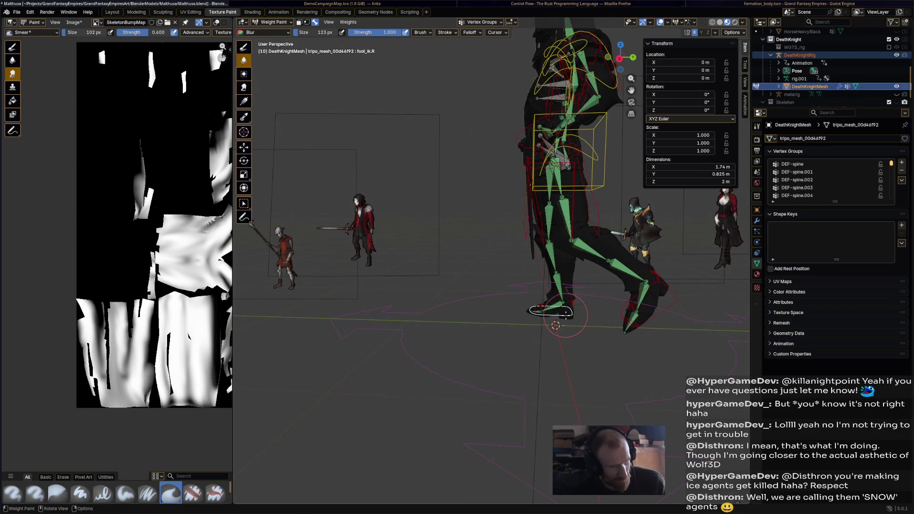
Move and rotate the right foot IK control to complete the wide stride, then select all bones
{"action": "key", "text": "g"}
{"action": "left_click", "coordinate": [460, 266]}
{"action": "key", "text": "r"}
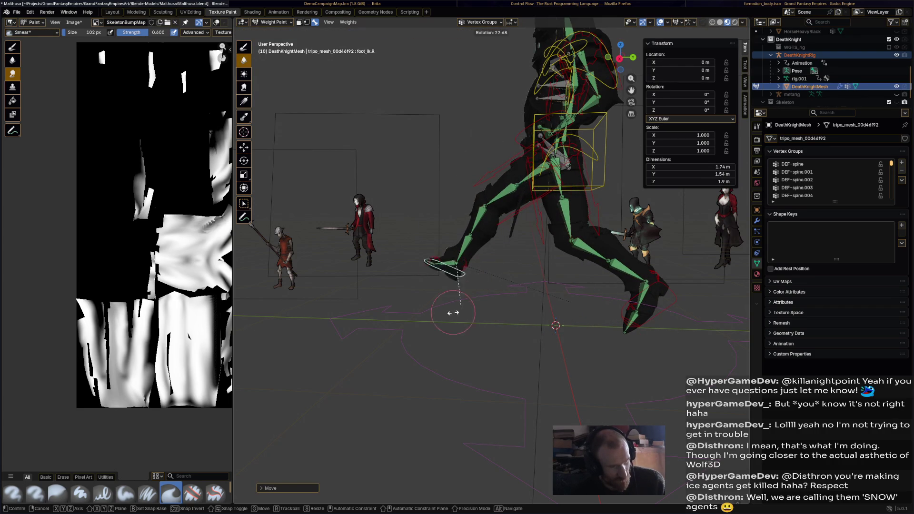
{"action": "left_click", "coordinate": [417, 310]}
{"action": "mouse_move", "coordinate": [418, 311]}
{"action": "middle_mouse_down"}
{"action": "mouse_move", "coordinate": [611, 315]}
{"action": "mouse_move", "coordinate": [477, 318]}
{"action": "middle_mouse_up"}
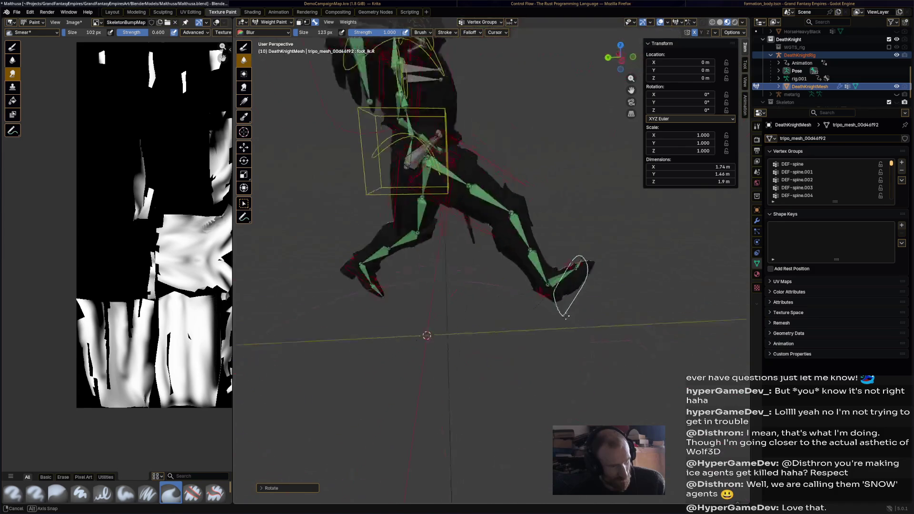
{"action": "middle_click_drag", "start_coordinate": [477, 318], "coordinate": [534, 330]}
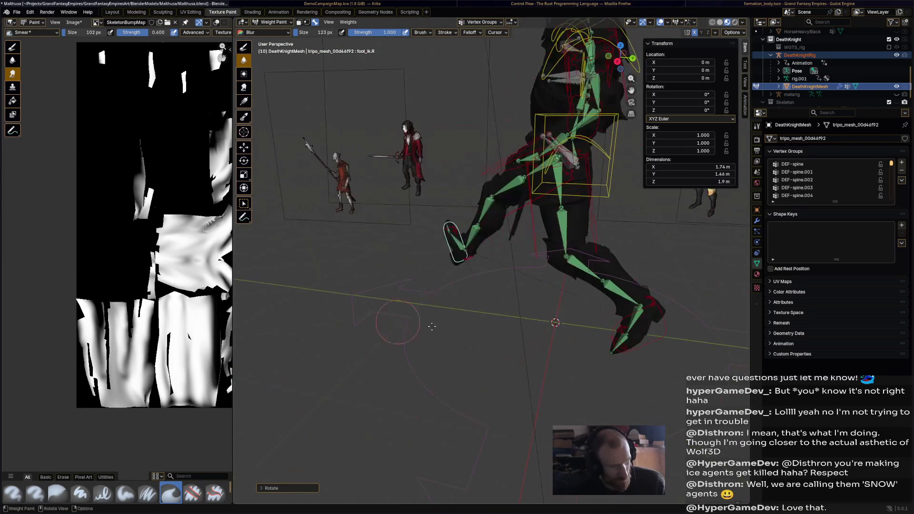
{"action": "key", "text": "g"}
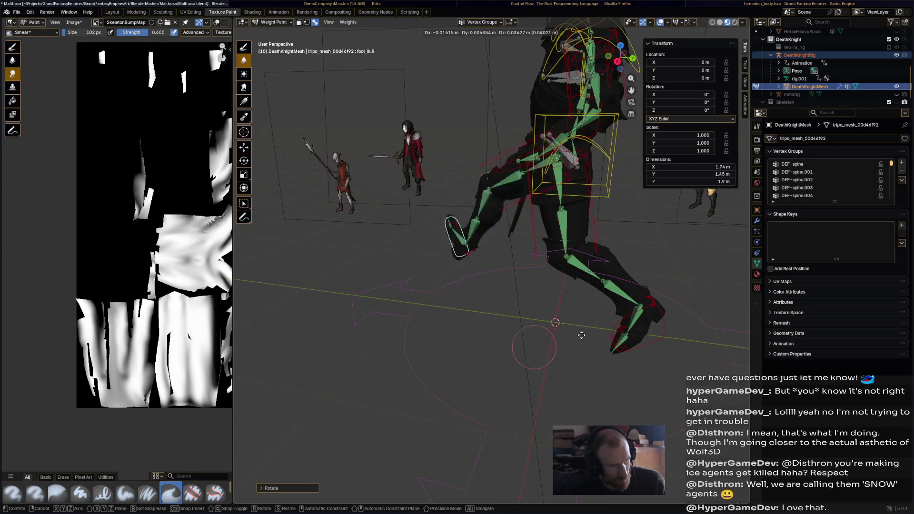
{"action": "left_click", "coordinate": [492, 305]}
{"action": "middle_click_drag", "start_coordinate": [492, 305], "coordinate": [592, 316]}
{"action": "key", "text": "r"}
{"action": "left_click", "coordinate": [519, 353]}
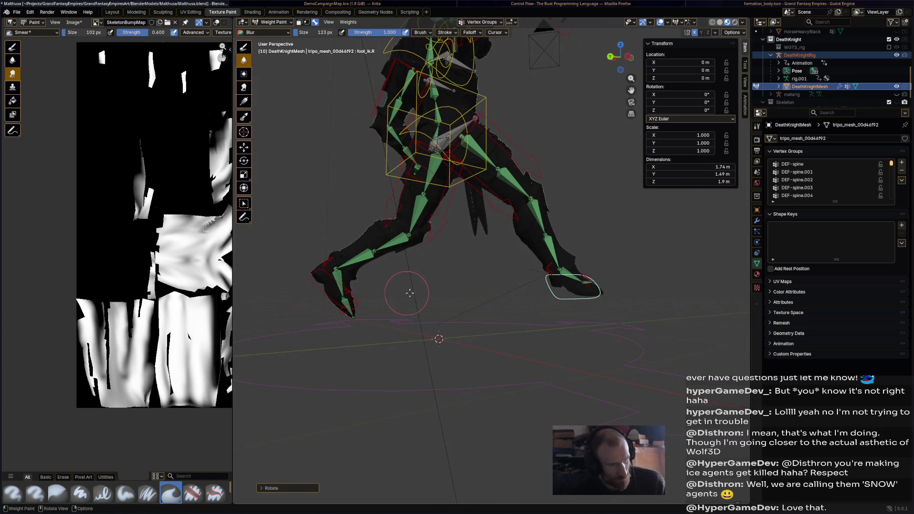
{"action": "scroll", "coordinate": [410, 293], "scroll_direction": "down", "scroll_amount": 3}
{"action": "middle_click_drag", "start_coordinate": [409, 293], "coordinate": [435, 299]}
{"action": "key", "text": "a"}
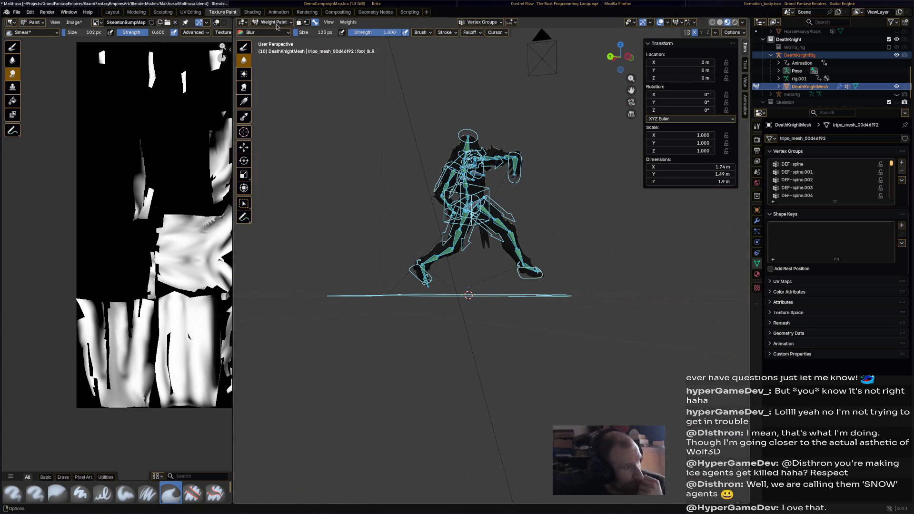
Leave Weight Paint for Object Mode, select DeathKnightRig and enter Pose Mode
{"action": "left_click", "coordinate": [273, 22]}
{"action": "left_click", "coordinate": [274, 22]}
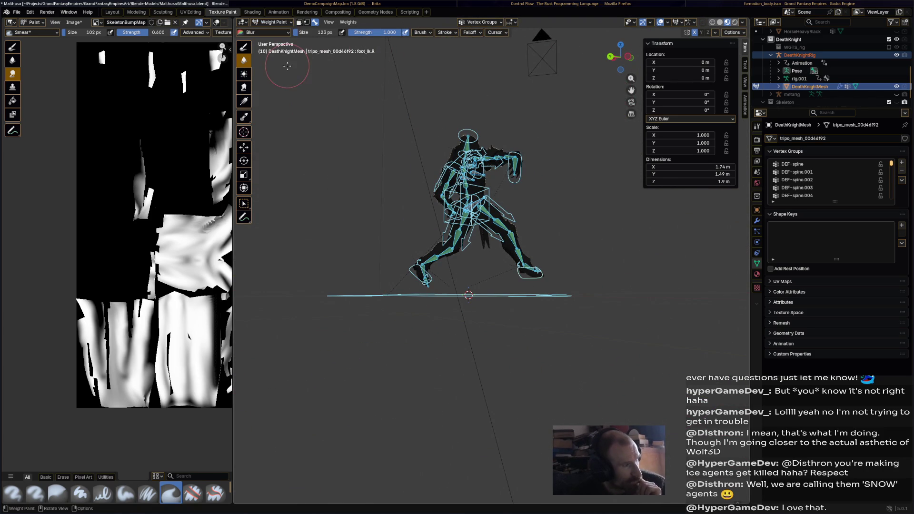
{"action": "left_click", "coordinate": [274, 23]}
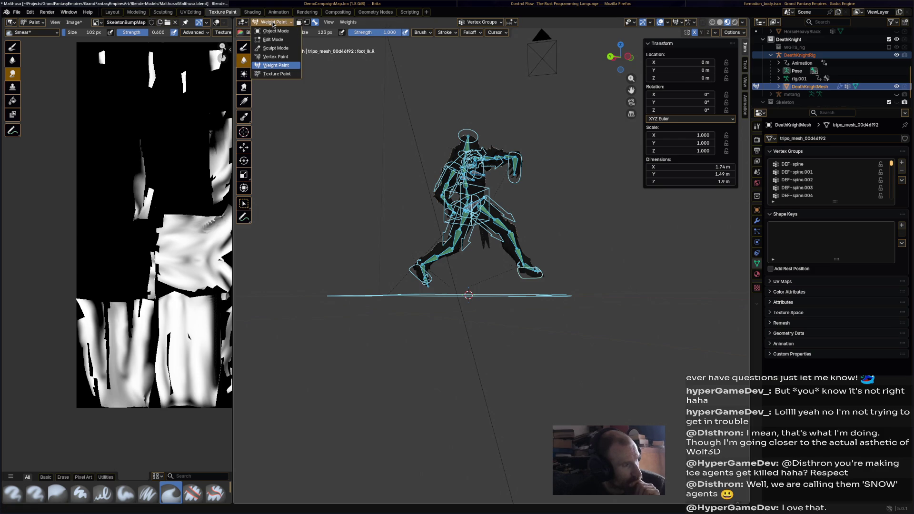
{"action": "left_click", "coordinate": [274, 30]}
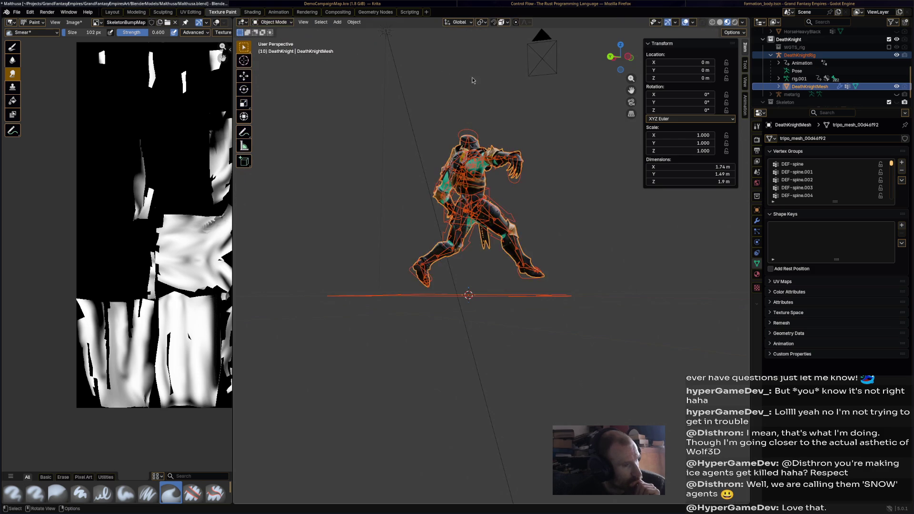
{"action": "left_click", "coordinate": [472, 133]}
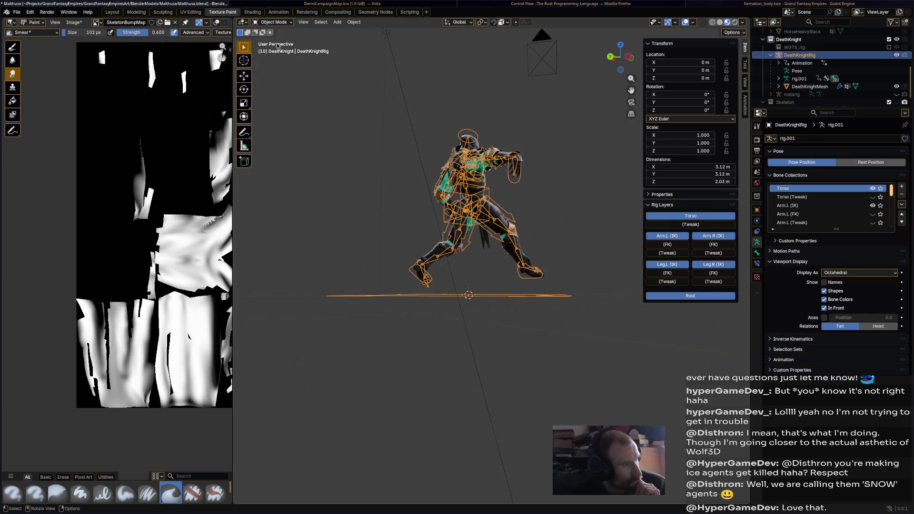
{"action": "left_click", "coordinate": [275, 22]}
{"action": "left_click", "coordinate": [275, 48]}
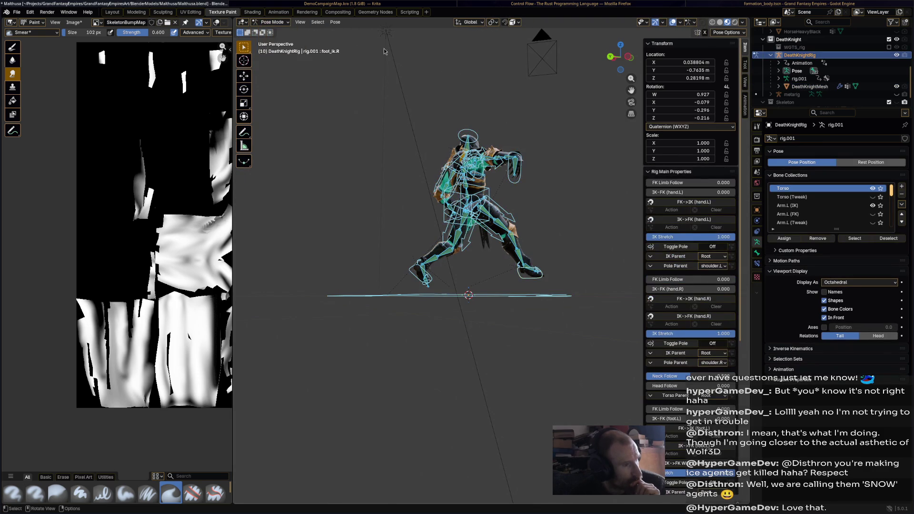
Clear the pose transforms back to the rest pose and return to Object Mode
{"action": "left_click", "coordinate": [335, 22]}
{"action": "mouse_move", "coordinate": [357, 39]}
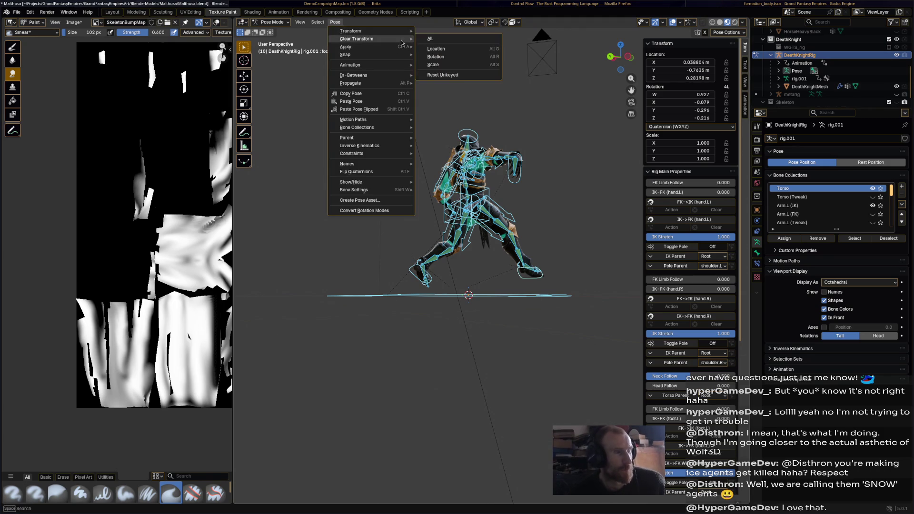
{"action": "left_click", "coordinate": [430, 39]}
{"action": "key", "text": "ctrl+s"}
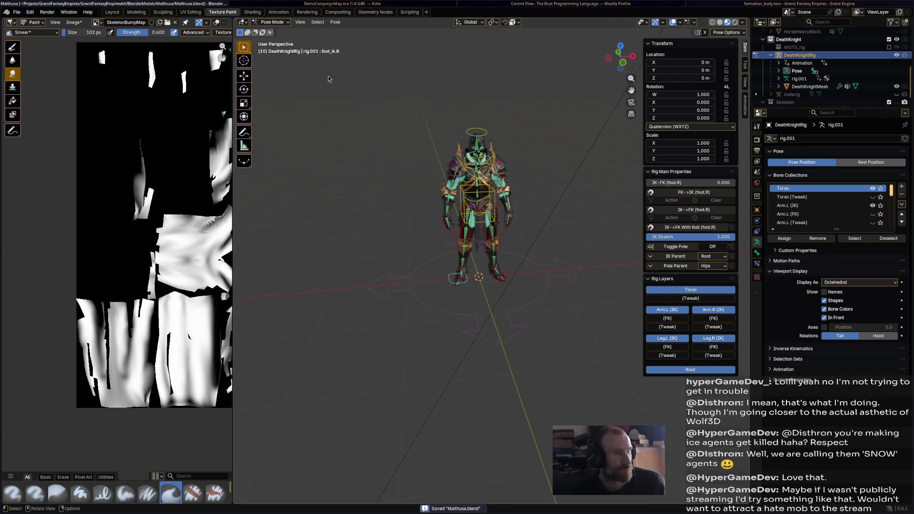
{"action": "left_click", "coordinate": [275, 22]}
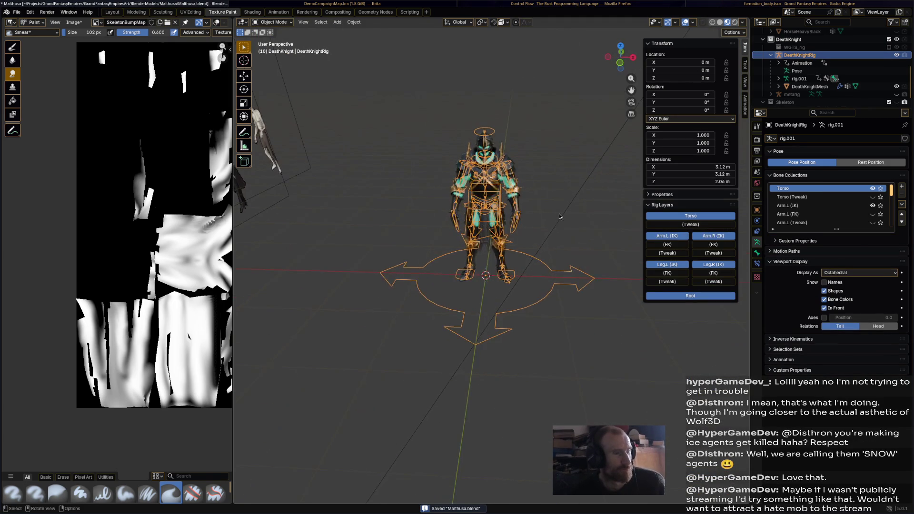
Reframe the view on the knight and select the DeathKnightRig armature
{"action": "left_click", "coordinate": [522, 252]}
{"action": "middle_click_drag", "start_coordinate": [522, 251], "coordinate": [524, 247]}
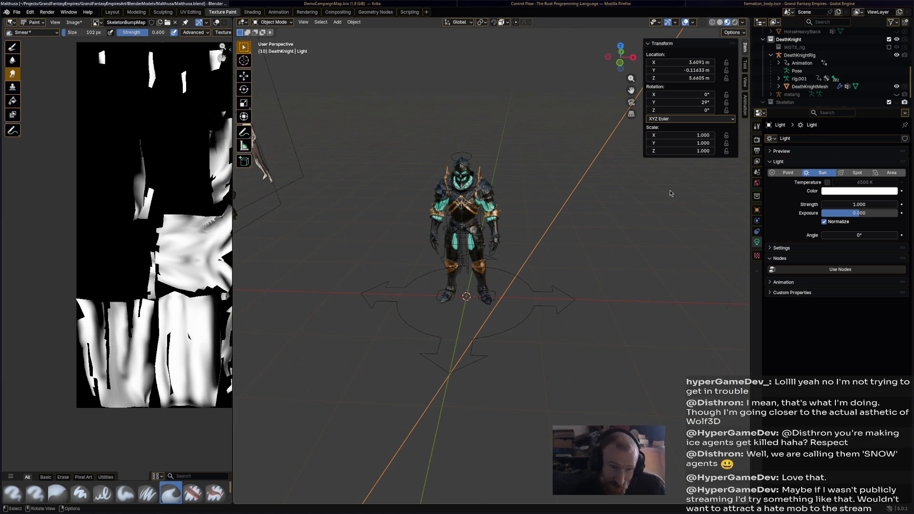
{"action": "scroll", "coordinate": [524, 222], "scroll_direction": "up", "scroll_amount": 1}
{"action": "scroll", "coordinate": [525, 217], "scroll_direction": "up", "scroll_amount": 1}
{"action": "scroll", "coordinate": [512, 215], "scroll_direction": "up", "scroll_amount": 2}
{"action": "scroll", "coordinate": [512, 215], "scroll_direction": "down", "scroll_amount": 1}
{"action": "scroll", "coordinate": [511, 216], "scroll_direction": "down", "scroll_amount": 1}
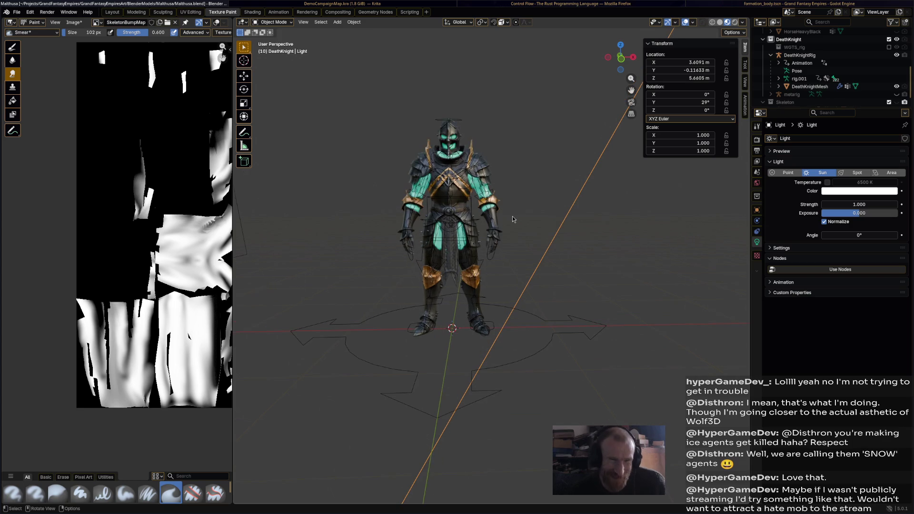
{"action": "mouse_move", "coordinate": [520, 234]}
{"action": "middle_mouse_down", "text": "shift"}
{"action": "mouse_move", "coordinate": [564, 253]}
{"action": "mouse_move", "coordinate": [552, 278]}
{"action": "mouse_move", "coordinate": [565, 246]}
{"action": "middle_mouse_up", "text": "shift"}
{"action": "left_click", "coordinate": [579, 338]}
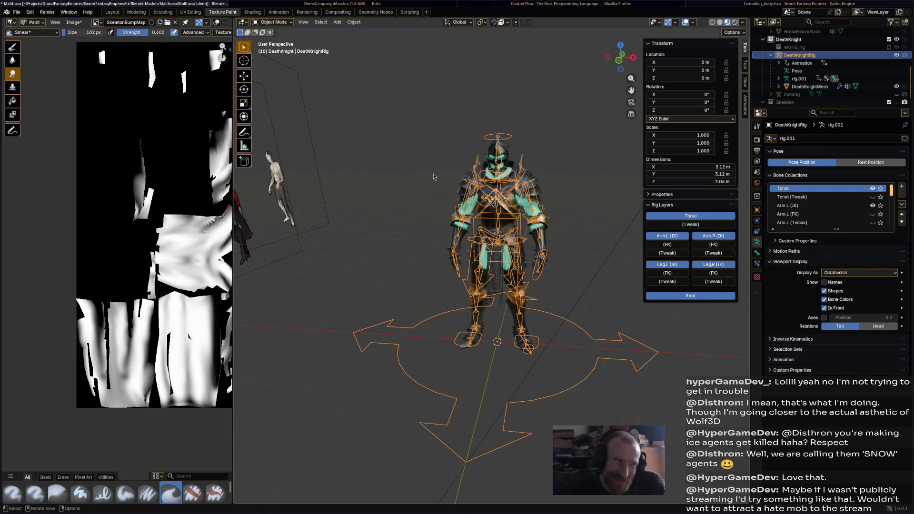
{"action": "left_click", "coordinate": [276, 22]}
Delete the WGTS_rig collection and the metarig object from the Outliner
{"action": "left_click", "coordinate": [283, 33]}
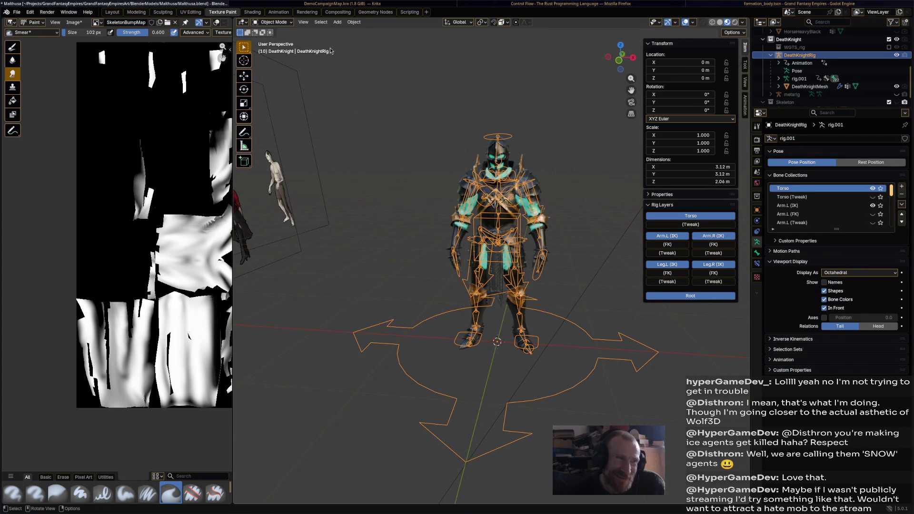
{"action": "left_click", "coordinate": [843, 47]}
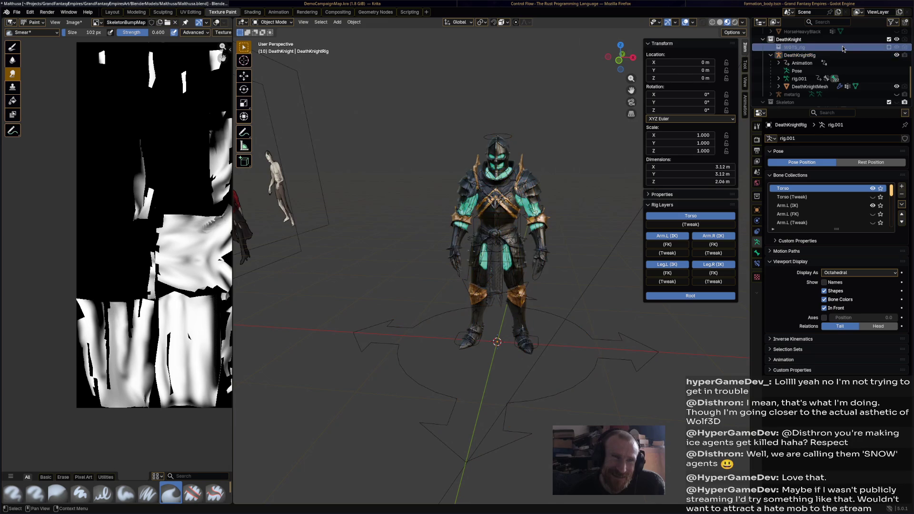
{"action": "right_click", "coordinate": [843, 48]}
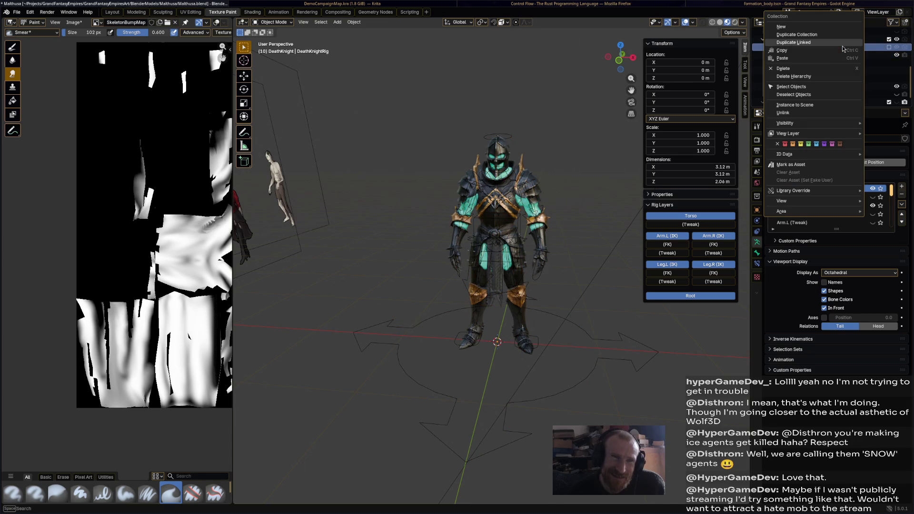
{"action": "left_click", "coordinate": [837, 69]}
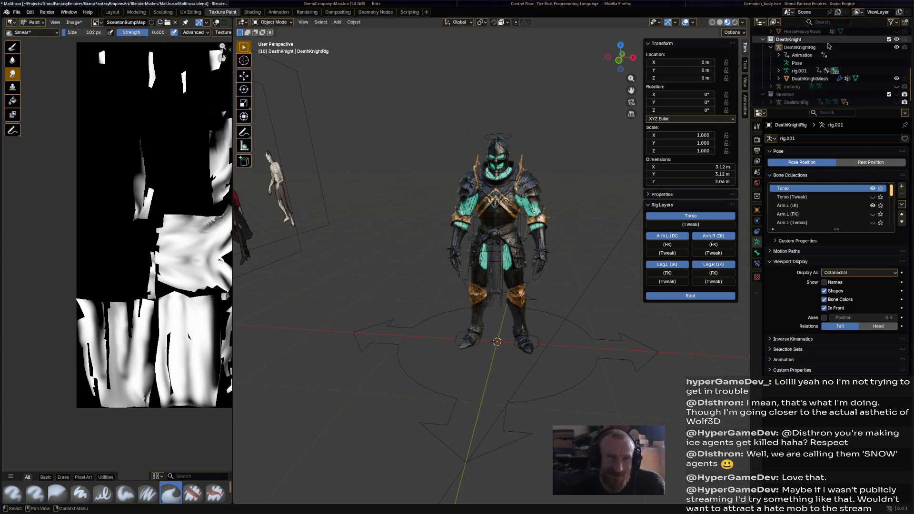
{"action": "left_click", "coordinate": [828, 88]}
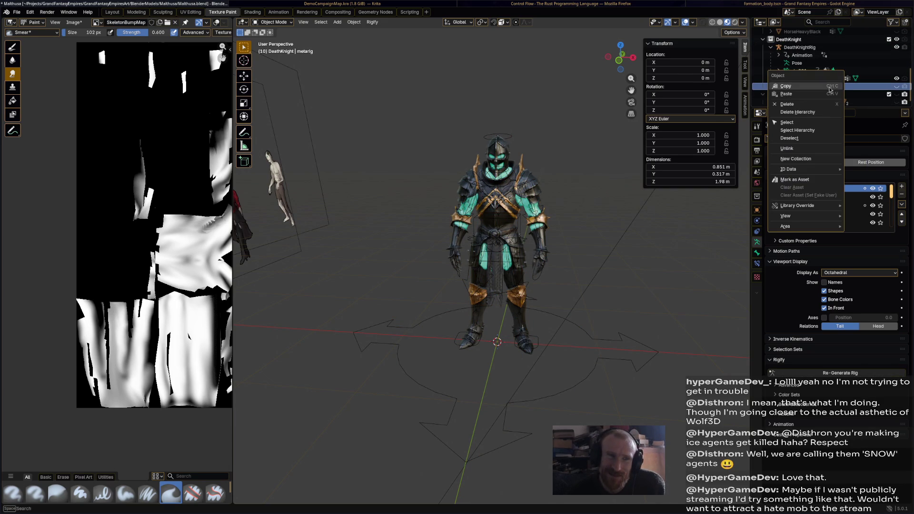
{"action": "key", "text": "Delete"}
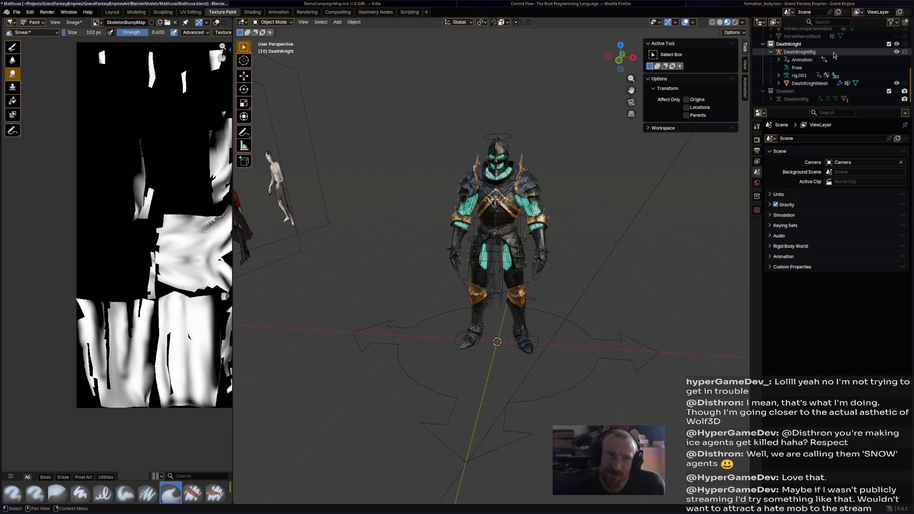
Select DeathKnightRig and save Matthusa.blend
{"action": "left_click", "coordinate": [803, 51]}
{"action": "key", "text": "ctrl+s"}
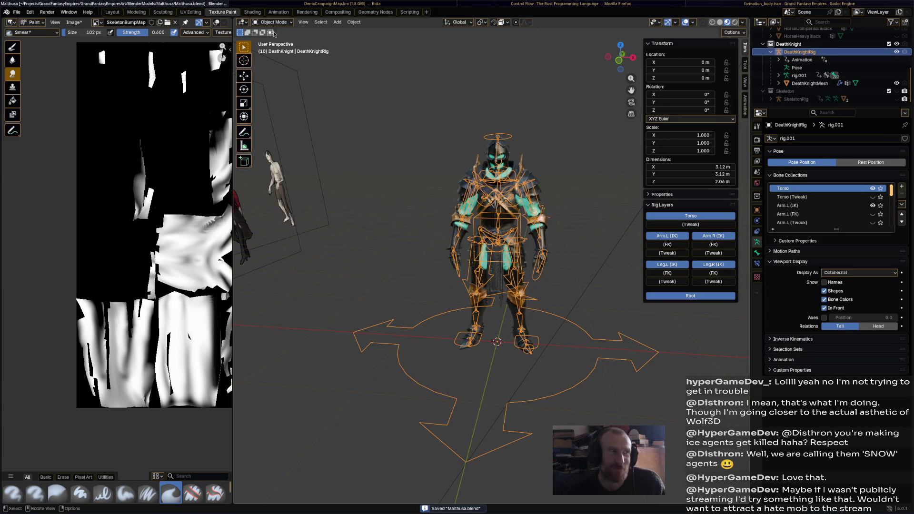
{"action": "left_click", "coordinate": [275, 22]}
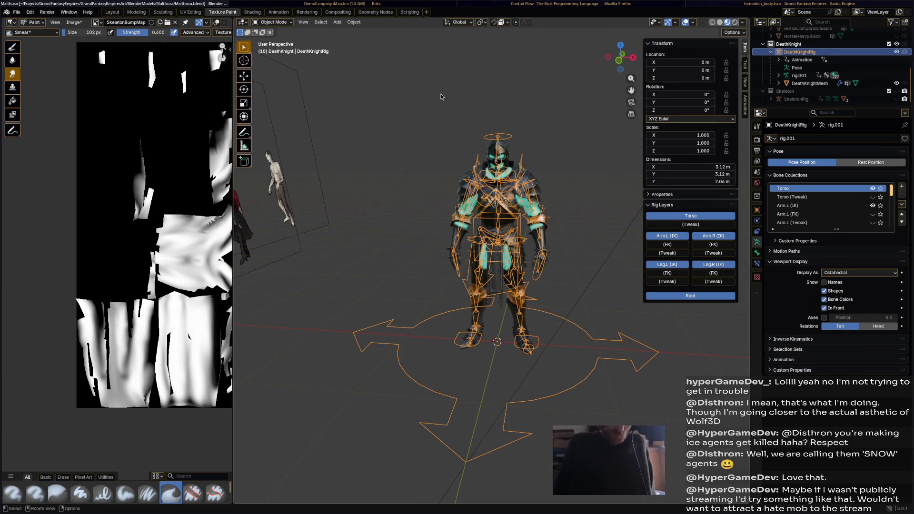
{"action": "middle_click_drag", "start_coordinate": [486, 150], "coordinate": [499, 140]}
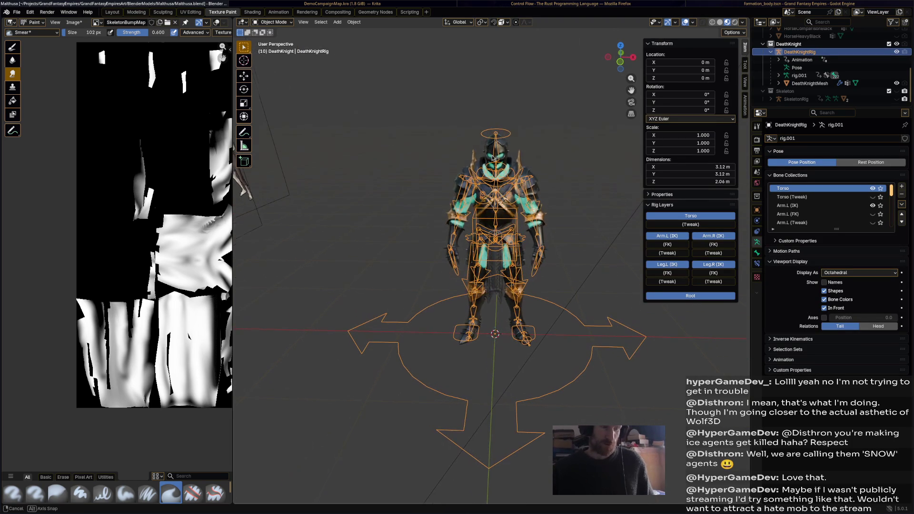
Duplicate the rig with its mesh, hide the original and rename the copy BloodKnightRig
{"action": "left_click", "coordinate": [805, 84], "text": "shift"}
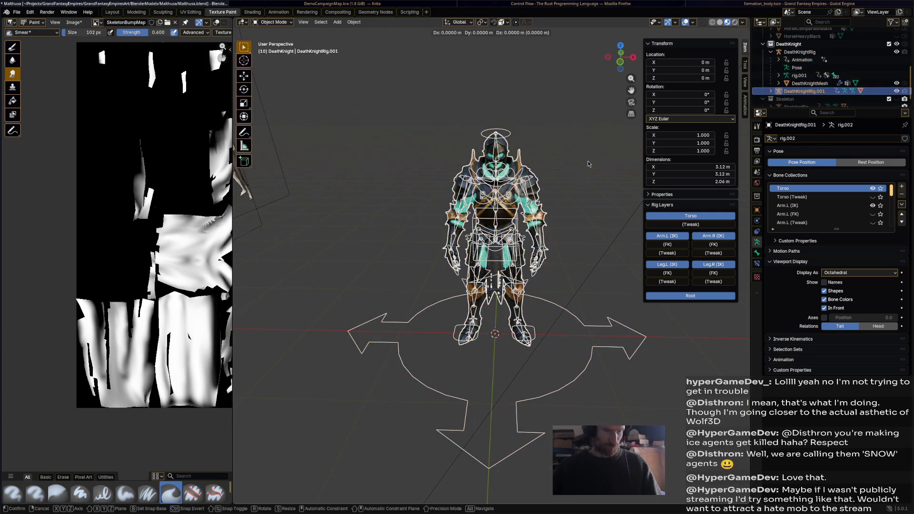
{"action": "left_click", "coordinate": [810, 83]}
{"action": "left_click", "coordinate": [800, 53]}
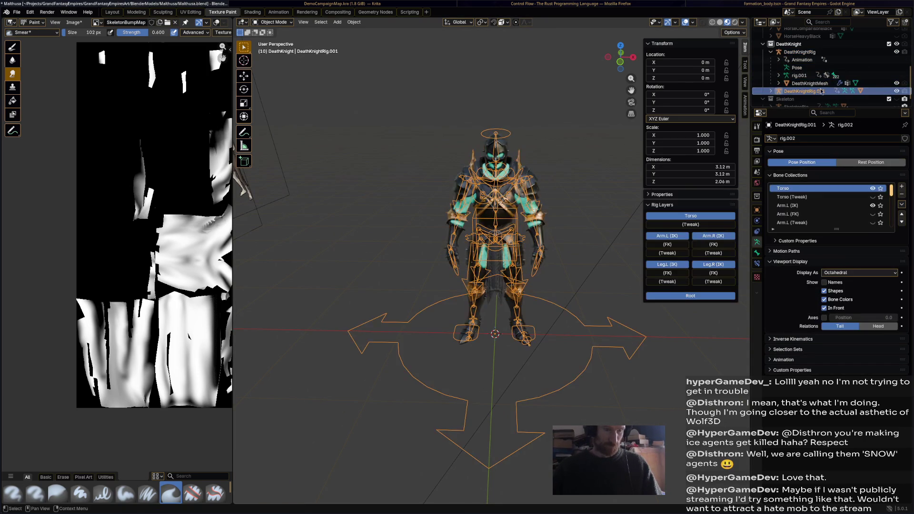
{"action": "left_click", "coordinate": [896, 83]}
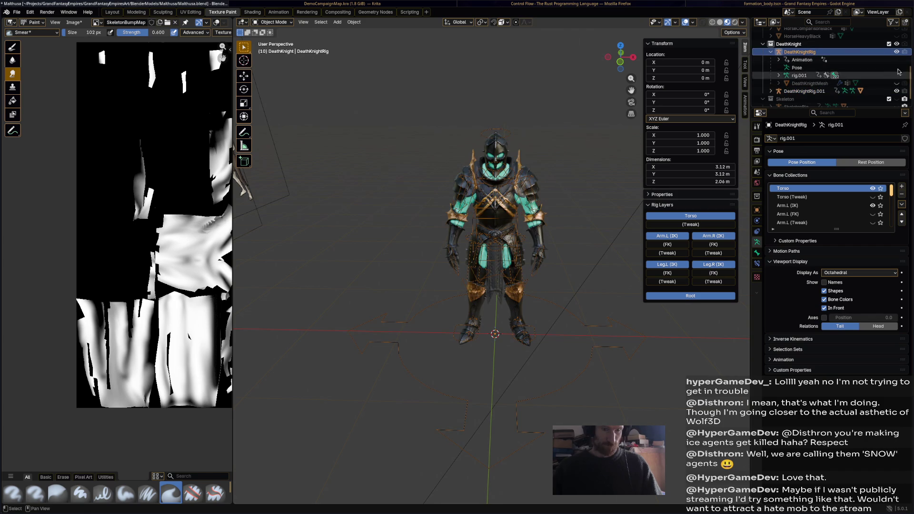
{"action": "left_click", "coordinate": [812, 91]}
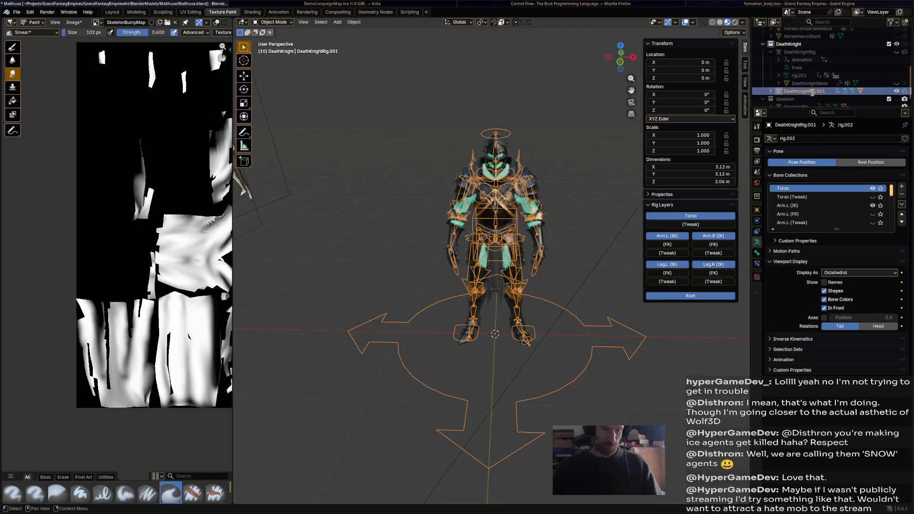
{"action": "double_click", "coordinate": [813, 89]}
{"action": "type", "text": "Bla"}
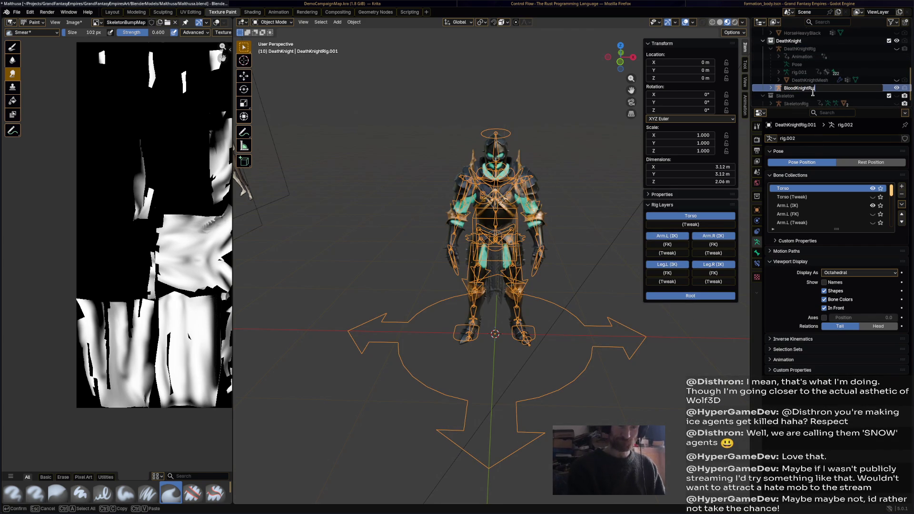
{"action": "key", "text": "Return"}
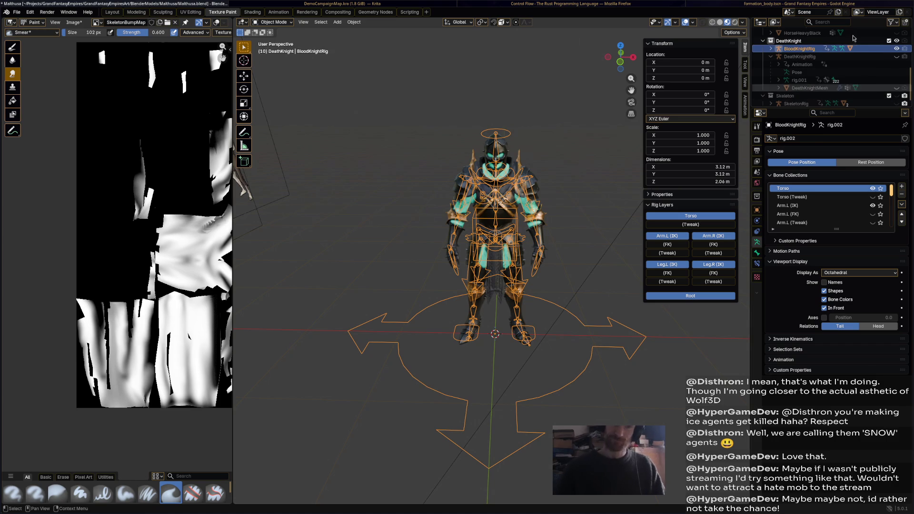
Rename the duplicated mesh to BloodKnightMesh
{"action": "left_click", "coordinate": [768, 48]}
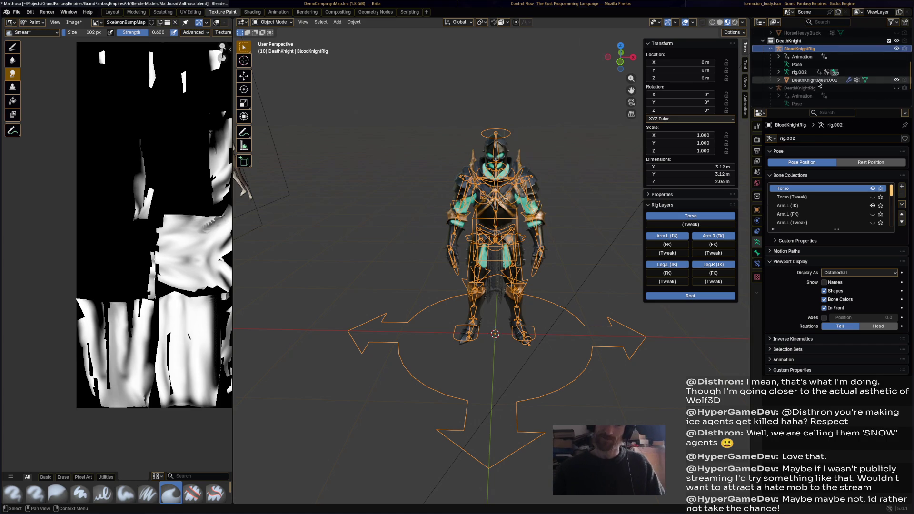
{"action": "left_click", "coordinate": [817, 80]}
{"action": "double_click", "coordinate": [818, 81]}
{"action": "type", "text": "Bl"}
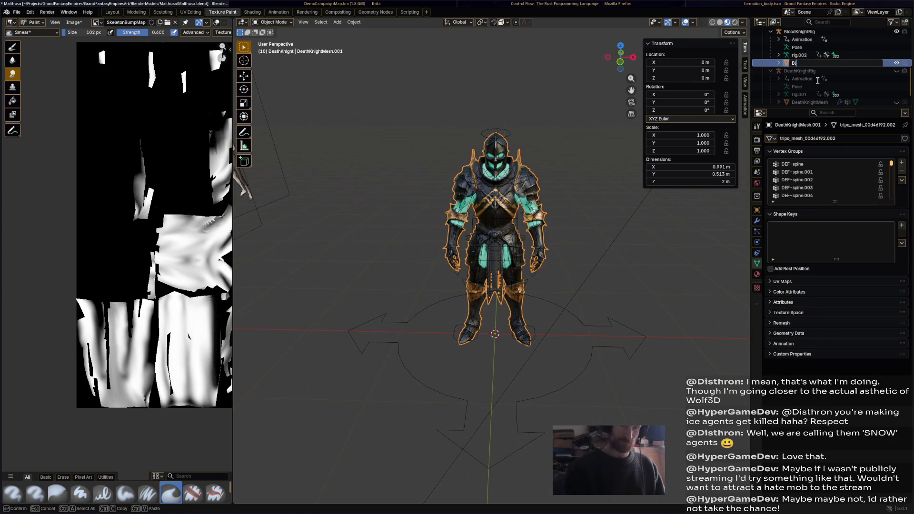
{"action": "type", "text": "oodKnightM"}
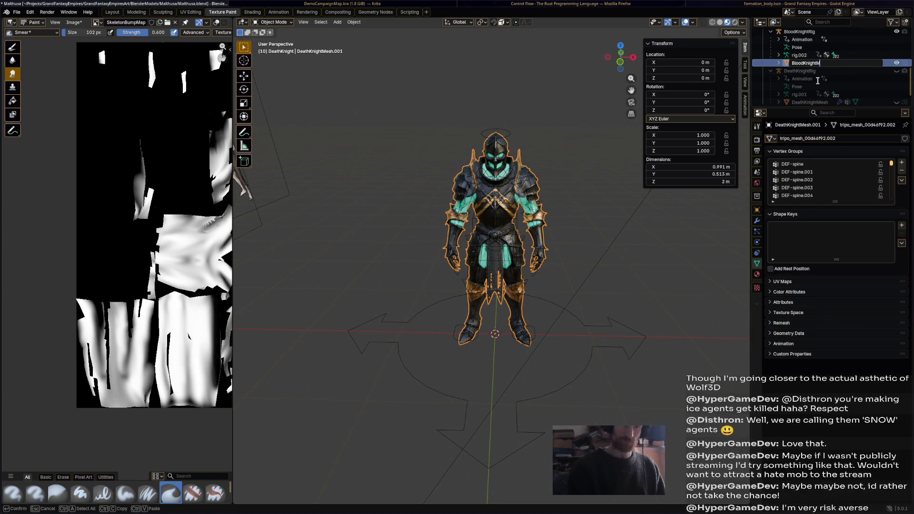
{"action": "key", "text": "Return"}
{"action": "scroll", "coordinate": [609, 200], "scroll_direction": "up", "scroll_amount": 2}
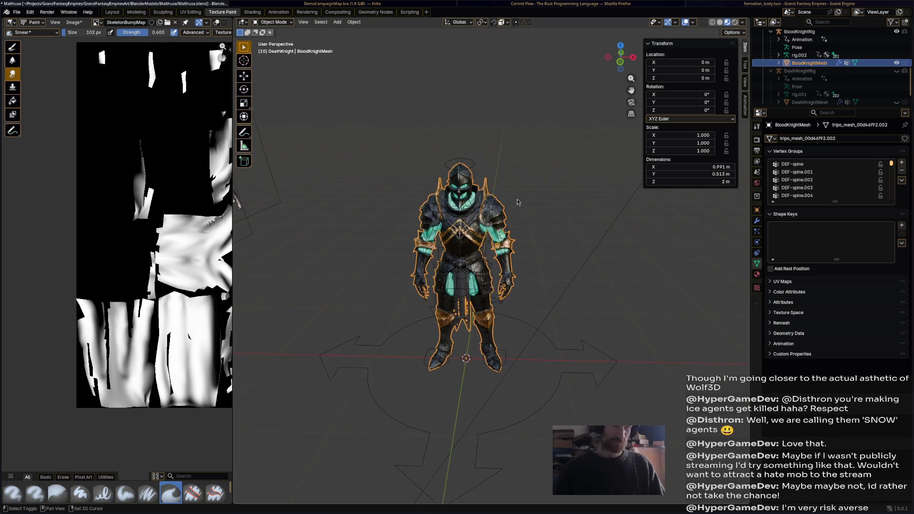
{"action": "scroll", "coordinate": [493, 165], "scroll_direction": "up", "scroll_amount": 2}
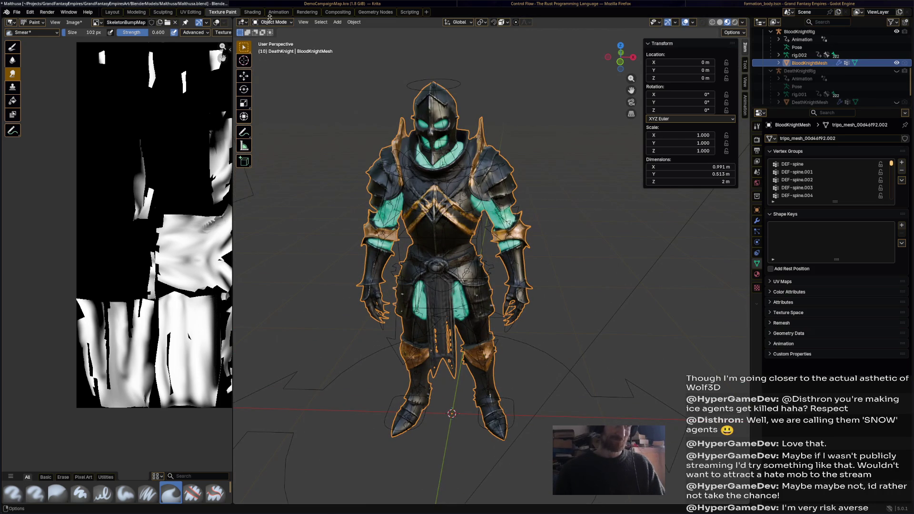
{"action": "left_click", "coordinate": [253, 12]}
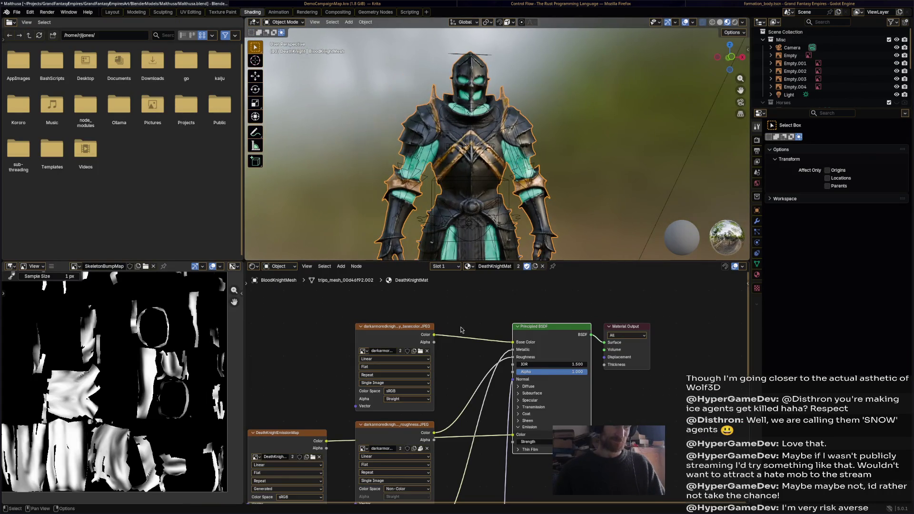
Assign BloodKnightMat to BloodKnightMesh in the node editor and select its Color Attribute node
{"action": "left_click", "coordinate": [469, 266]}
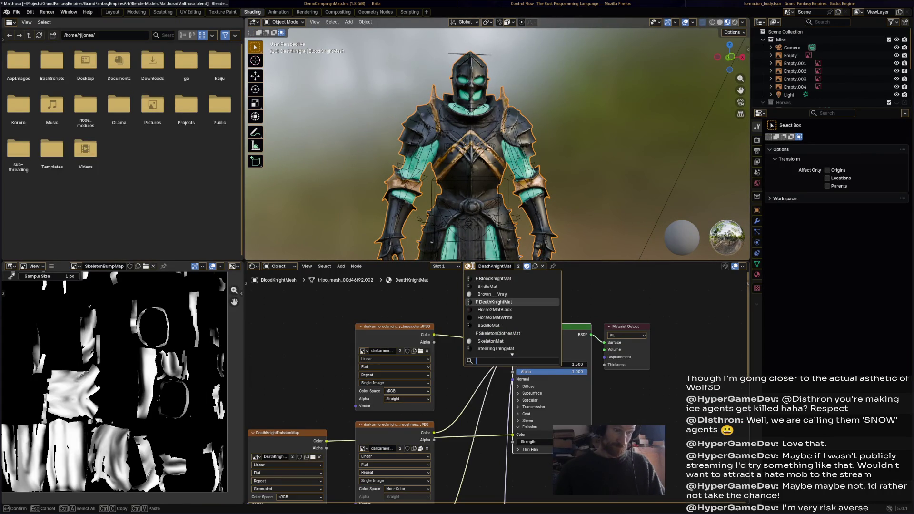
{"action": "left_click", "coordinate": [497, 279]}
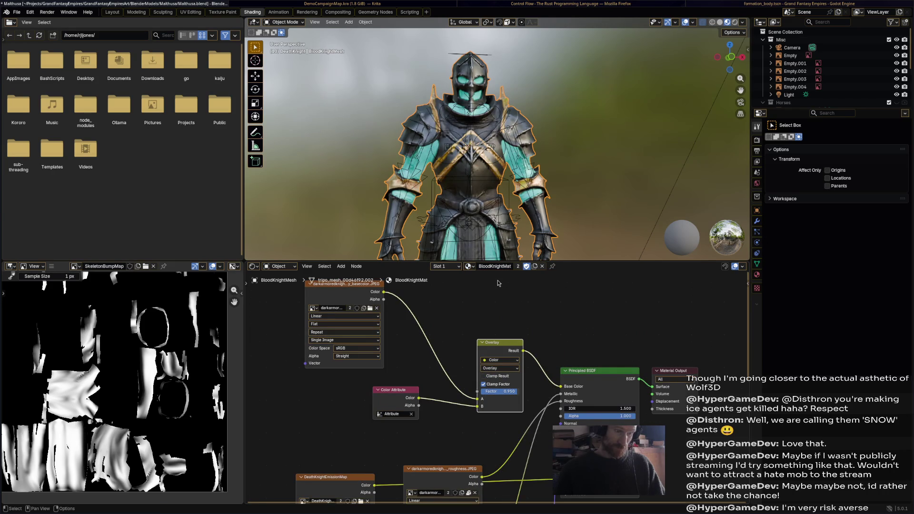
{"action": "left_click", "coordinate": [395, 390]}
{"action": "left_click", "coordinate": [285, 22]}
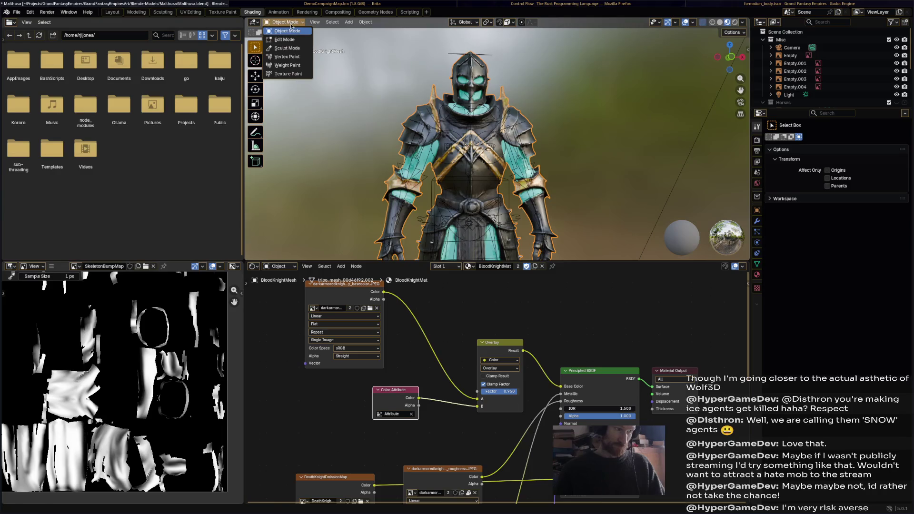
Select BloodKnightMesh under the rig, save, and put it into Vertex Paint mode
{"action": "left_click", "coordinate": [278, 12]}
{"action": "left_click", "coordinate": [889, 125]}
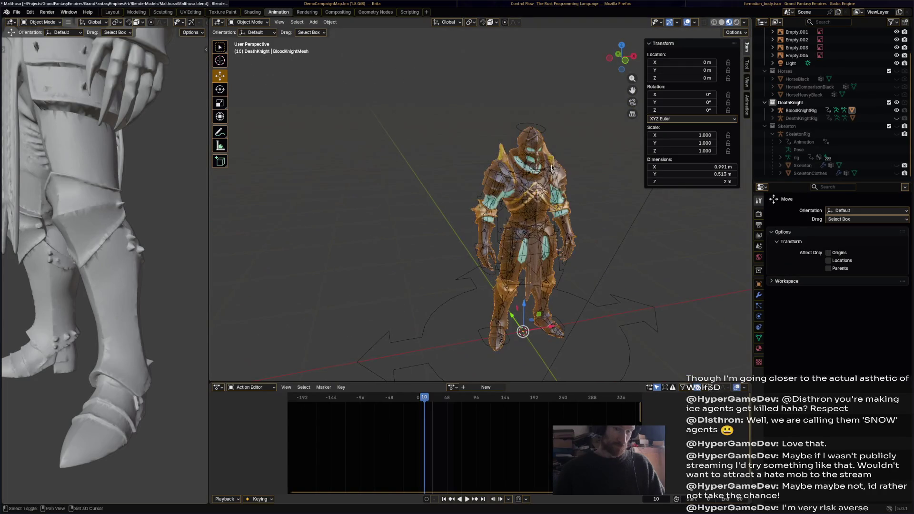
{"action": "left_click", "coordinate": [802, 110]}
{"action": "key", "text": "KP_Decimal"}
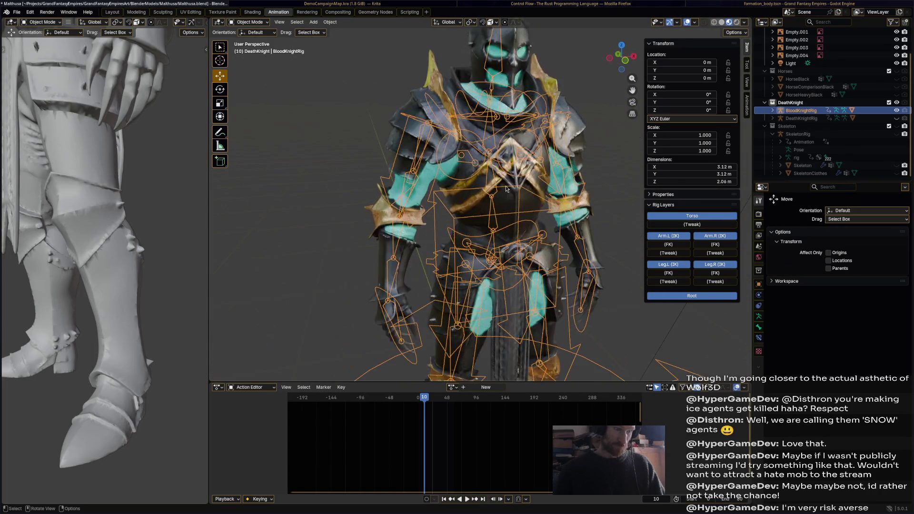
{"action": "left_click", "coordinate": [770, 111]}
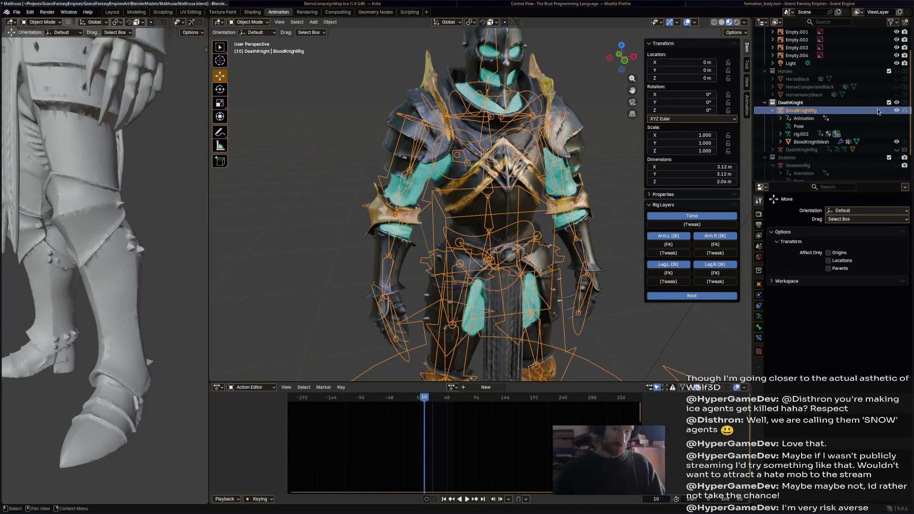
{"action": "left_click", "coordinate": [896, 111]}
{"action": "left_click", "coordinate": [812, 142]}
{"action": "scroll", "coordinate": [464, 214], "scroll_direction": "up", "scroll_amount": 3}
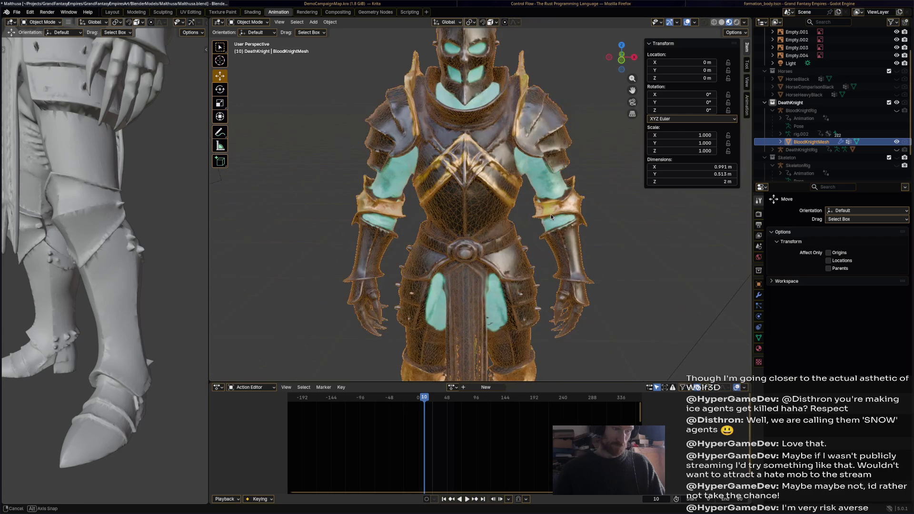
{"action": "key", "text": "ctrl+s"}
{"action": "left_click", "coordinate": [250, 22]}
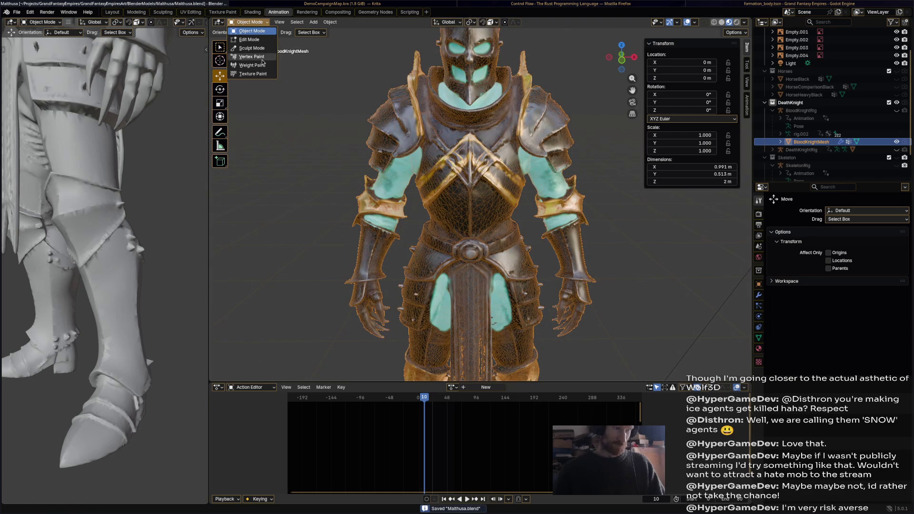
{"action": "left_click", "coordinate": [264, 54]}
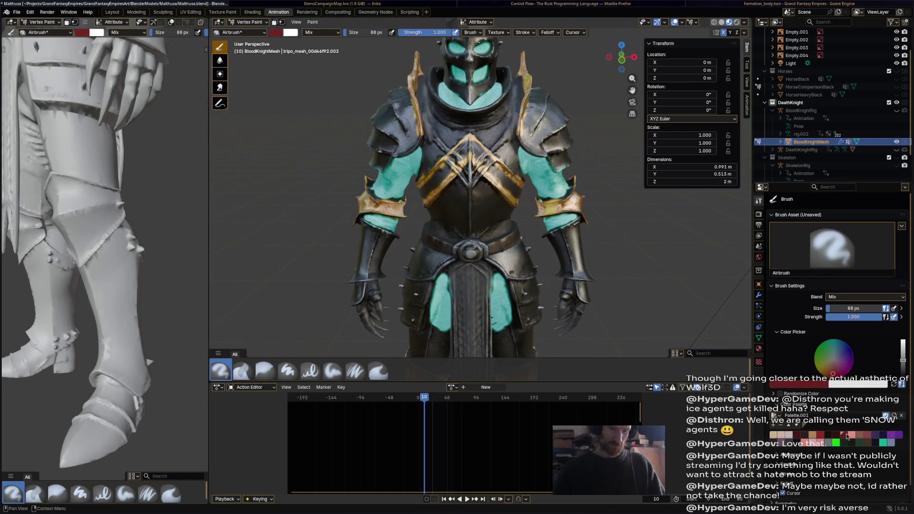
Airbrush dark red stains over the chest, collar, gold V and helmet top
{"action": "middle_click_drag", "start_coordinate": [457, 186], "coordinate": [454, 163]}
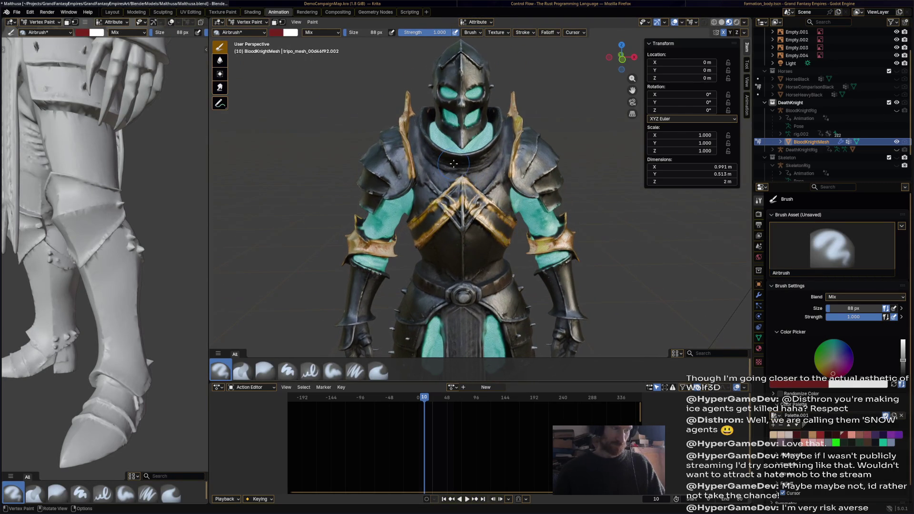
{"action": "left_click_drag", "start_coordinate": [445, 171], "coordinate": [493, 179]}
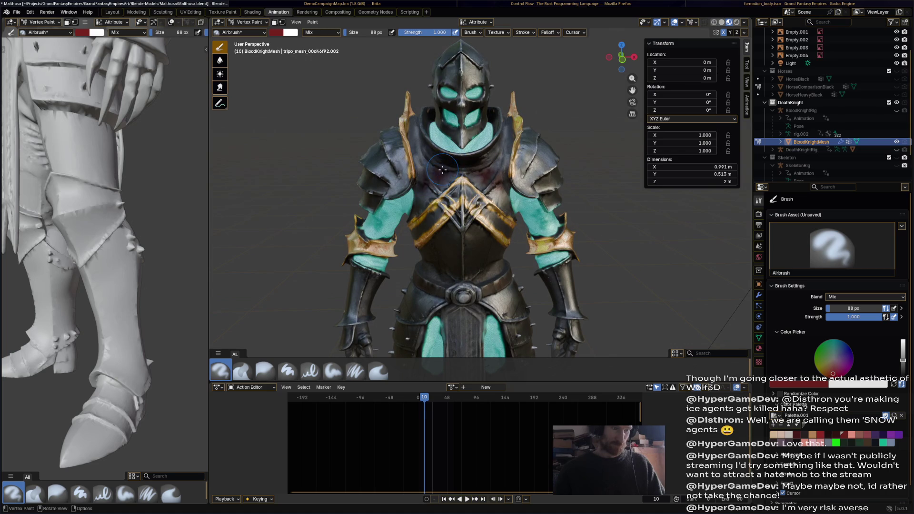
{"action": "left_click", "coordinate": [824, 441]}
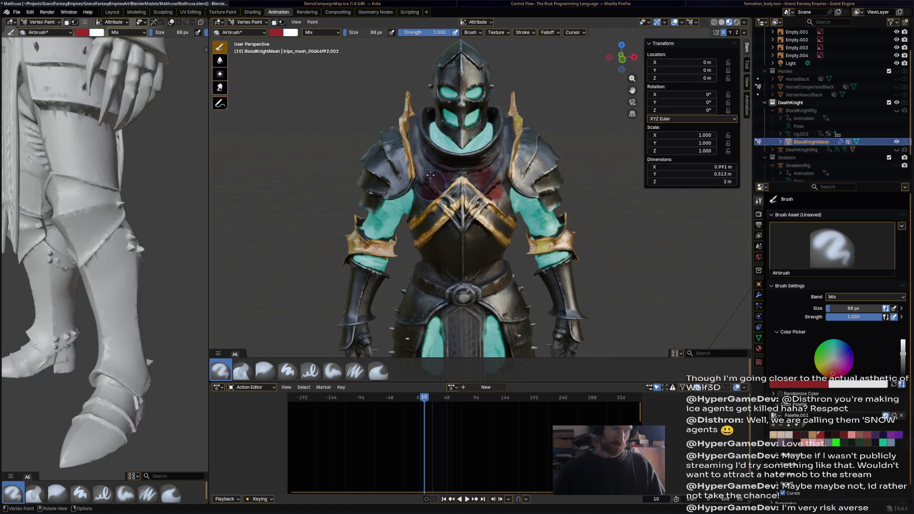
{"action": "left_click_drag", "start_coordinate": [430, 179], "coordinate": [420, 139]}
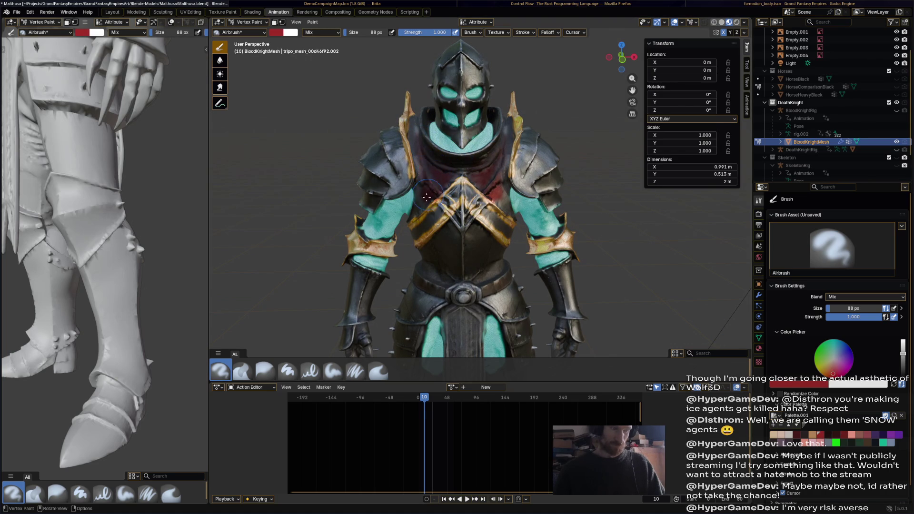
{"action": "left_click_drag", "start_coordinate": [419, 229], "coordinate": [441, 239]}
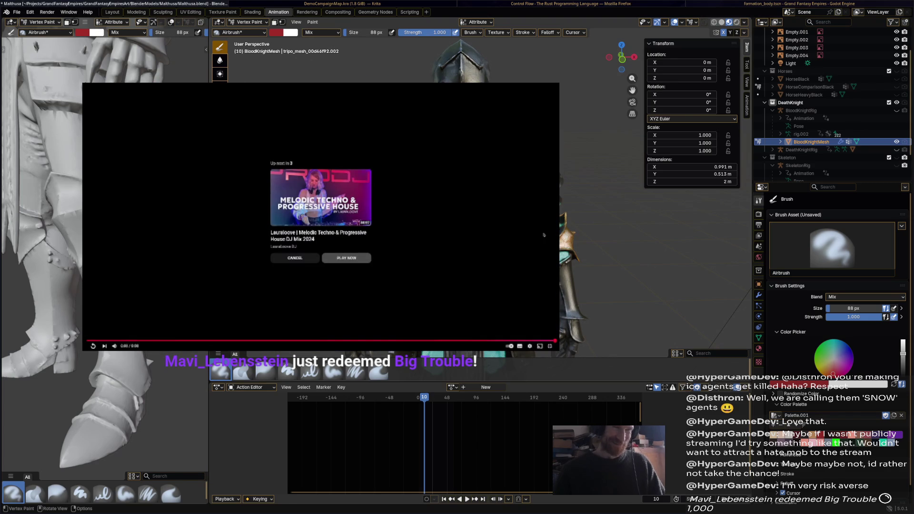
{"action": "left_click_drag", "start_coordinate": [459, 50], "coordinate": [457, 76]}
Darken the helmet's side and back with red paint and save the file
{"action": "middle_click_drag", "start_coordinate": [471, 76], "coordinate": [591, 136]}
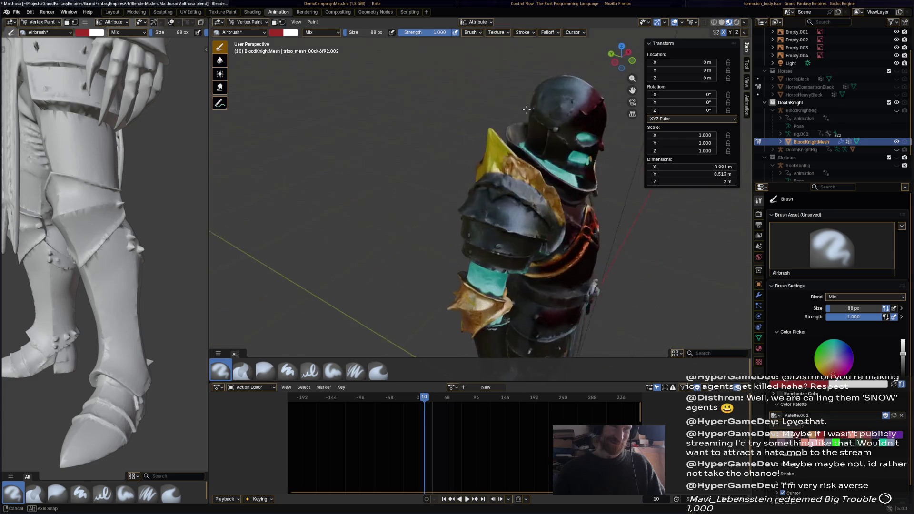
{"action": "mouse_move", "coordinate": [574, 130]}
{"action": "left_mouse_down"}
{"action": "mouse_move", "coordinate": [563, 122]}
{"action": "mouse_move", "coordinate": [591, 85]}
{"action": "mouse_move", "coordinate": [550, 84]}
{"action": "left_mouse_up"}
{"action": "middle_click_drag", "start_coordinate": [550, 99], "coordinate": [521, 122]}
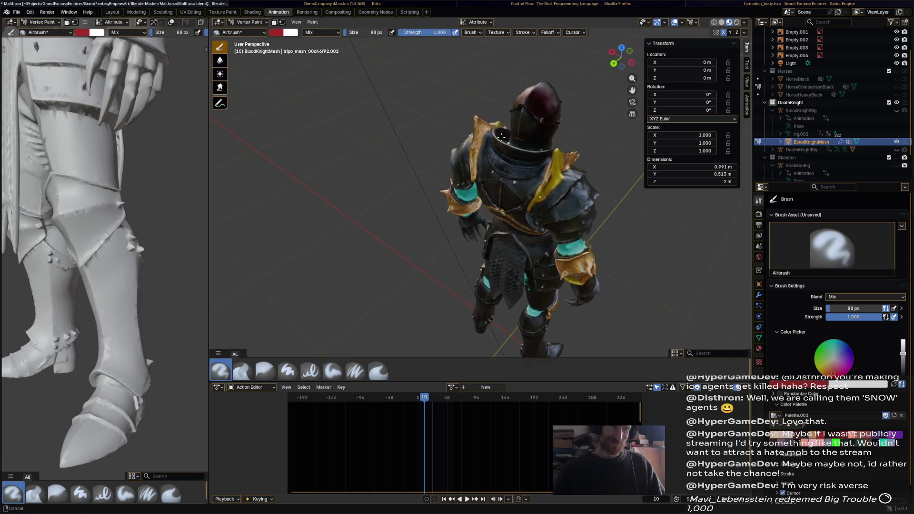
{"action": "scroll", "coordinate": [520, 121], "scroll_direction": "up", "scroll_amount": 2}
{"action": "mouse_move", "coordinate": [522, 123]}
{"action": "left_mouse_down"}
{"action": "mouse_move", "coordinate": [534, 112]}
{"action": "mouse_move", "coordinate": [546, 142]}
{"action": "left_mouse_up"}
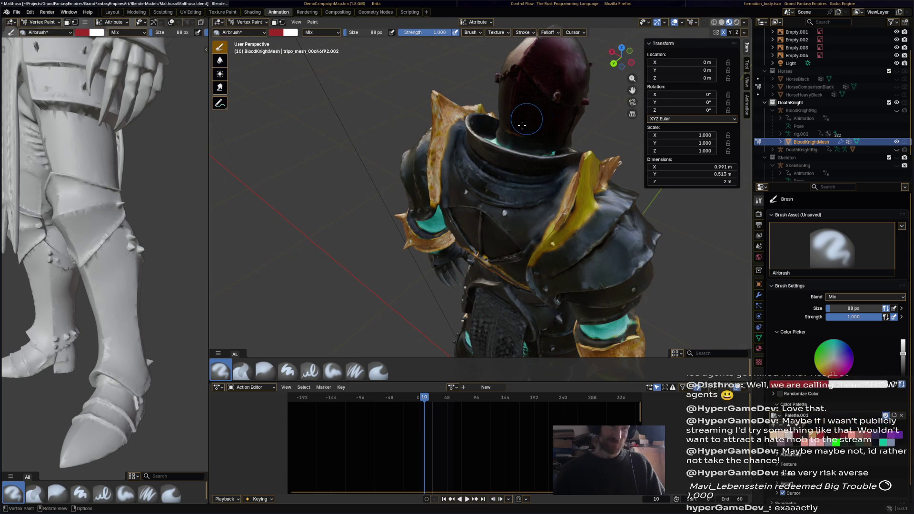
{"action": "mouse_move", "coordinate": [524, 79]}
{"action": "middle_mouse_down"}
{"action": "mouse_move", "coordinate": [480, 93]}
{"action": "mouse_move", "coordinate": [421, 140]}
{"action": "middle_mouse_up"}
{"action": "scroll", "coordinate": [480, 93], "scroll_direction": "up", "scroll_amount": 2}
{"action": "key", "text": "ctrl+s"}
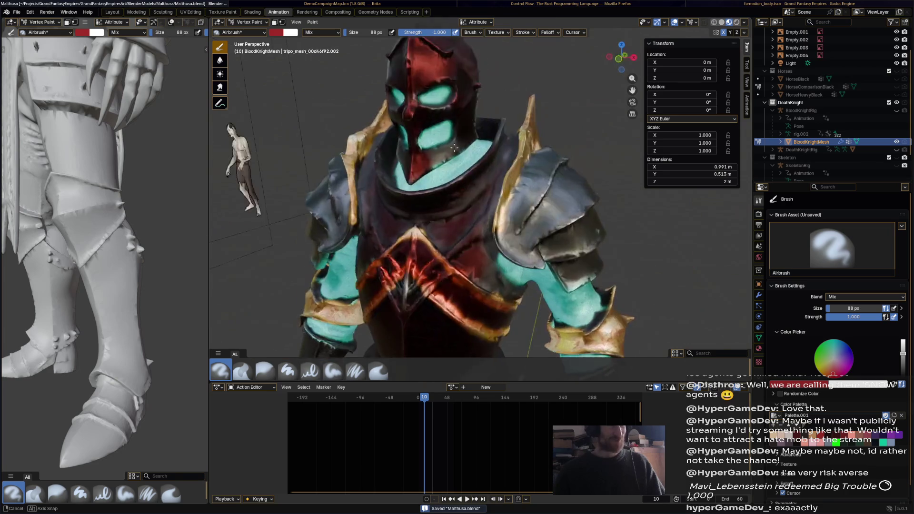
{"action": "scroll", "coordinate": [421, 140], "scroll_direction": "up", "scroll_amount": 3}
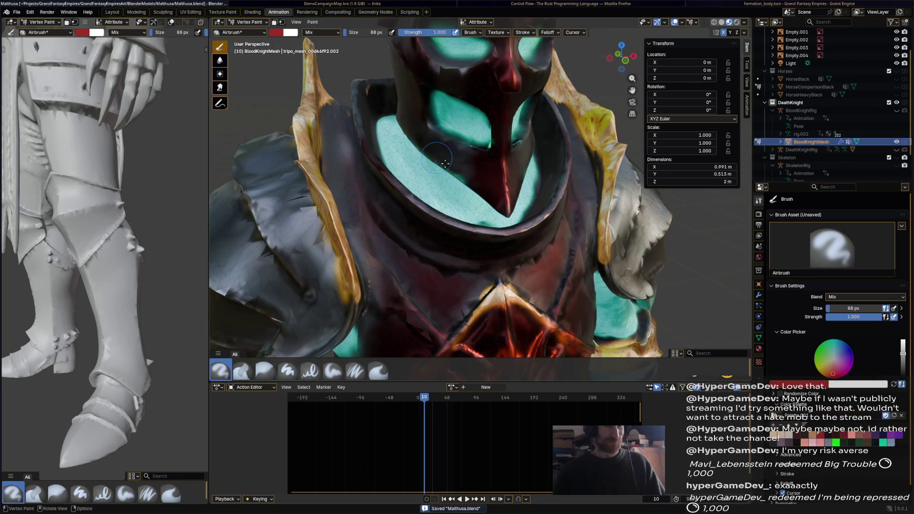
{"action": "scroll", "coordinate": [426, 148], "scroll_direction": "down", "scroll_amount": 3}
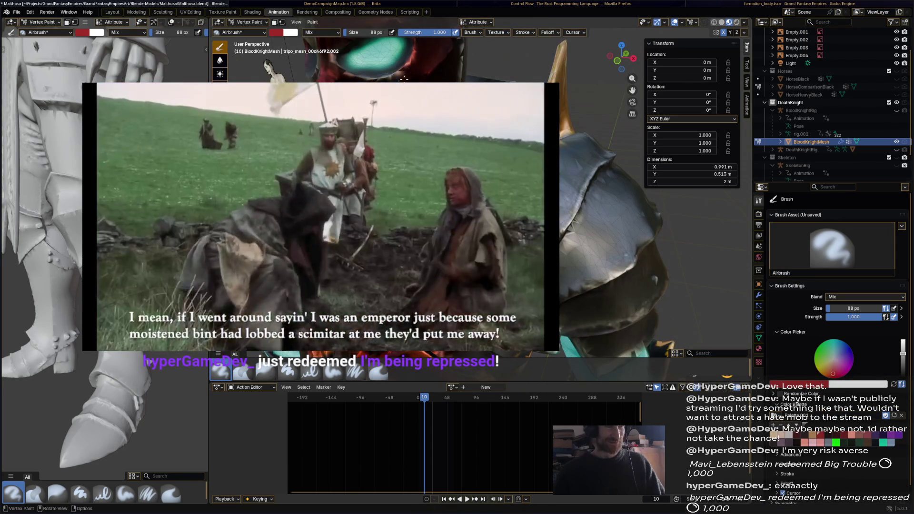
Turn the model to a new angle and enlarge the paint brush to 112 px
{"action": "middle_click_drag", "start_coordinate": [607, 215], "coordinate": [556, 214]}
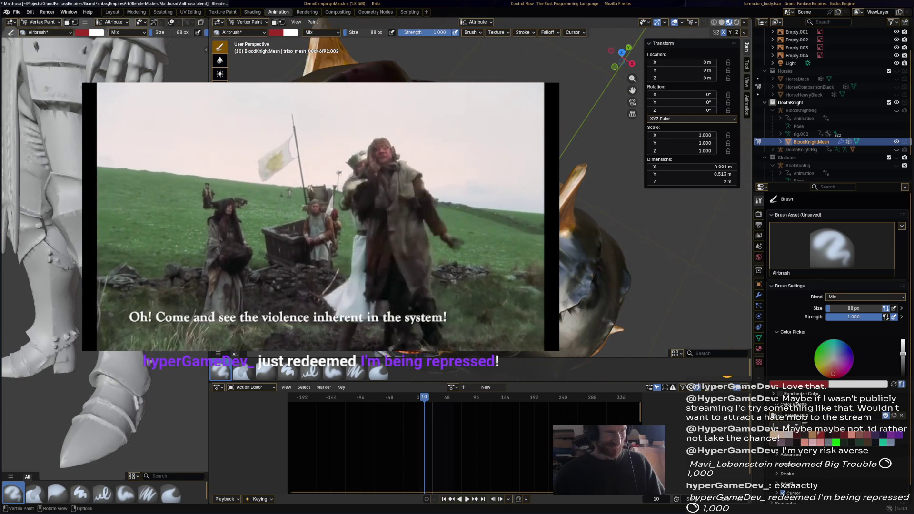
{"action": "middle_click_drag", "start_coordinate": [500, 101], "coordinate": [453, 75]}
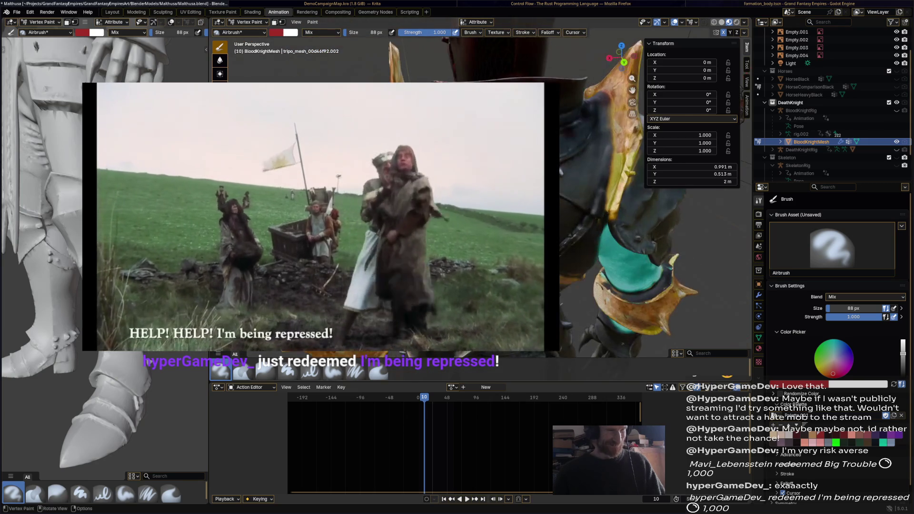
{"action": "key", "text": "f"}
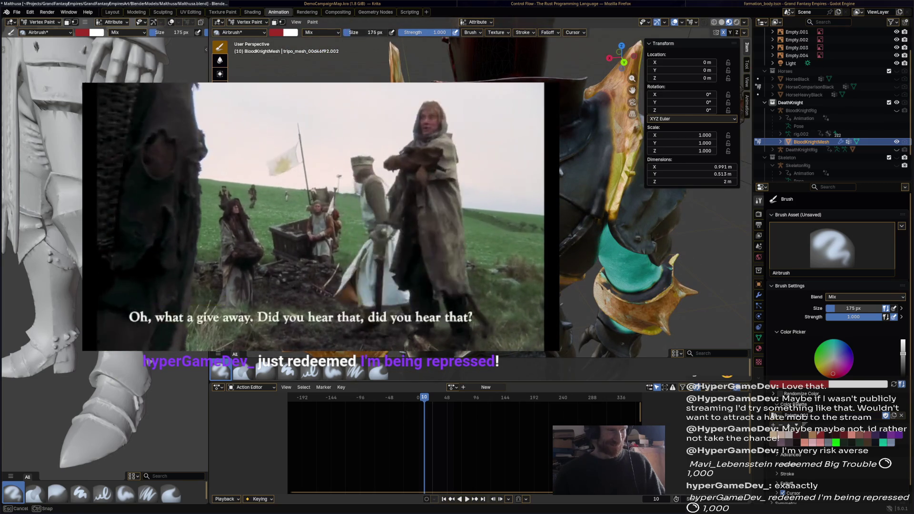
{"action": "left_click", "coordinate": [532, 76]}
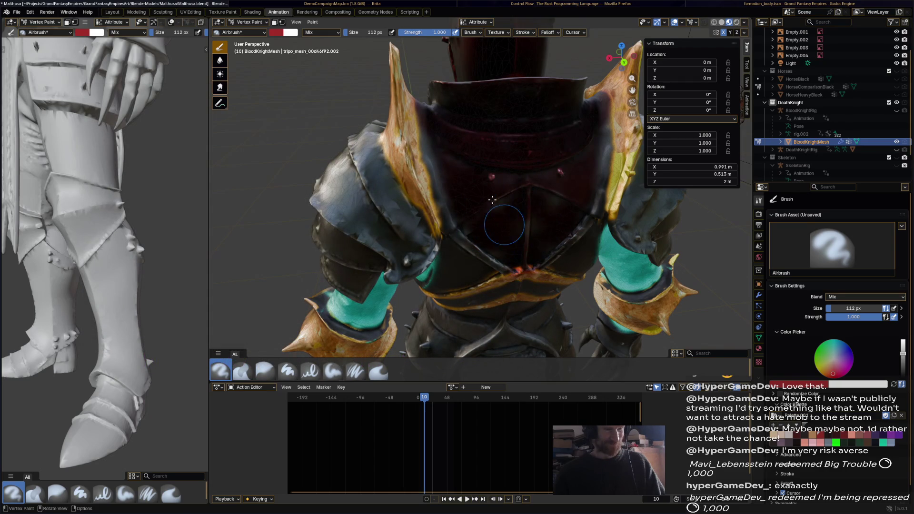
{"action": "scroll", "coordinate": [509, 192], "scroll_direction": "down", "scroll_amount": 3}
With a 151 px brush, stain the shoulder pauldrons, diagonal back strap and lower back band dark red
{"action": "middle_click_drag", "start_coordinate": [509, 192], "coordinate": [493, 171]}
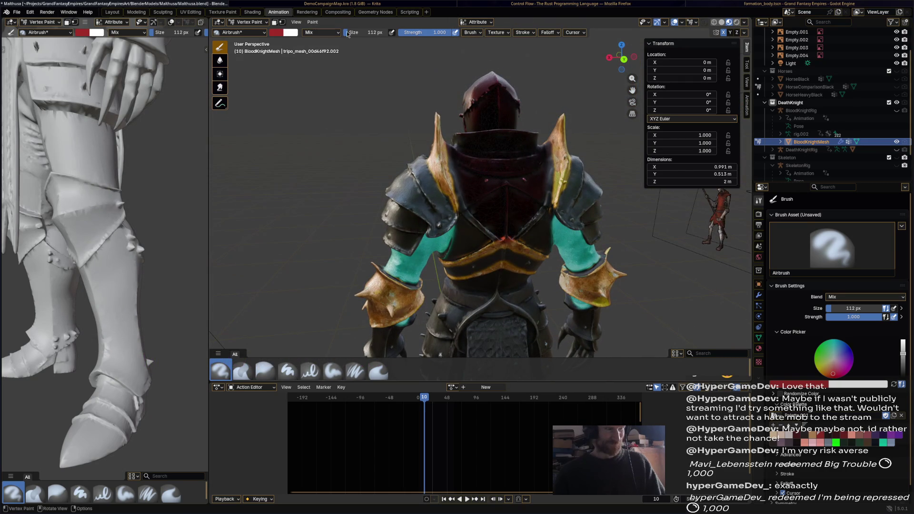
{"action": "key", "text": "f"}
{"action": "left_click", "coordinate": [388, 87]}
{"action": "mouse_move", "coordinate": [410, 204]}
{"action": "left_mouse_down"}
{"action": "mouse_move", "coordinate": [404, 223]}
{"action": "mouse_move", "coordinate": [390, 214]}
{"action": "left_mouse_up"}
{"action": "scroll", "coordinate": [426, 213], "scroll_direction": "up", "scroll_amount": 2}
{"action": "scroll", "coordinate": [428, 208], "scroll_direction": "up", "scroll_amount": 3}
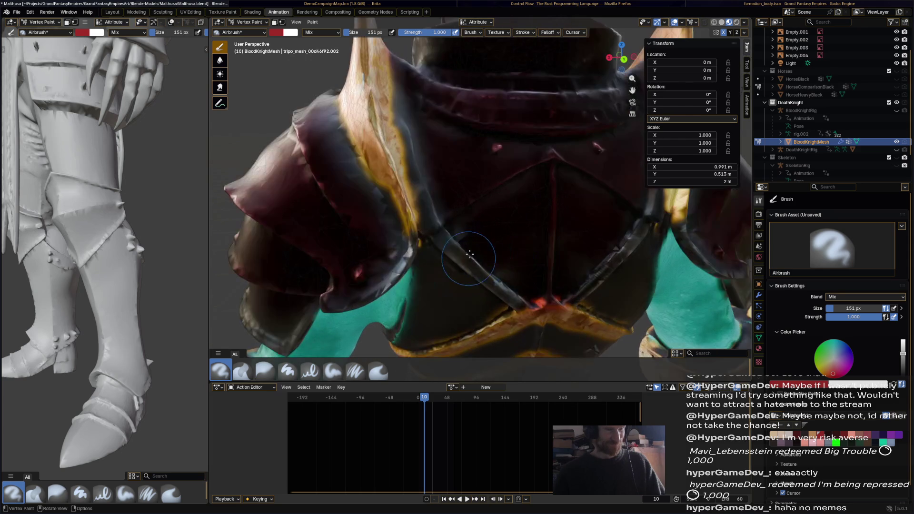
{"action": "left_click_drag", "start_coordinate": [441, 182], "coordinate": [455, 312]}
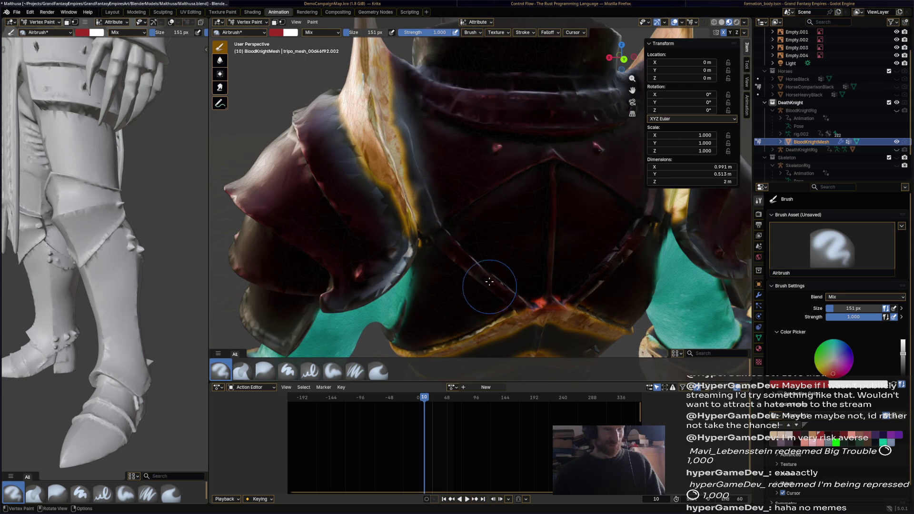
{"action": "scroll", "coordinate": [458, 307], "scroll_direction": "down", "scroll_amount": 4}
{"action": "scroll", "coordinate": [478, 280], "scroll_direction": "up", "scroll_amount": 1}
{"action": "scroll", "coordinate": [478, 280], "scroll_direction": "up", "scroll_amount": 1}
{"action": "scroll", "coordinate": [457, 250], "scroll_direction": "up", "scroll_amount": 2}
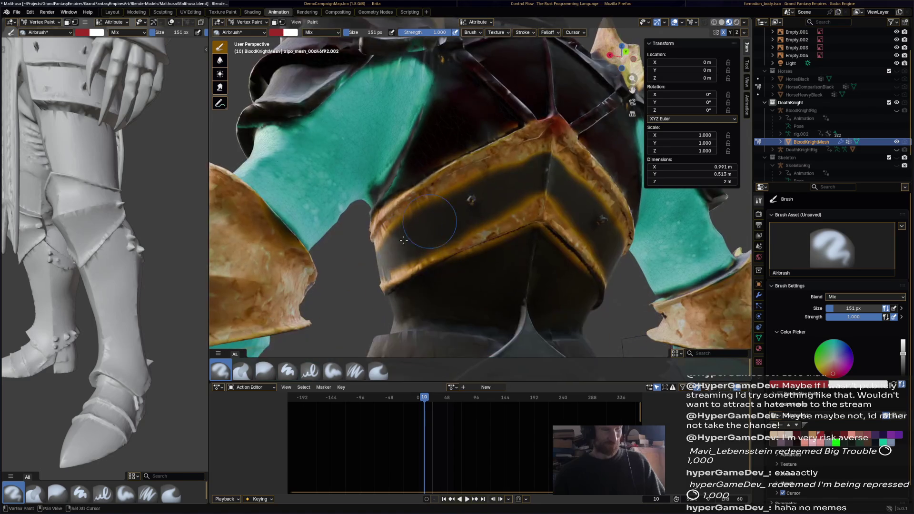
{"action": "left_click_drag", "start_coordinate": [429, 227], "coordinate": [500, 222]}
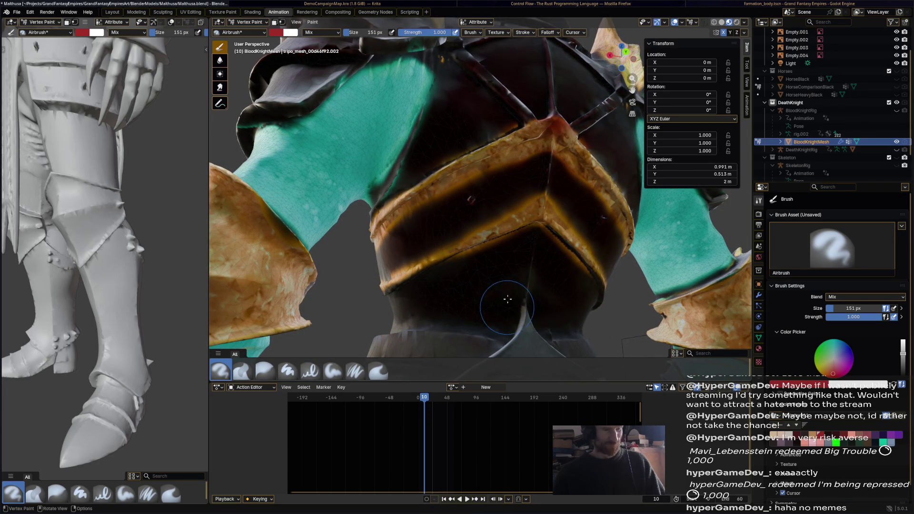
{"action": "mouse_move", "coordinate": [433, 307]}
{"action": "middle_mouse_down"}
{"action": "mouse_move", "coordinate": [450, 300]}
{"action": "mouse_move", "coordinate": [457, 207]}
{"action": "middle_mouse_up"}
{"action": "scroll", "coordinate": [464, 296], "scroll_direction": "down", "scroll_amount": 3}
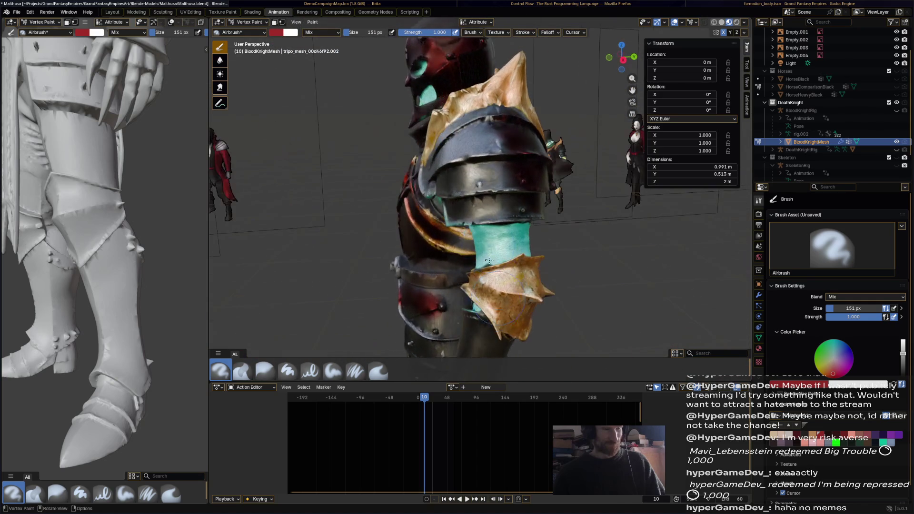
Save the file, then airbrush red over the shoulder pauldron and forearm gauntlet
{"action": "key", "text": "ctrl+s"}
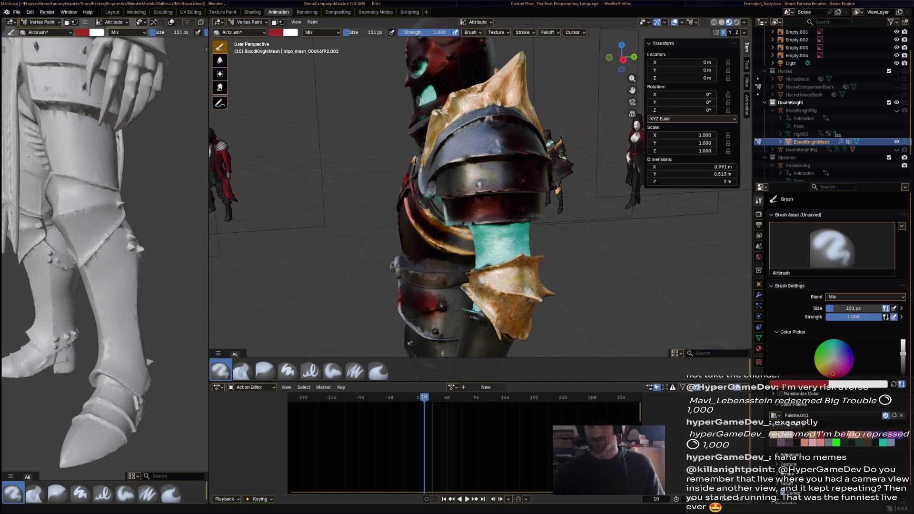
{"action": "middle_click_drag", "start_coordinate": [492, 215], "coordinate": [571, 188]}
{"action": "left_click_drag", "start_coordinate": [572, 188], "coordinate": [540, 151]}
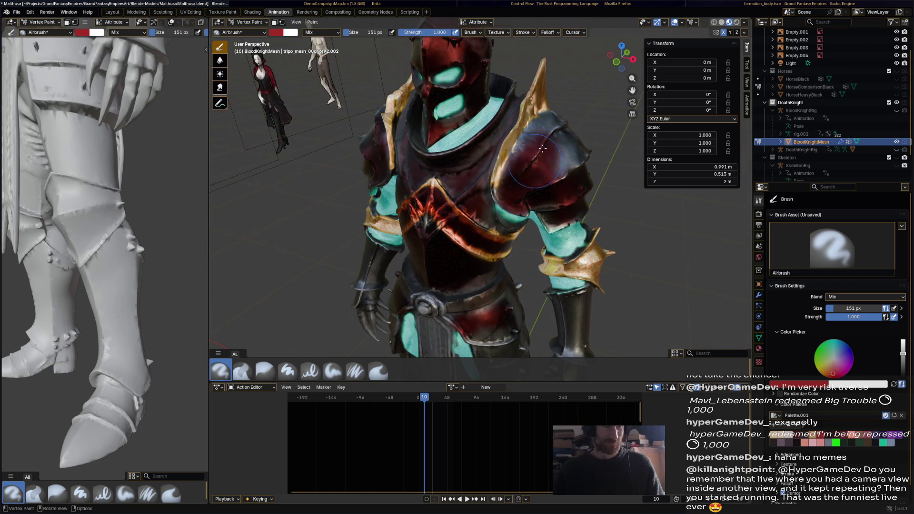
{"action": "left_click_drag", "start_coordinate": [541, 151], "coordinate": [587, 180]}
{"action": "middle_click_drag", "start_coordinate": [586, 181], "coordinate": [564, 140], "text": "shift"}
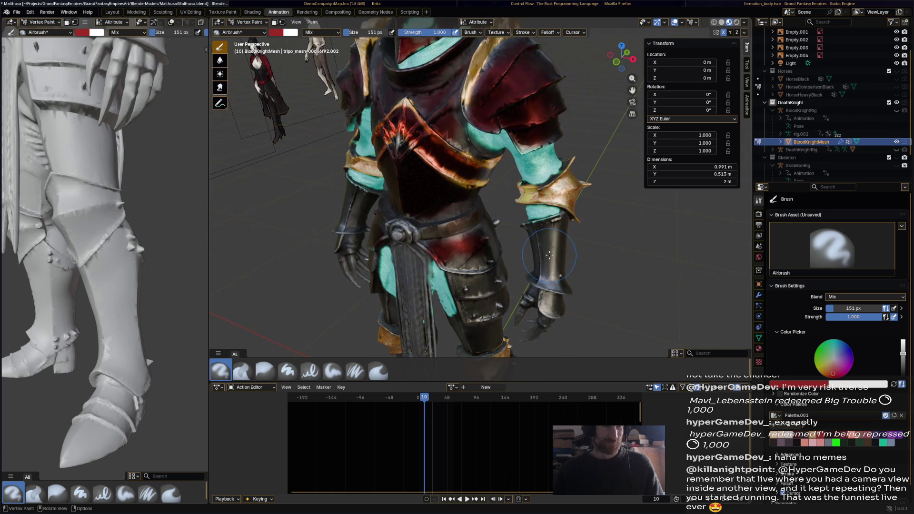
{"action": "left_click_drag", "start_coordinate": [548, 255], "coordinate": [557, 281]}
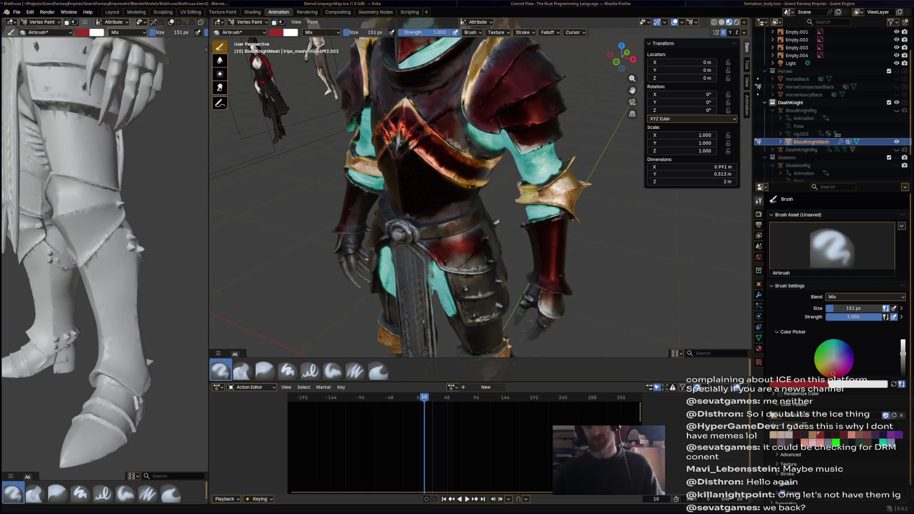
{"action": "scroll", "coordinate": [480, 193], "scroll_direction": "down", "scroll_amount": 5}
Toggle BloodKnight and DeathKnight visibility to compare them, save, and bring the Godot editor forward
{"action": "left_click", "coordinate": [897, 114]}
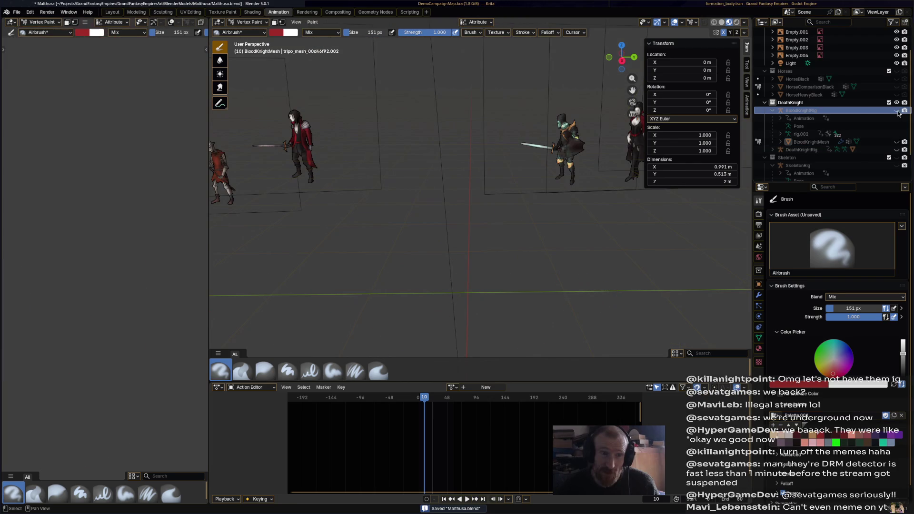
{"action": "left_click", "coordinate": [897, 149]}
{"action": "left_click", "coordinate": [897, 150]}
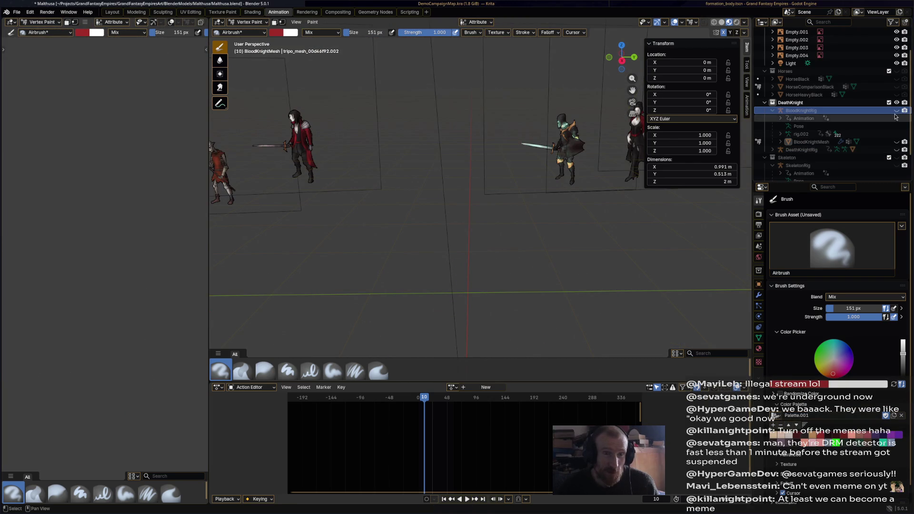
{"action": "left_click", "coordinate": [897, 112]}
{"action": "left_click", "coordinate": [897, 111]}
{"action": "left_click", "coordinate": [897, 111]}
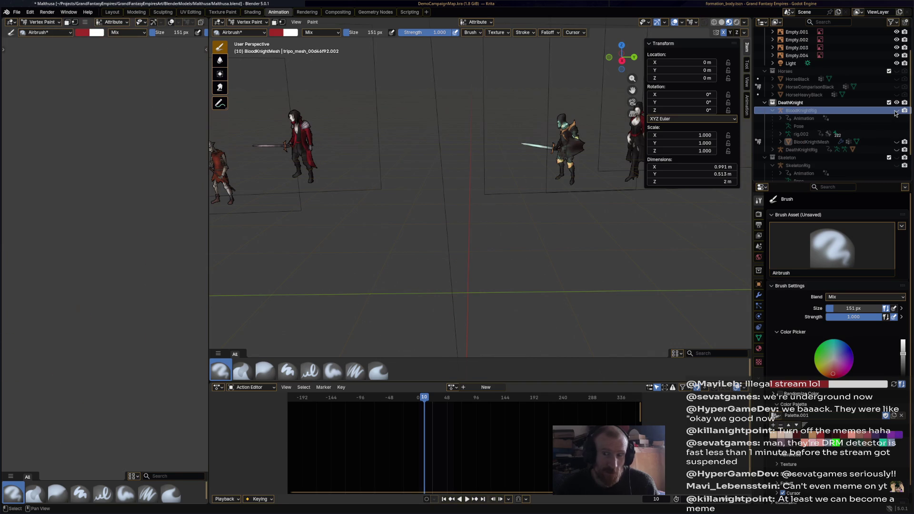
{"action": "key", "text": "ctrl+s"}
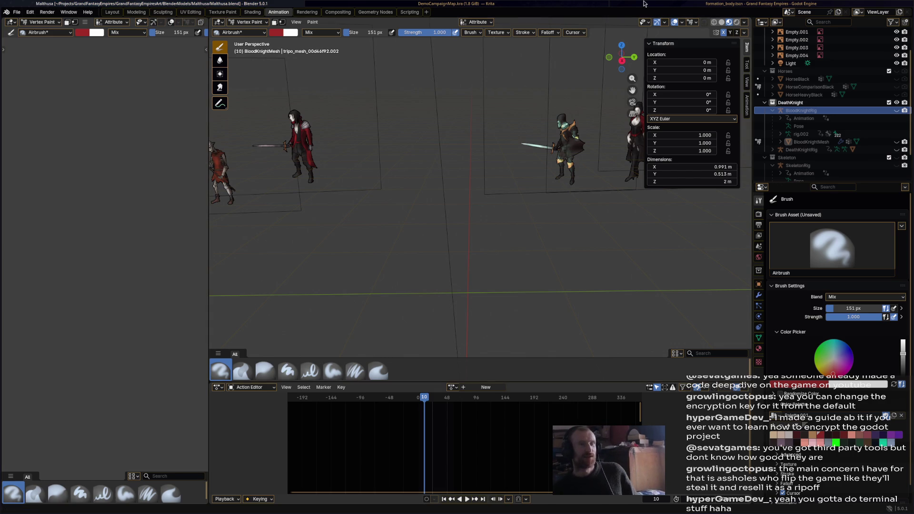
{"action": "left_click", "coordinate": [680, 4]}
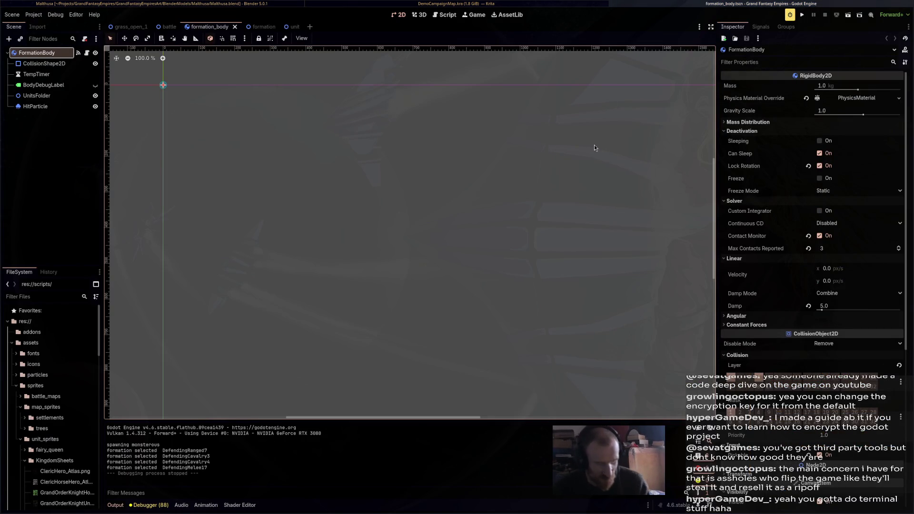
Open a browser window and reach the itch.io creator dashboard to search for 'epic wings'
{"action": "key", "text": "super+b"}
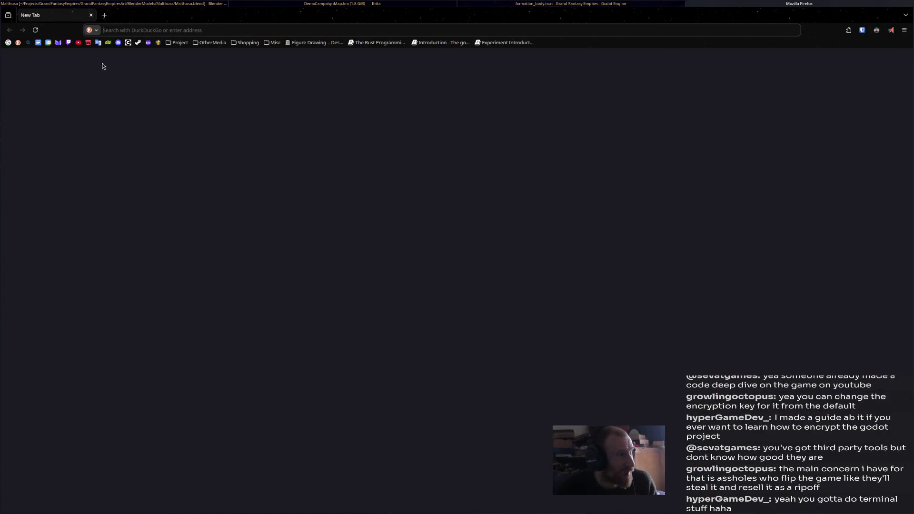
{"action": "left_click", "coordinate": [70, 43]}
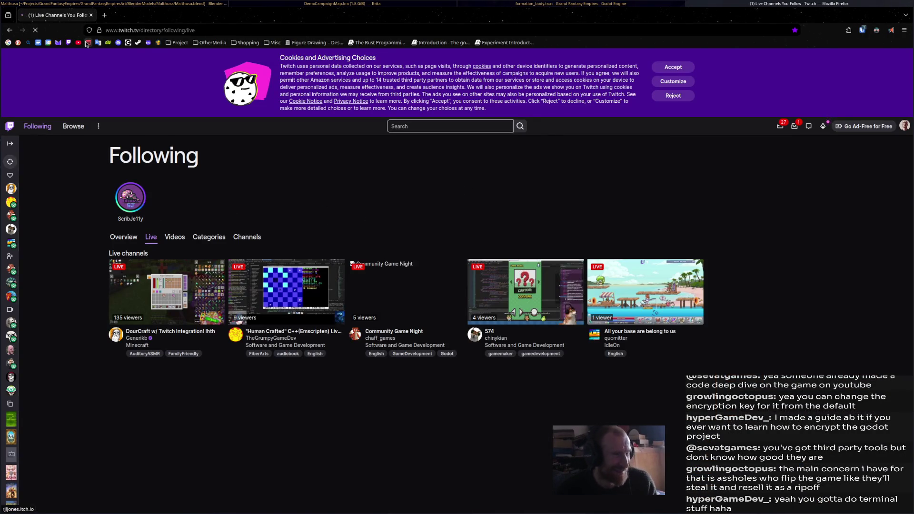
{"action": "left_click", "coordinate": [87, 42]}
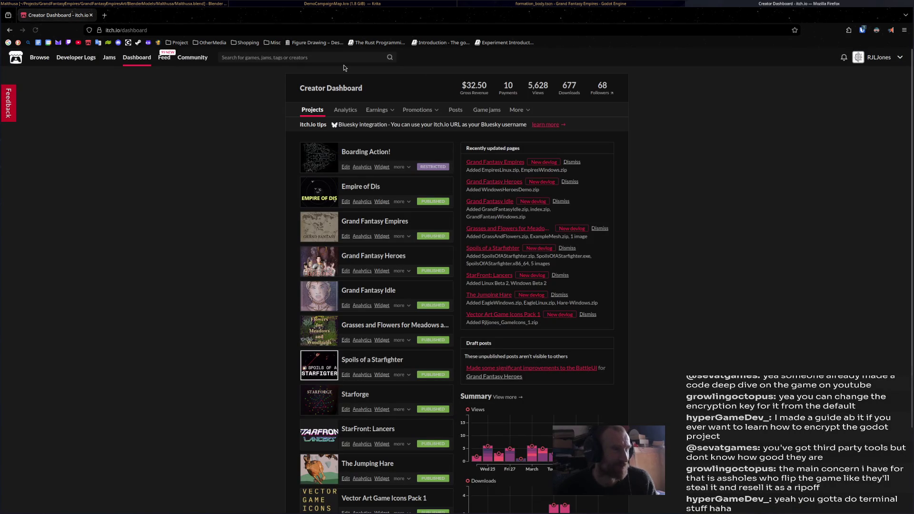
{"action": "left_click", "coordinate": [342, 56]}
{"action": "type", "text": "epic win"}
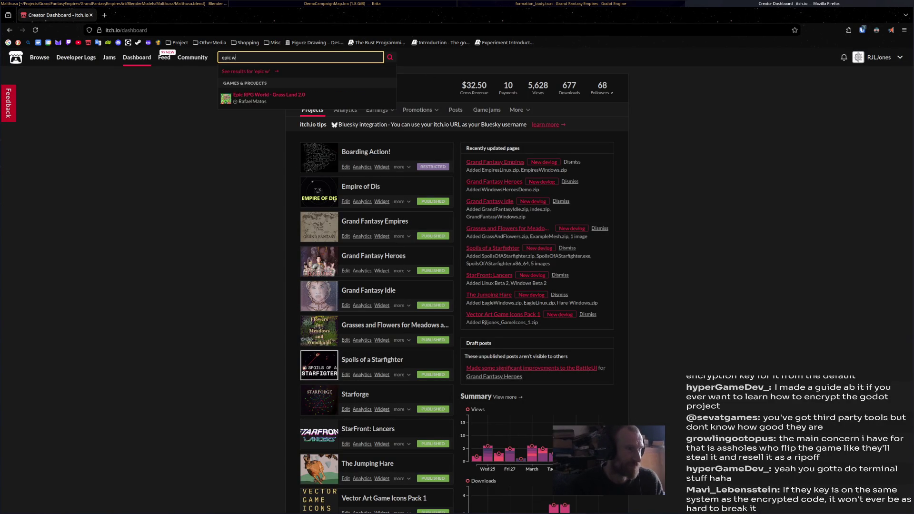
{"action": "type", "text": "gs"}
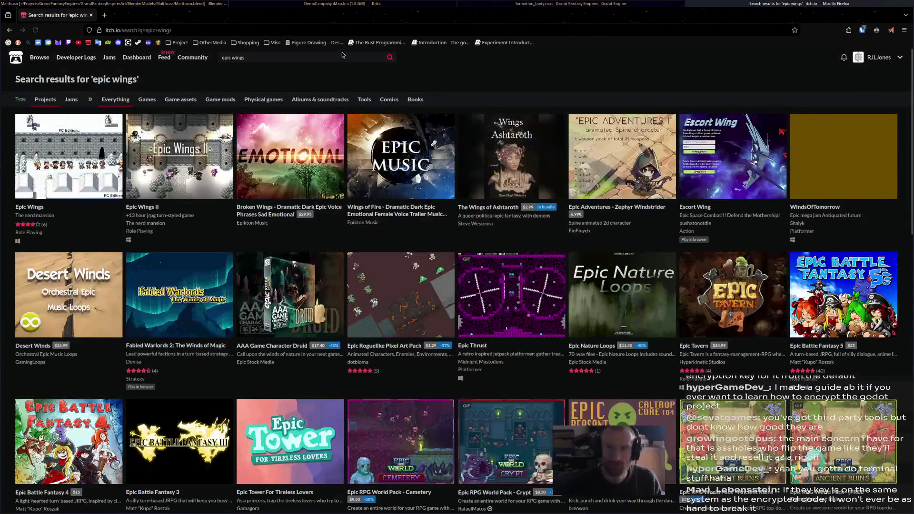
{"action": "mouse_move", "coordinate": [69, 155]}
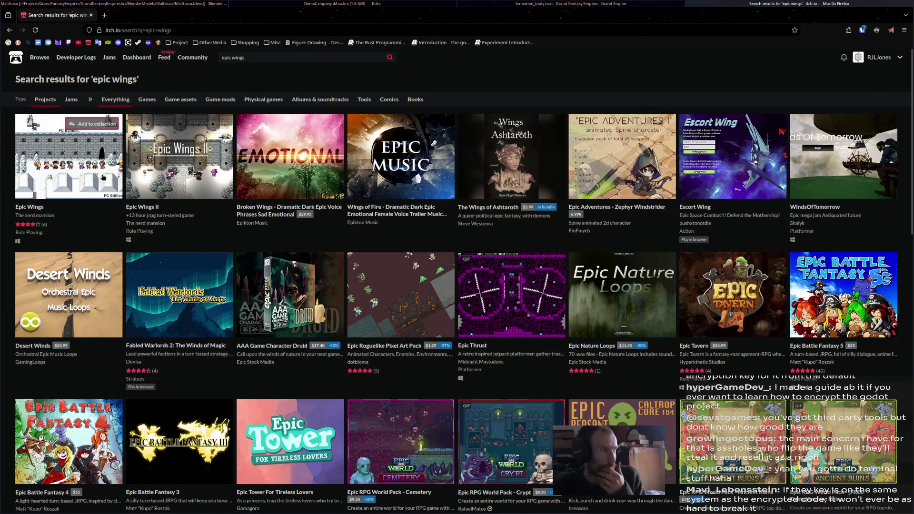
Open the Epic Wings game page from the search results
{"action": "left_click", "coordinate": [77, 175]}
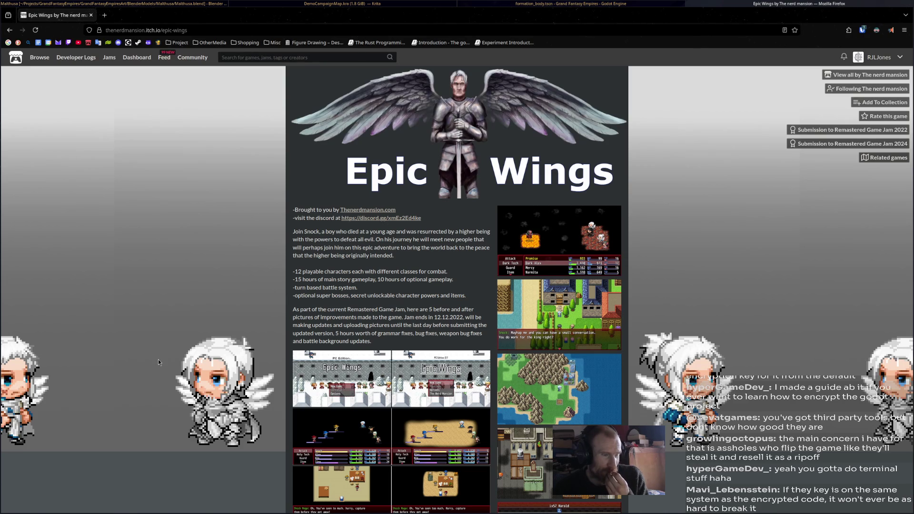
{"action": "scroll", "coordinate": [158, 360], "scroll_direction": "down", "scroll_amount": 2}
{"action": "scroll", "coordinate": [157, 359], "scroll_direction": "down", "scroll_amount": 3}
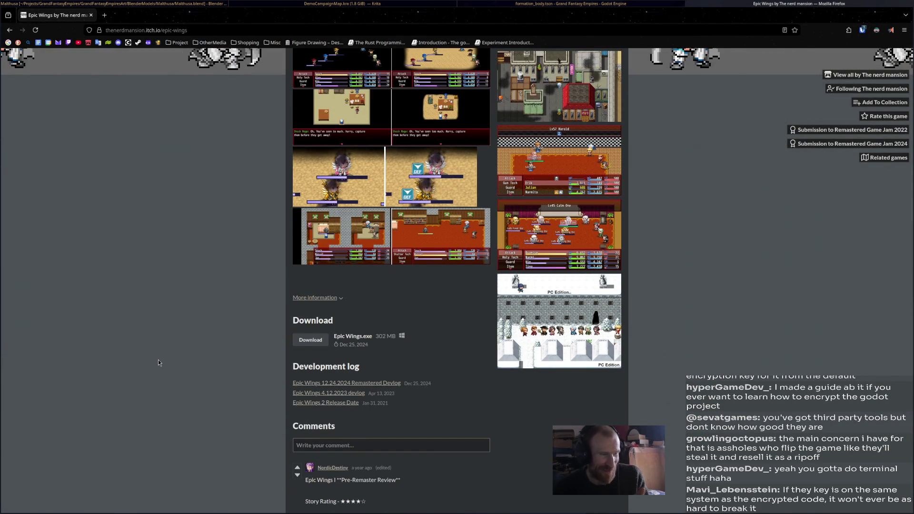
{"action": "scroll", "coordinate": [158, 359], "scroll_direction": "up", "scroll_amount": 3}
{"action": "scroll", "coordinate": [158, 359], "scroll_direction": "down", "scroll_amount": 5}
{"action": "scroll", "coordinate": [158, 362], "scroll_direction": "down", "scroll_amount": 3}
{"action": "scroll", "coordinate": [158, 361], "scroll_direction": "up", "scroll_amount": 3}
{"action": "scroll", "coordinate": [158, 363], "scroll_direction": "up", "scroll_amount": 4}
{"action": "scroll", "coordinate": [158, 362], "scroll_direction": "up", "scroll_amount": 4}
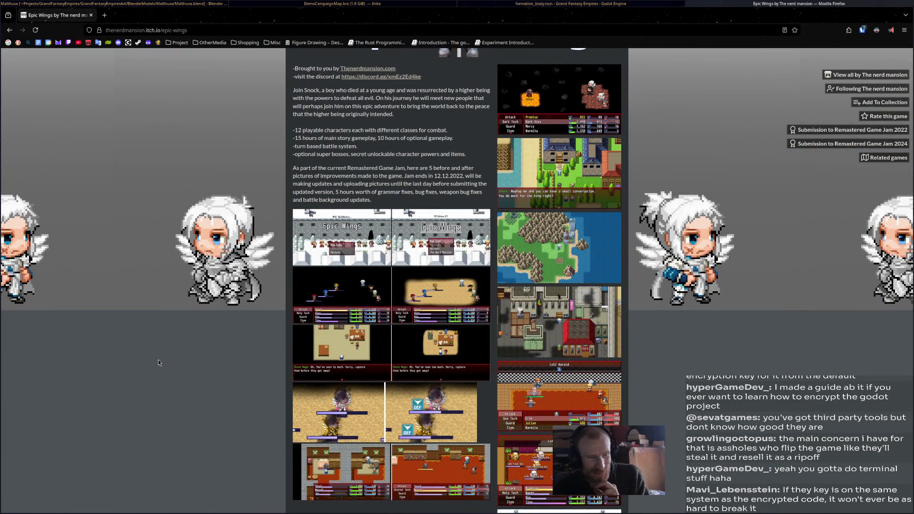
{"action": "scroll", "coordinate": [158, 362], "scroll_direction": "up", "scroll_amount": 2}
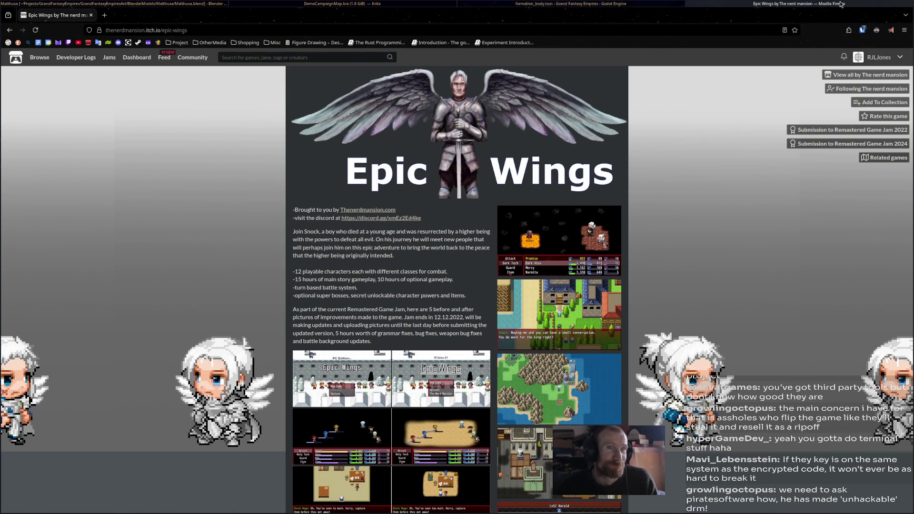
Return to Blender and orbit both viewports to inspect the red-stained knight
{"action": "left_click", "coordinate": [579, 6]}
{"action": "left_click", "coordinate": [350, 5]}
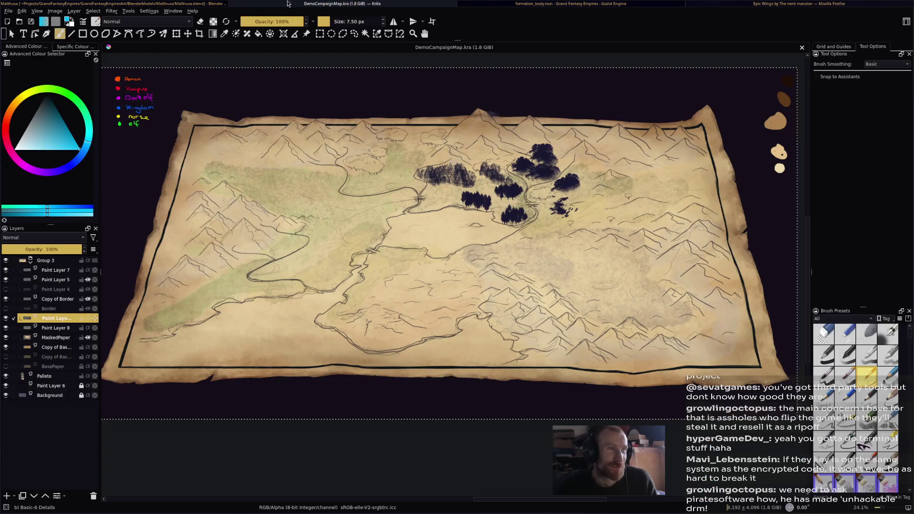
{"action": "left_click", "coordinate": [107, 5]}
{"action": "mouse_move", "coordinate": [355, 275]}
{"action": "middle_mouse_down"}
{"action": "mouse_move", "coordinate": [574, 265]}
{"action": "mouse_move", "coordinate": [500, 262]}
{"action": "middle_mouse_up"}
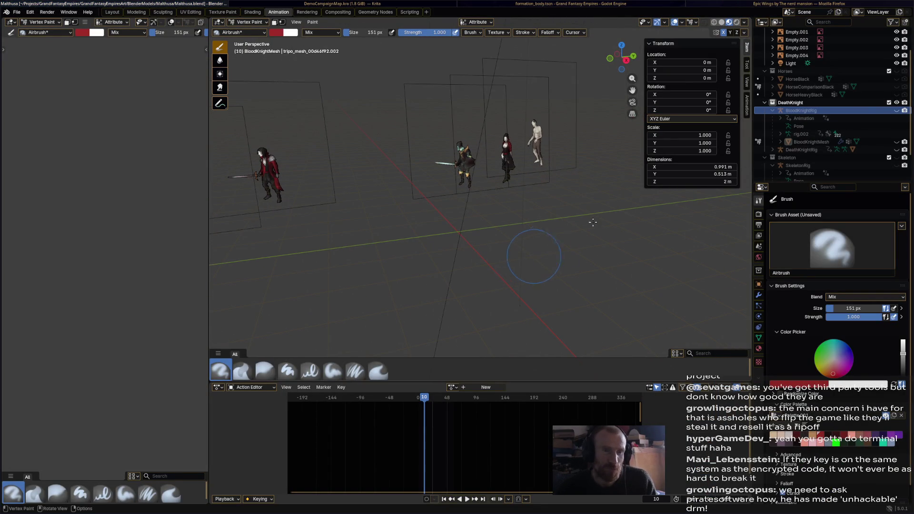
{"action": "mouse_move", "coordinate": [514, 200]}
{"action": "middle_mouse_down"}
{"action": "mouse_move", "coordinate": [484, 178]}
{"action": "mouse_move", "coordinate": [514, 164]}
{"action": "middle_mouse_up"}
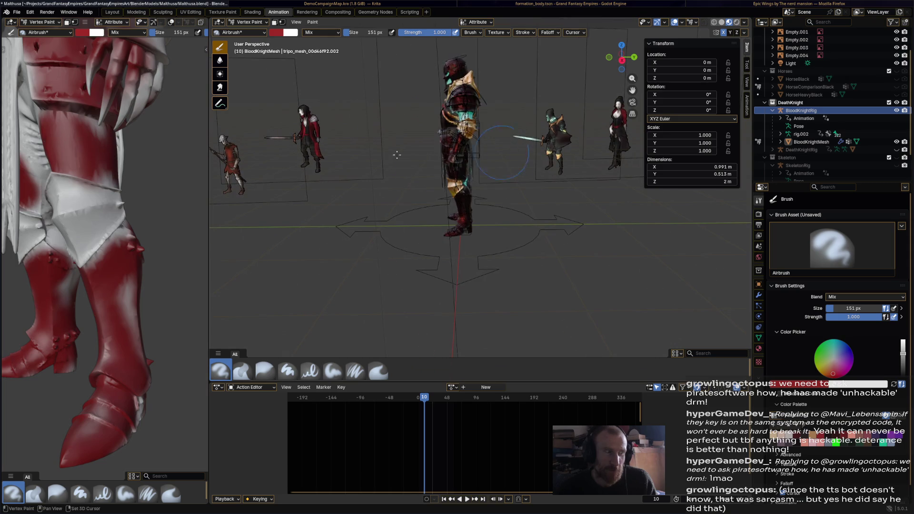
{"action": "scroll", "coordinate": [129, 158], "scroll_direction": "down", "scroll_amount": 2}
{"action": "scroll", "coordinate": [129, 158], "scroll_direction": "down", "scroll_amount": 3}
{"action": "middle_click_drag", "start_coordinate": [129, 157], "coordinate": [146, 154]}
{"action": "mouse_move", "coordinate": [450, 172]}
{"action": "middle_mouse_down"}
{"action": "mouse_move", "coordinate": [471, 192]}
{"action": "mouse_move", "coordinate": [495, 182]}
{"action": "middle_mouse_up"}
Save Matthusa.blend again and review the knight from another angle
{"action": "key", "text": "ctrl+s"}
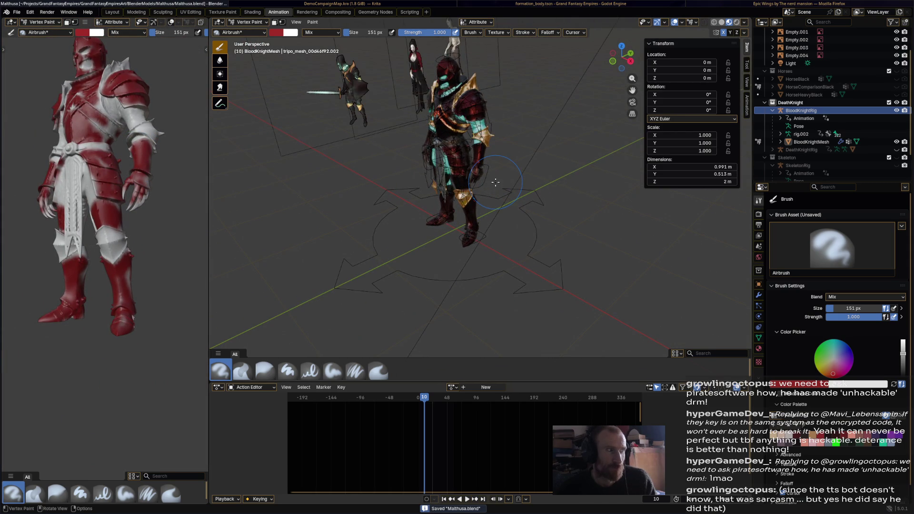
{"action": "mouse_move", "coordinate": [495, 182]}
{"action": "middle_mouse_down"}
{"action": "mouse_move", "coordinate": [496, 171]}
{"action": "mouse_move", "coordinate": [477, 175]}
{"action": "middle_mouse_up"}
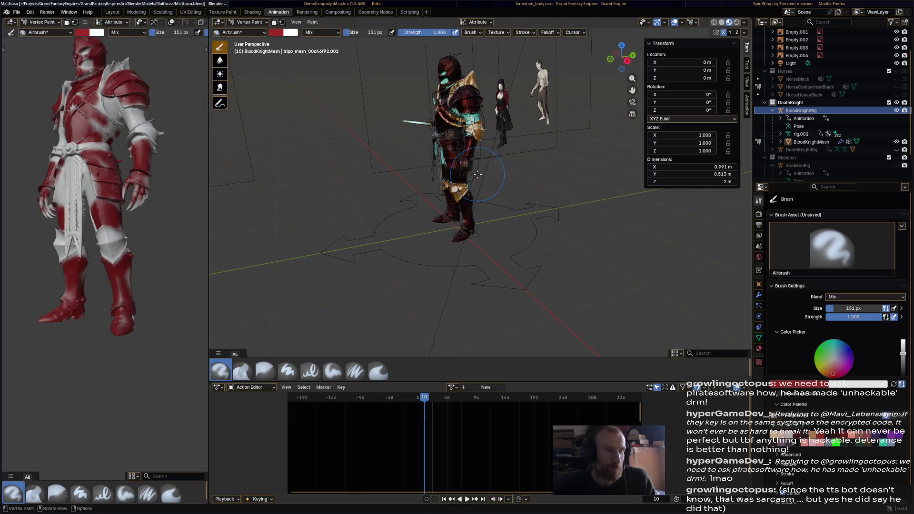
{"action": "left_click", "coordinate": [246, 21]}
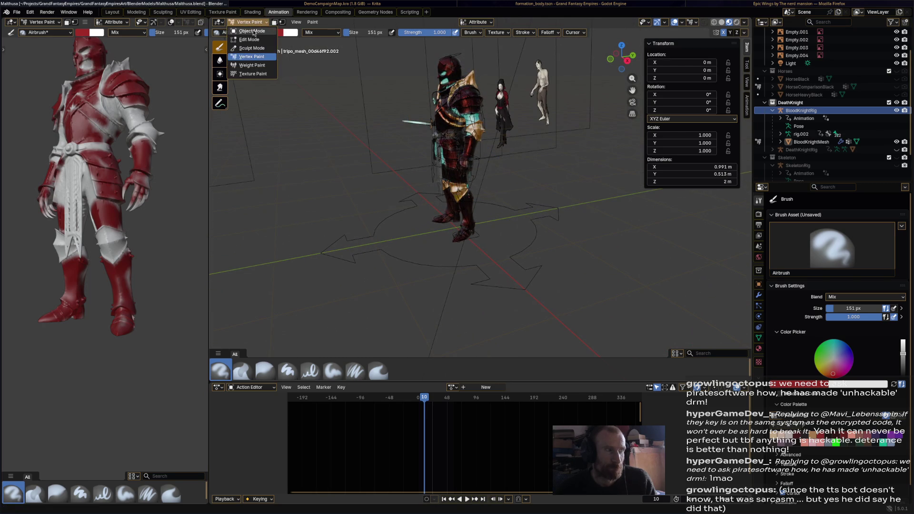
Return to Object Mode, save, and make BloodKnightRig active before switching to the browser
{"action": "left_click", "coordinate": [450, 61]}
{"action": "mouse_move", "coordinate": [600, 190]}
{"action": "middle_mouse_down"}
{"action": "mouse_move", "coordinate": [631, 222]}
{"action": "mouse_move", "coordinate": [564, 222]}
{"action": "middle_mouse_up"}
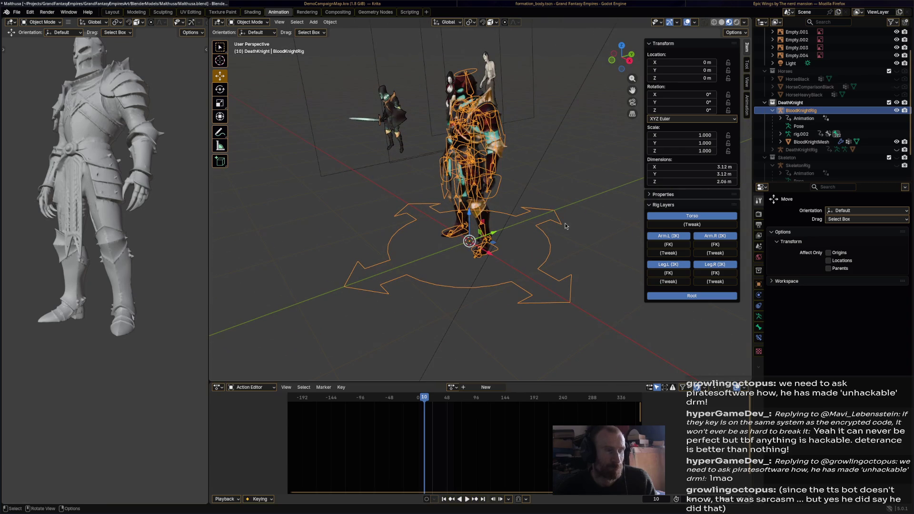
{"action": "key", "text": "ctrl+s"}
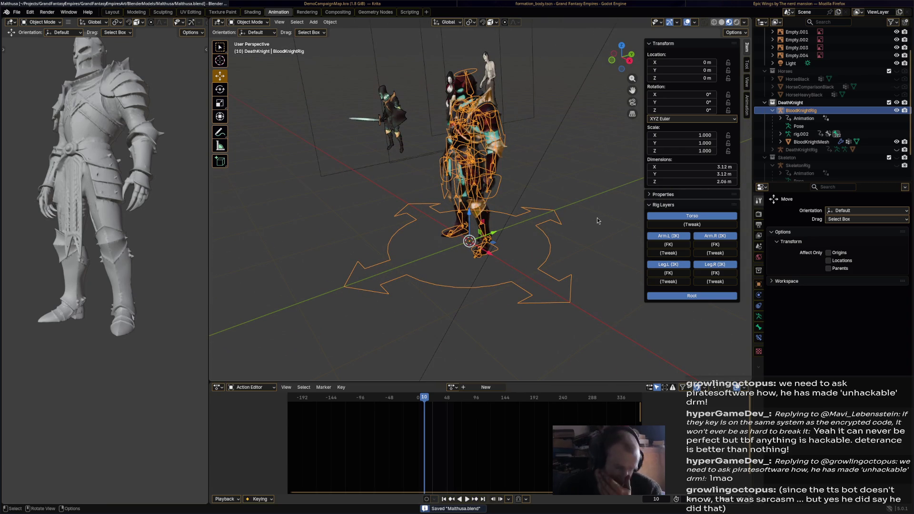
{"action": "mouse_move", "coordinate": [610, 221]}
{"action": "middle_mouse_down"}
{"action": "mouse_move", "coordinate": [562, 253]}
{"action": "mouse_move", "coordinate": [547, 224]}
{"action": "mouse_move", "coordinate": [384, 228]}
{"action": "mouse_move", "coordinate": [552, 259]}
{"action": "mouse_move", "coordinate": [543, 242]}
{"action": "middle_mouse_up"}
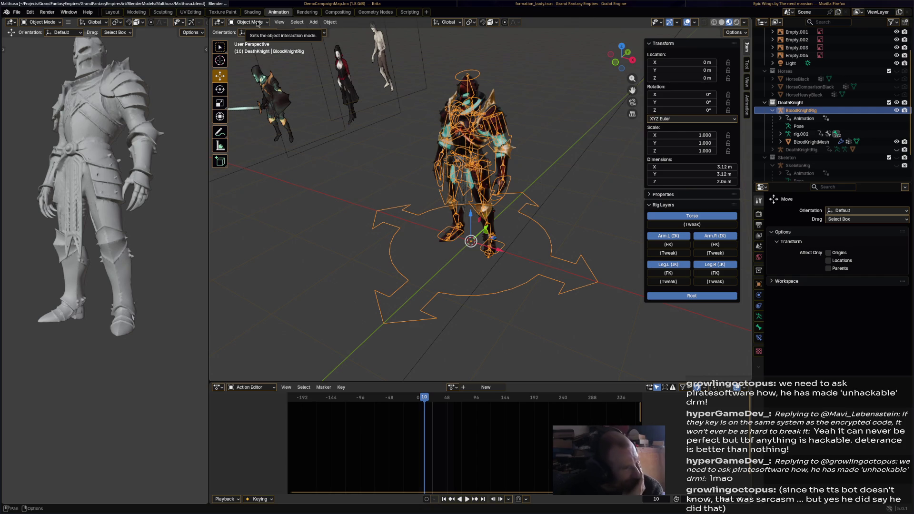
{"action": "left_click", "coordinate": [255, 24]}
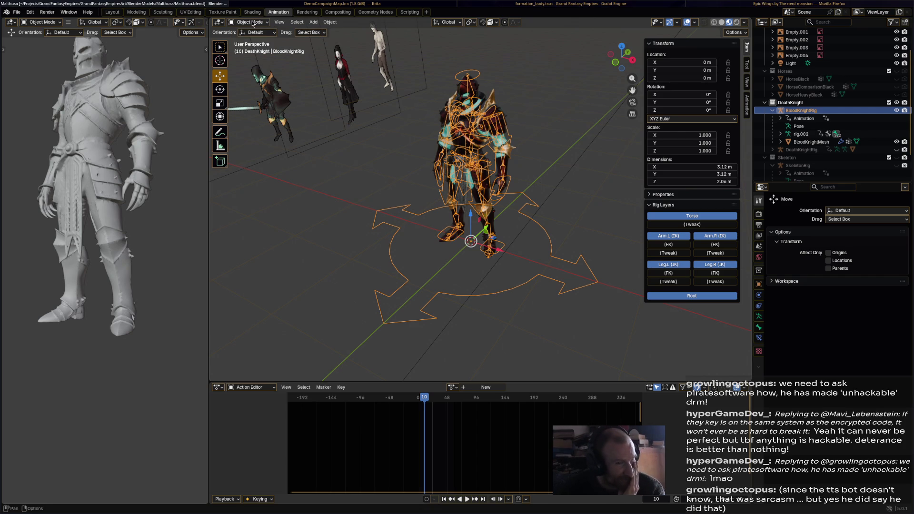
{"action": "left_click", "coordinate": [899, 106]}
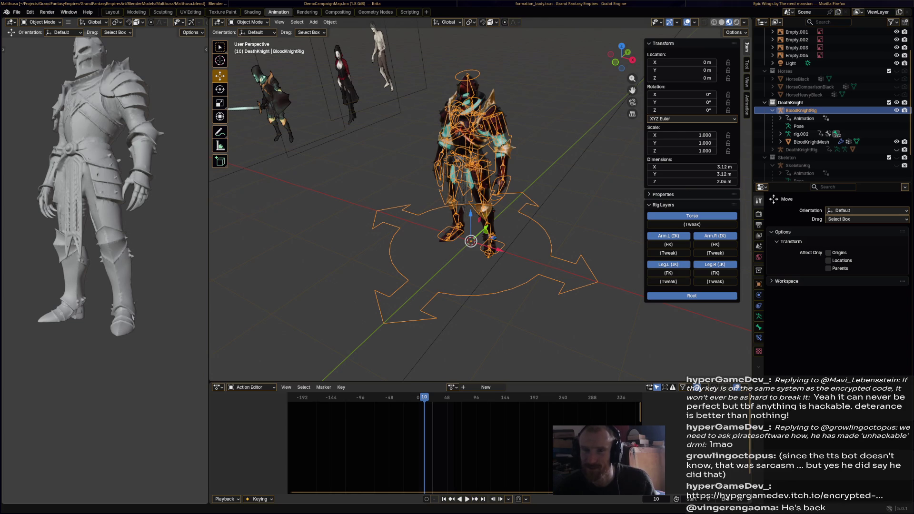
{"action": "key", "text": "alt+Tab"}
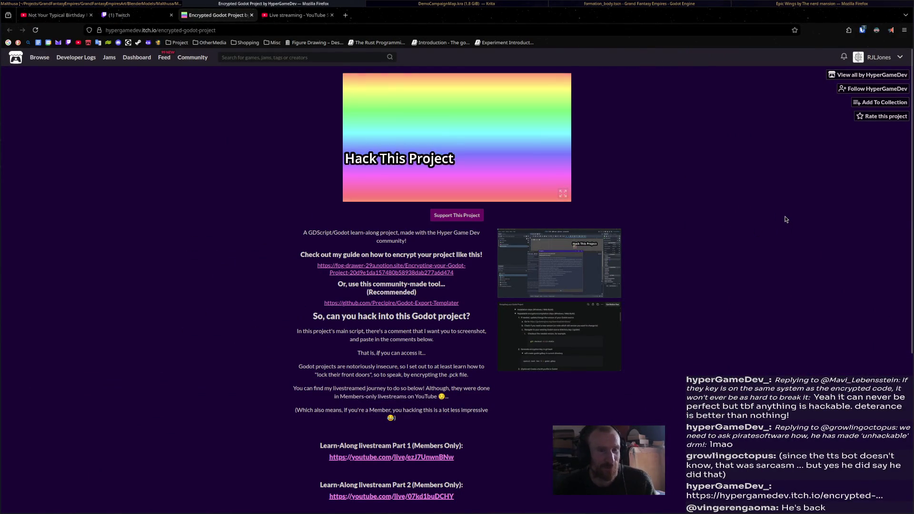
Follow HyperGameDev on the Encrypted Godot Project page and open its linked encryption guide
{"action": "left_click", "coordinate": [874, 90]}
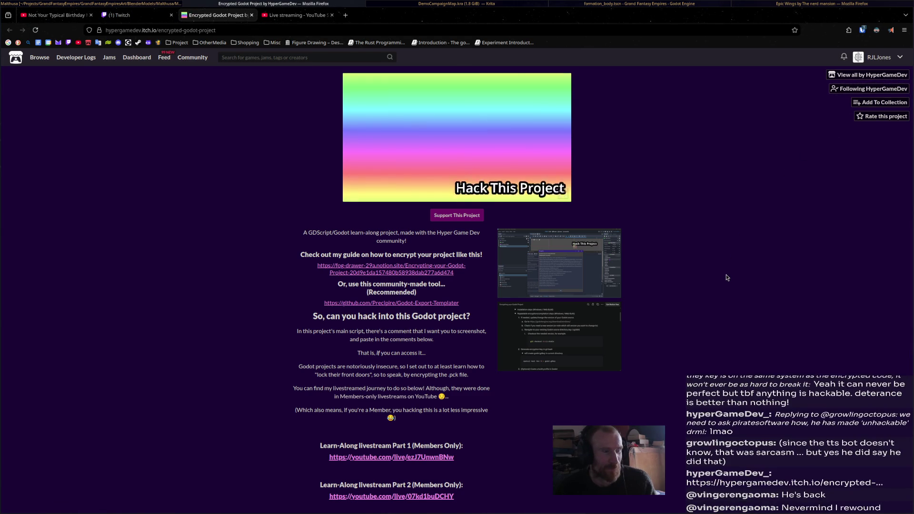
{"action": "scroll", "coordinate": [723, 279], "scroll_direction": "down", "scroll_amount": 3}
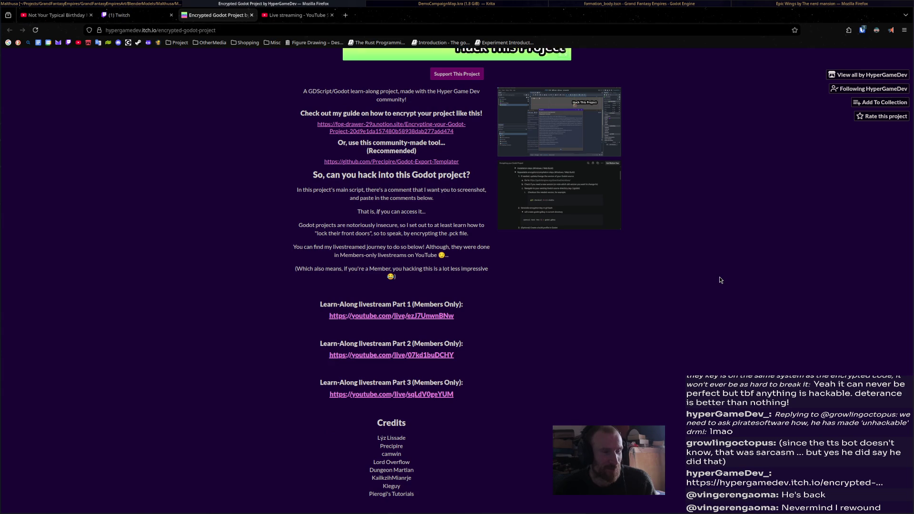
{"action": "scroll", "coordinate": [720, 280], "scroll_direction": "down", "scroll_amount": 2}
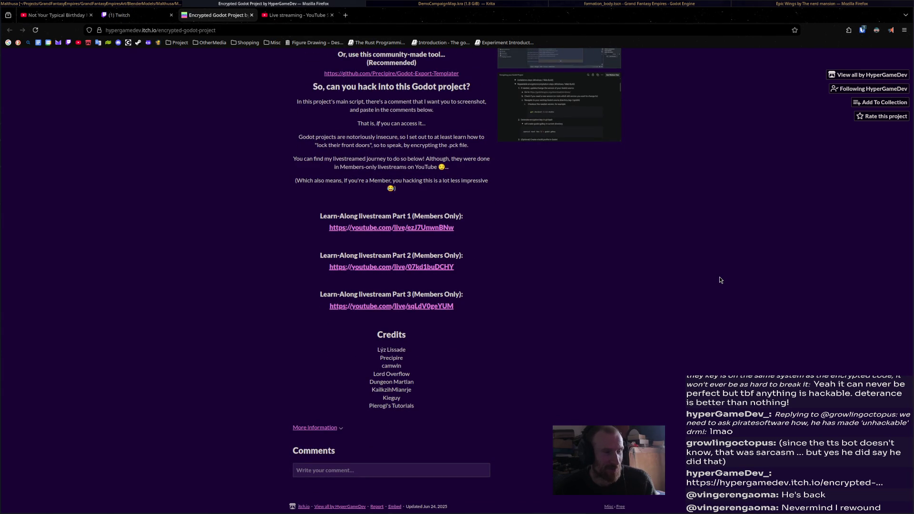
{"action": "scroll", "coordinate": [720, 280], "scroll_direction": "up", "scroll_amount": 5}
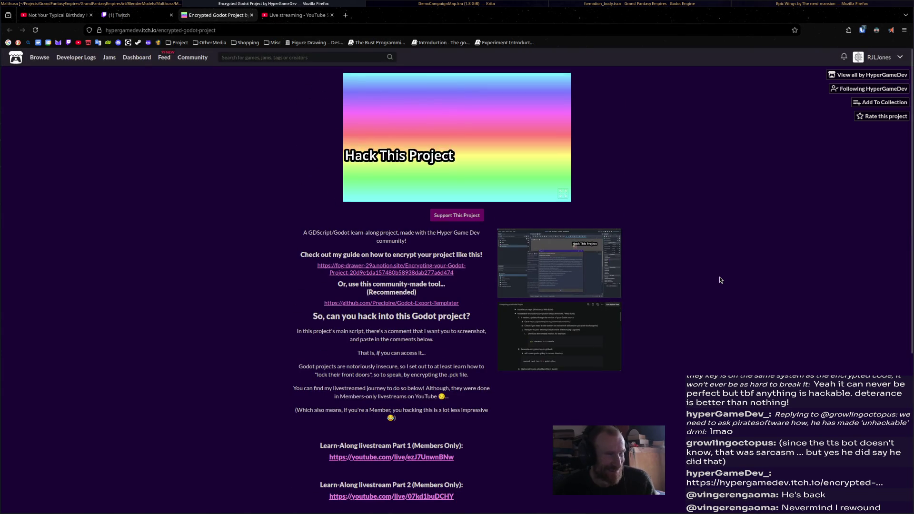
{"action": "left_click", "coordinate": [432, 271]}
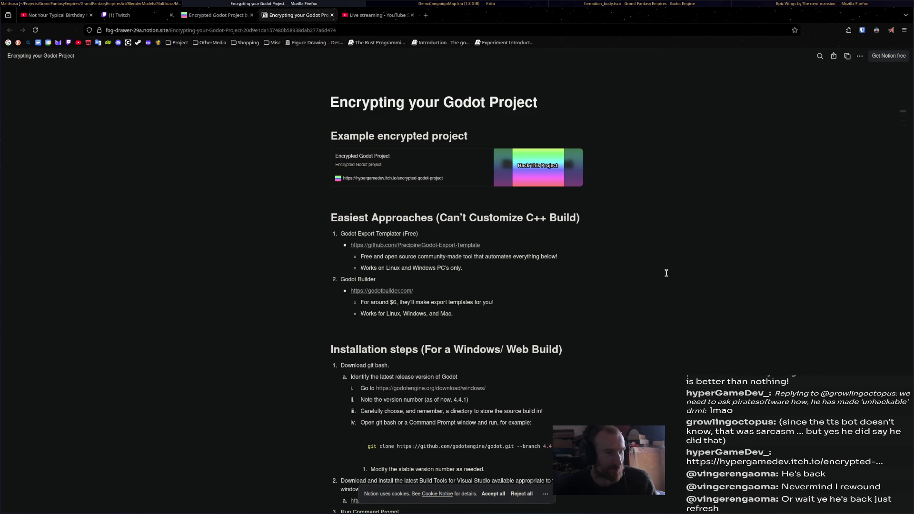
{"action": "scroll", "coordinate": [666, 274], "scroll_direction": "down", "scroll_amount": 3}
{"action": "scroll", "coordinate": [666, 274], "scroll_direction": "down", "scroll_amount": 2}
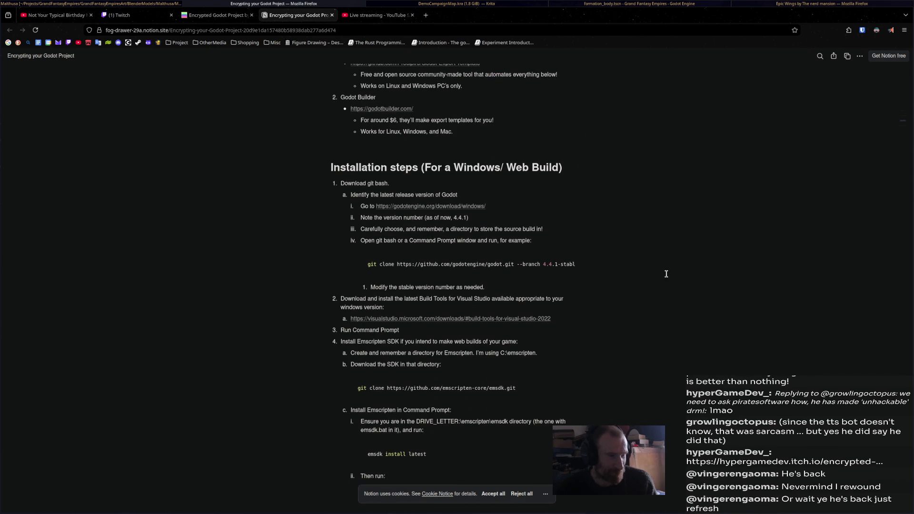
{"action": "scroll", "coordinate": [705, 272], "scroll_direction": "down", "scroll_amount": 3}
{"action": "scroll", "coordinate": [701, 277], "scroll_direction": "down", "scroll_amount": 4}
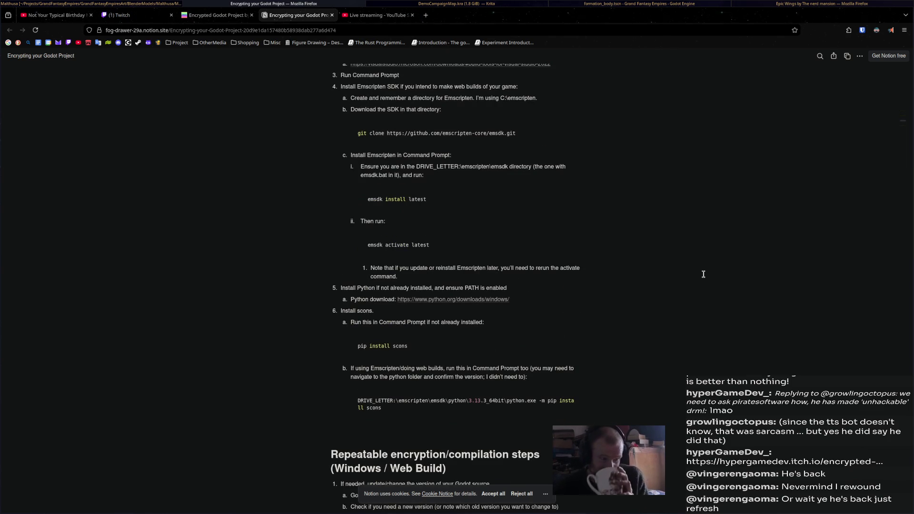
{"action": "scroll", "coordinate": [703, 276], "scroll_direction": "down", "scroll_amount": 1}
{"action": "scroll", "coordinate": [703, 276], "scroll_direction": "down", "scroll_amount": 4}
{"action": "scroll", "coordinate": [703, 276], "scroll_direction": "down", "scroll_amount": 3}
{"action": "scroll", "coordinate": [703, 275], "scroll_direction": "down", "scroll_amount": 3}
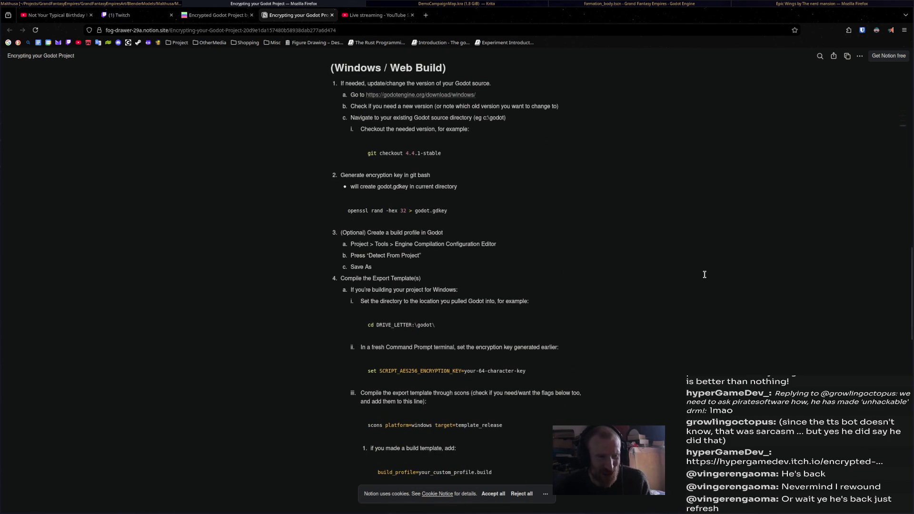
{"action": "scroll", "coordinate": [704, 274], "scroll_direction": "down", "scroll_amount": 3}
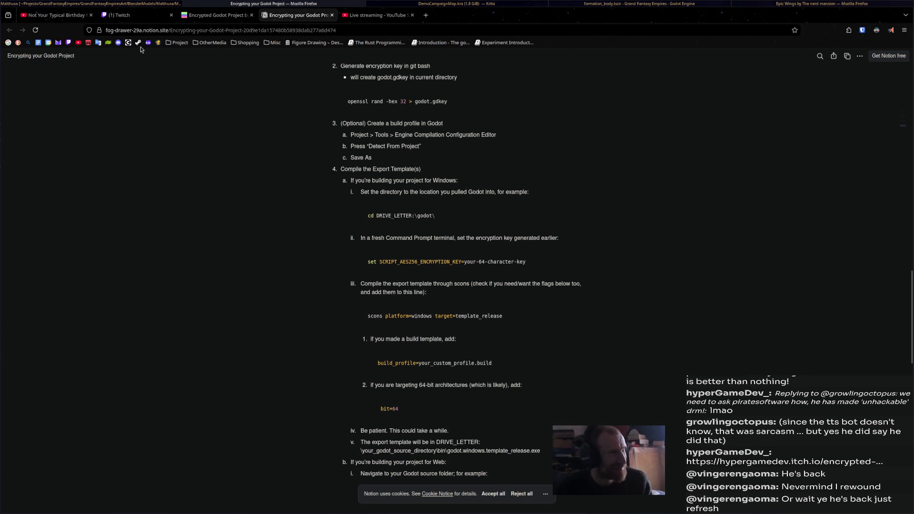
Bring the Twitch Stream Manager tab to the front after reading the Notion guide
{"action": "left_click", "coordinate": [135, 16]}
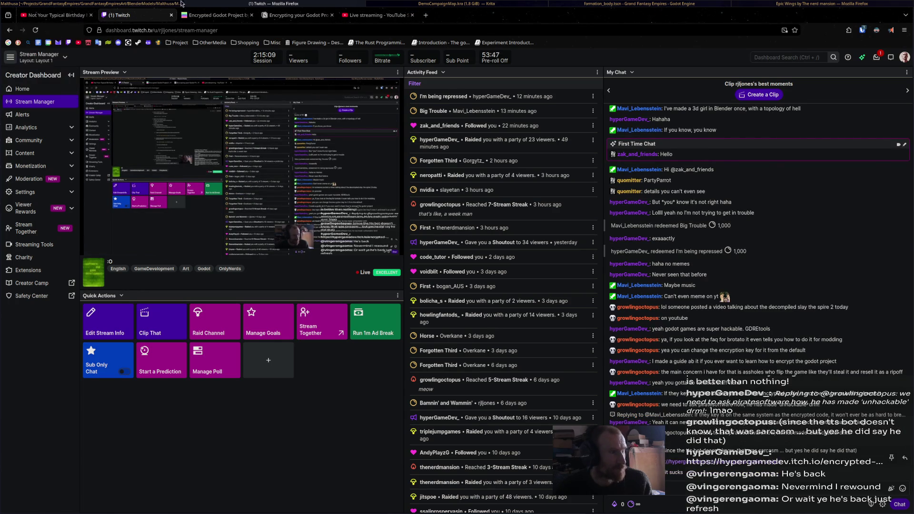
Glance at the Twitch Creator Dashboard, then return to the Blender scene with the knight rig
{"action": "left_click", "coordinate": [141, 3]}
{"action": "left_click", "coordinate": [271, 4]}
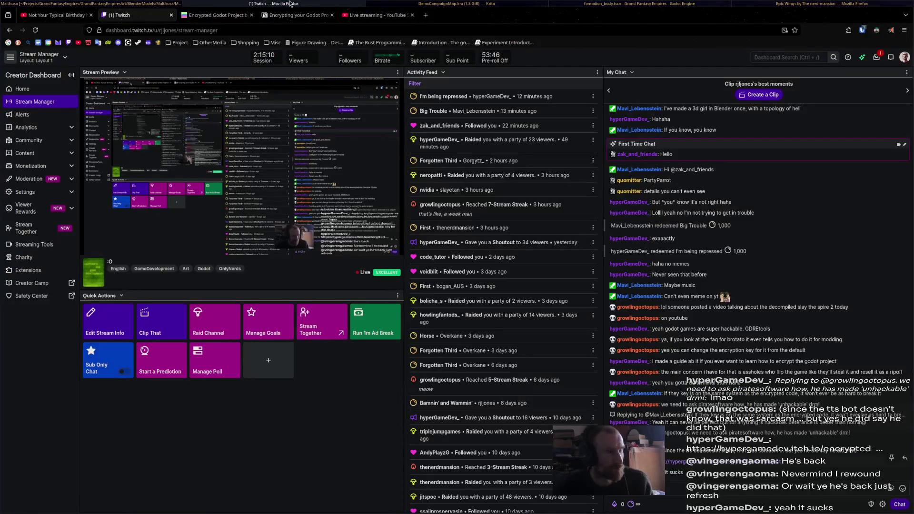
{"action": "left_click", "coordinate": [142, 4]}
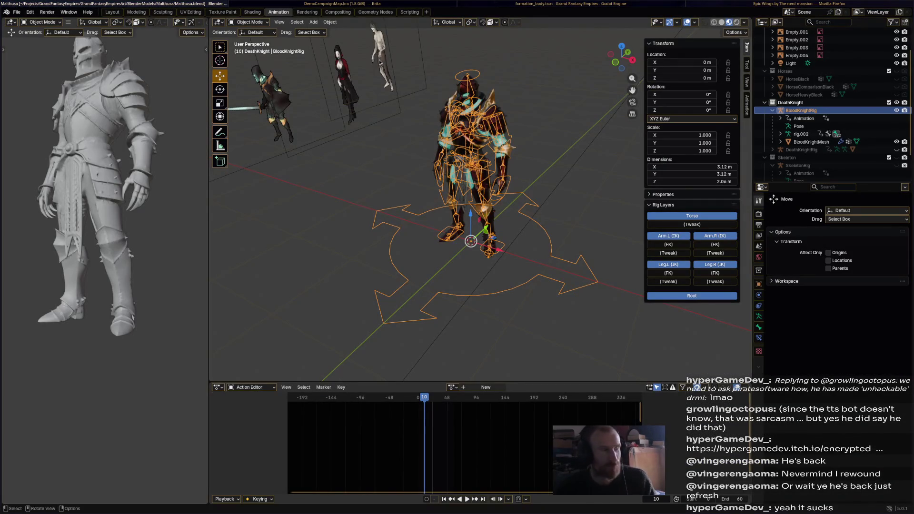
Deselect the rig, save, then select BloodKnightRig in the outliner and deselect again
{"action": "mouse_move", "coordinate": [482, 144]}
{"action": "middle_mouse_down"}
{"action": "mouse_move", "coordinate": [543, 143]}
{"action": "mouse_move", "coordinate": [554, 127]}
{"action": "mouse_move", "coordinate": [529, 146]}
{"action": "mouse_move", "coordinate": [521, 140]}
{"action": "mouse_move", "coordinate": [551, 143]}
{"action": "mouse_move", "coordinate": [554, 154]}
{"action": "middle_mouse_up"}
{"action": "key", "text": "alt+a"}
{"action": "key", "text": "ctrl+s"}
{"action": "left_click", "coordinate": [884, 111]}
{"action": "key", "text": "alt+a"}
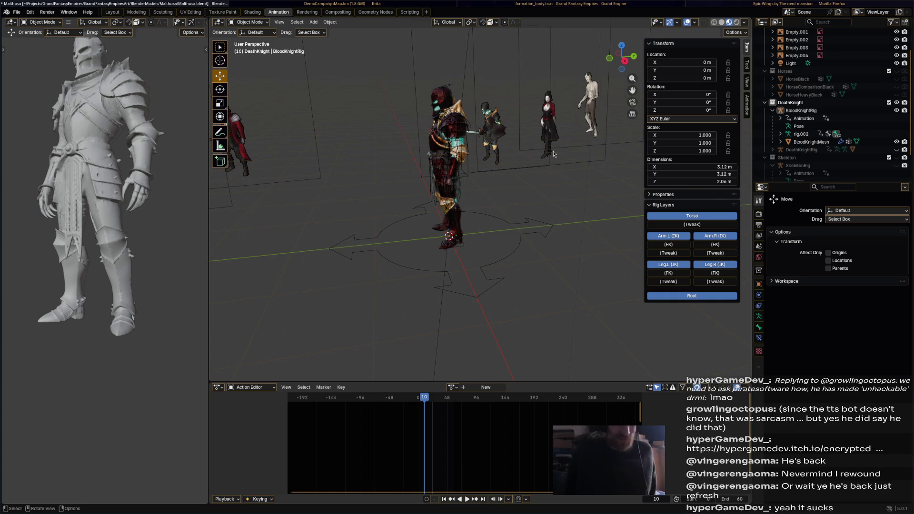
Save Malthusa.blend with the BloodKnight variant and switch to the web browser
{"action": "mouse_move", "coordinate": [554, 154]}
{"action": "middle_mouse_down"}
{"action": "mouse_move", "coordinate": [582, 146]}
{"action": "mouse_move", "coordinate": [478, 151]}
{"action": "mouse_move", "coordinate": [508, 146]}
{"action": "middle_mouse_up"}
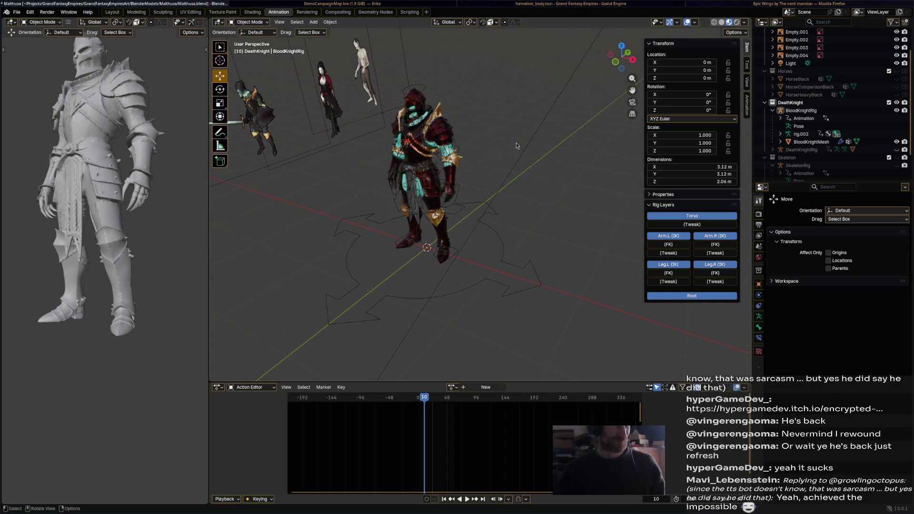
{"action": "key", "text": "ctrl+s"}
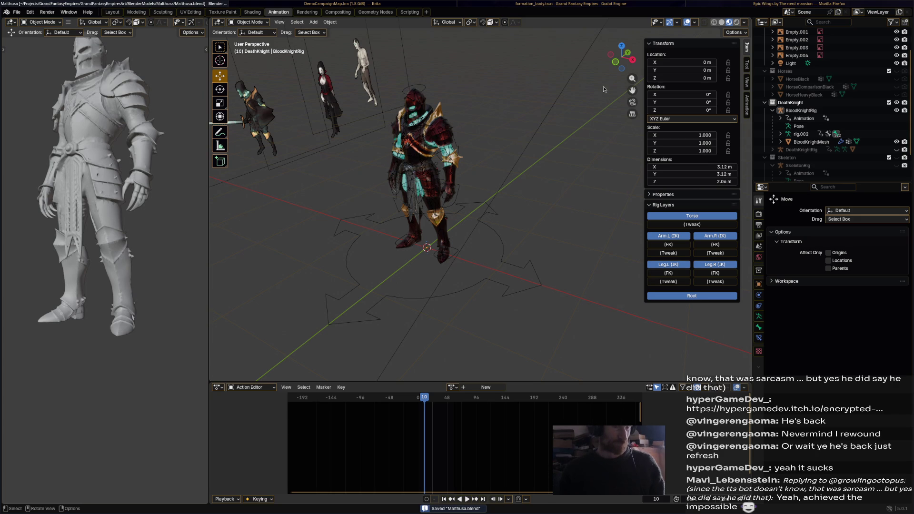
{"action": "left_click", "coordinate": [813, 4]}
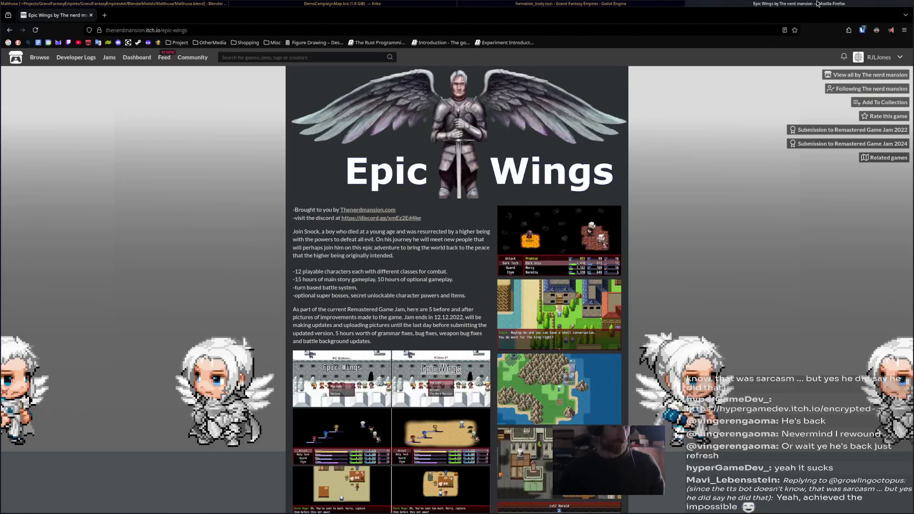
Search for godot 4.7 and open the Godot 4.7 dev 1 snapshot article
{"action": "left_click", "coordinate": [235, 32]}
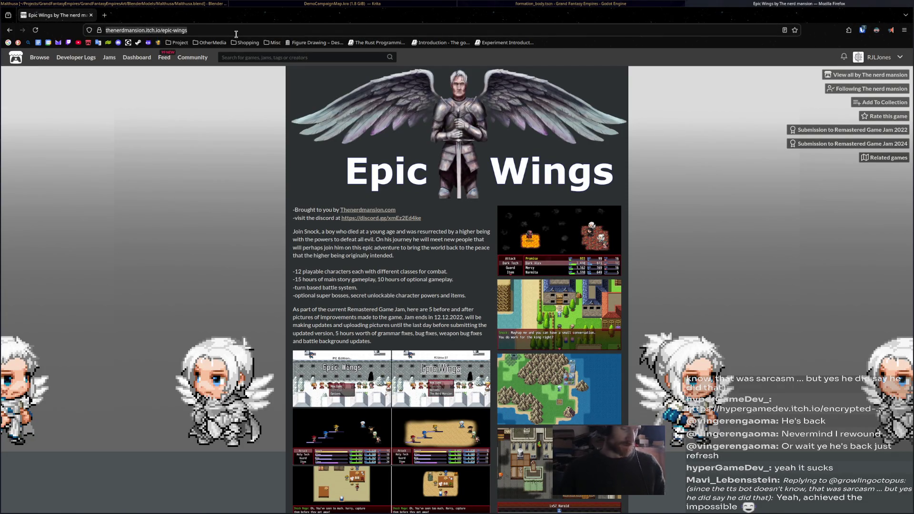
{"action": "type", "text": "godot 4.7"}
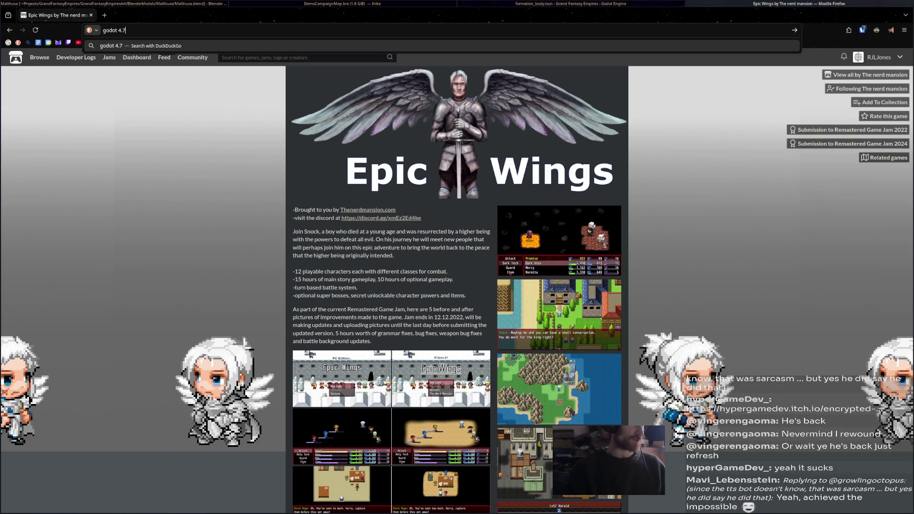
{"action": "key", "text": "Return"}
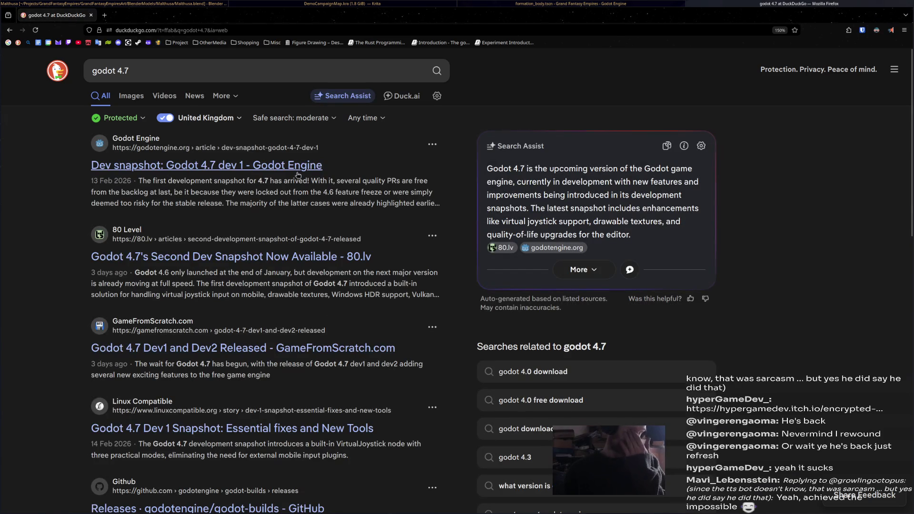
{"action": "left_click", "coordinate": [214, 165]}
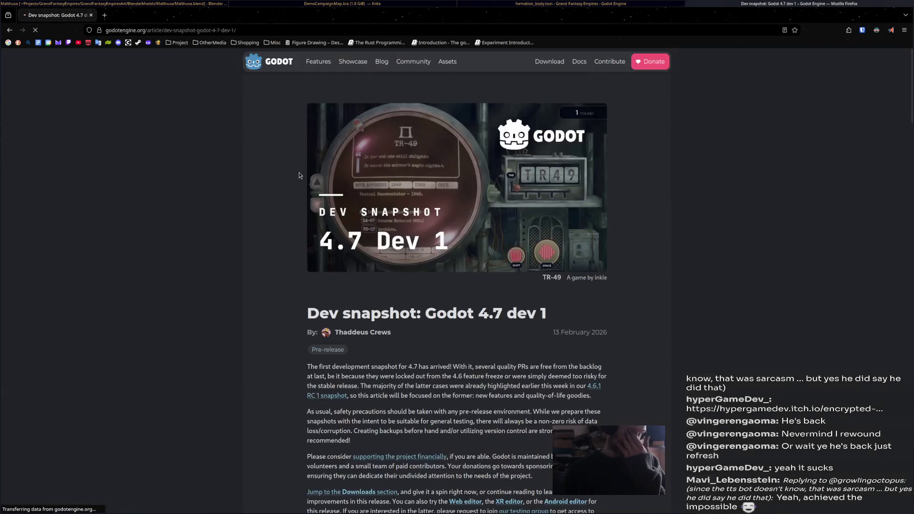
{"action": "scroll", "coordinate": [647, 370], "scroll_direction": "down", "scroll_amount": 3}
{"action": "scroll", "coordinate": [647, 370], "scroll_direction": "down", "scroll_amount": 3}
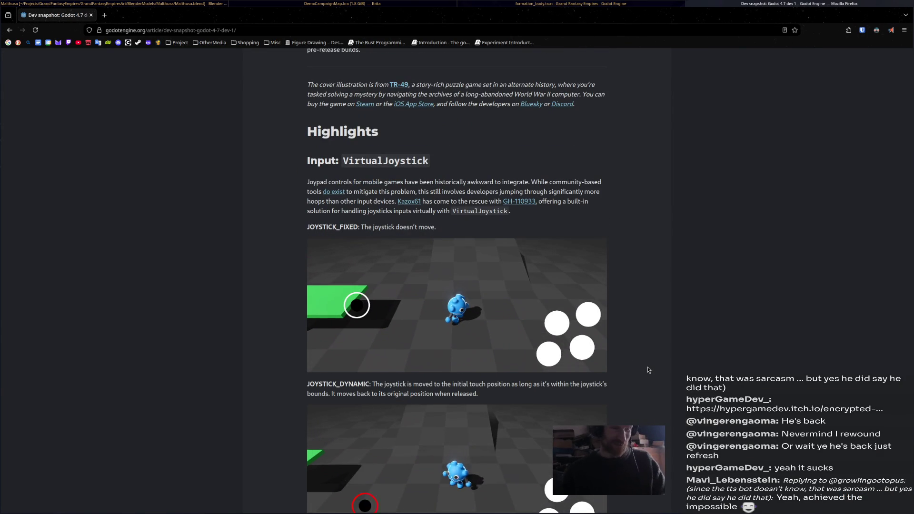
{"action": "scroll", "coordinate": [648, 370], "scroll_direction": "down", "scroll_amount": 3}
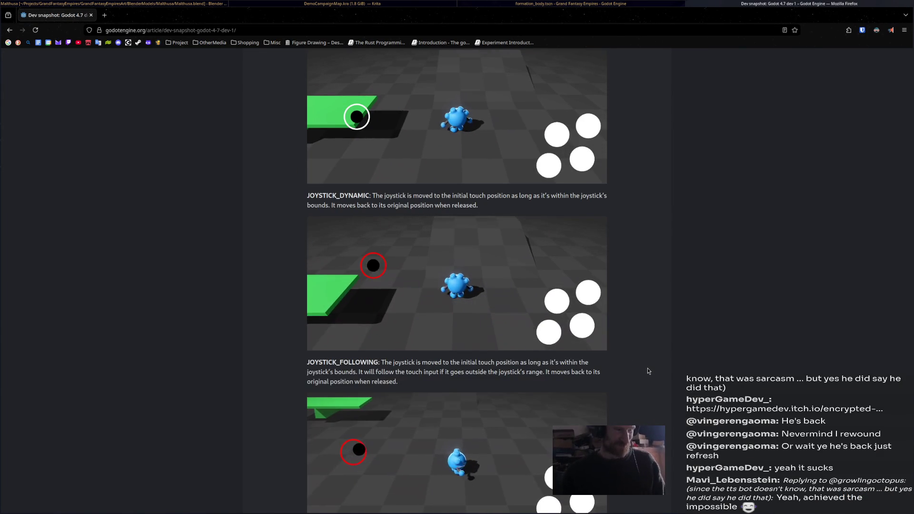
{"action": "scroll", "coordinate": [647, 367], "scroll_direction": "down", "scroll_amount": 2}
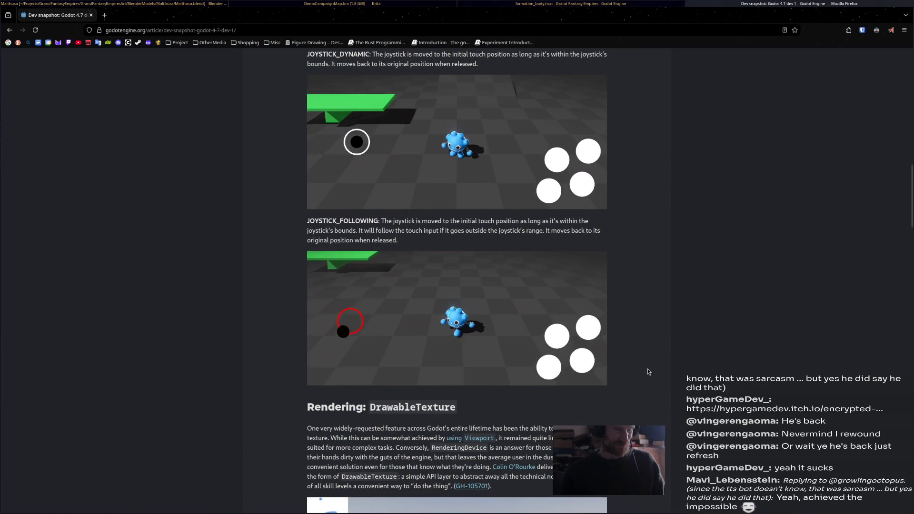
{"action": "scroll", "coordinate": [647, 371], "scroll_direction": "down", "scroll_amount": 3}
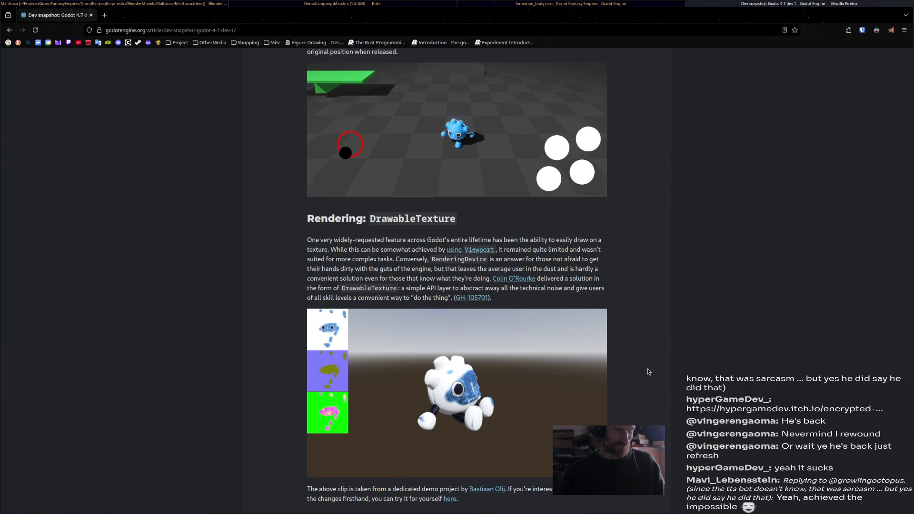
{"action": "scroll", "coordinate": [647, 372], "scroll_direction": "down", "scroll_amount": 2}
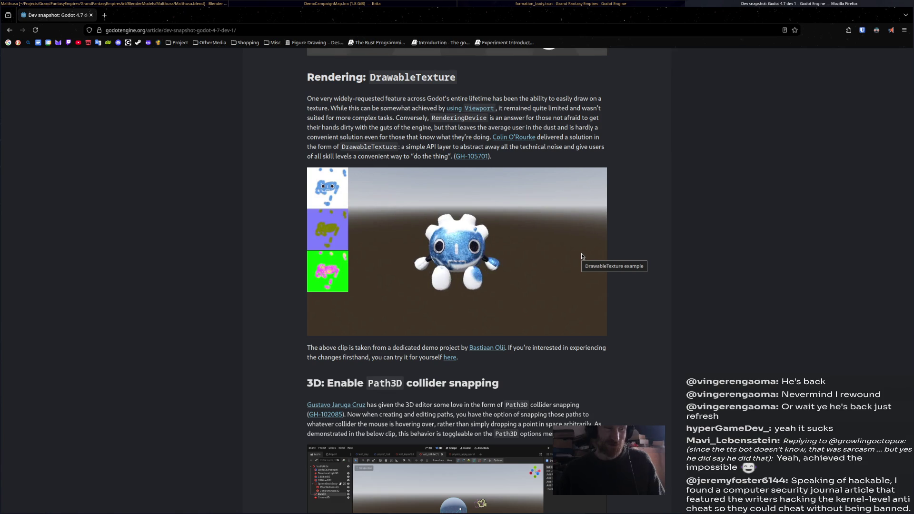
{"action": "scroll", "coordinate": [629, 286], "scroll_direction": "down", "scroll_amount": 5}
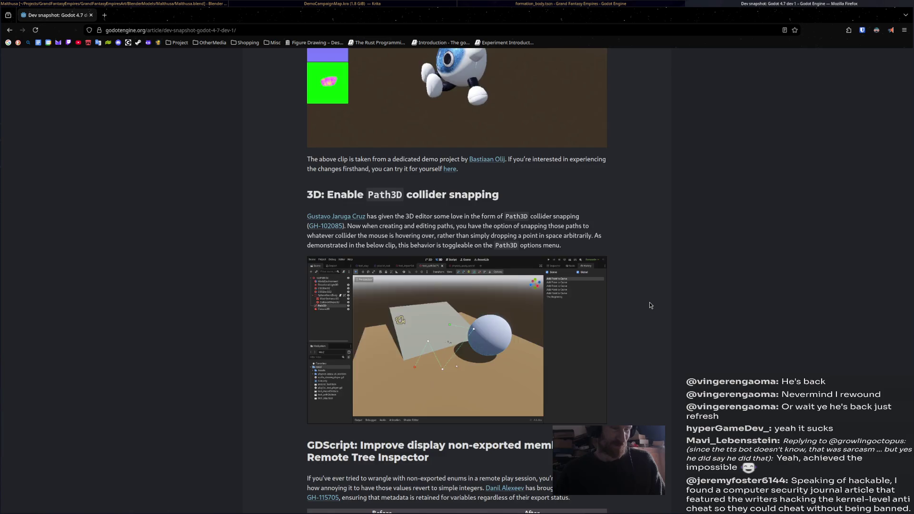
{"action": "scroll", "coordinate": [650, 305], "scroll_direction": "down", "scroll_amount": 8}
{"action": "scroll", "coordinate": [649, 304], "scroll_direction": "down", "scroll_amount": 4}
{"action": "scroll", "coordinate": [649, 305], "scroll_direction": "down", "scroll_amount": 4}
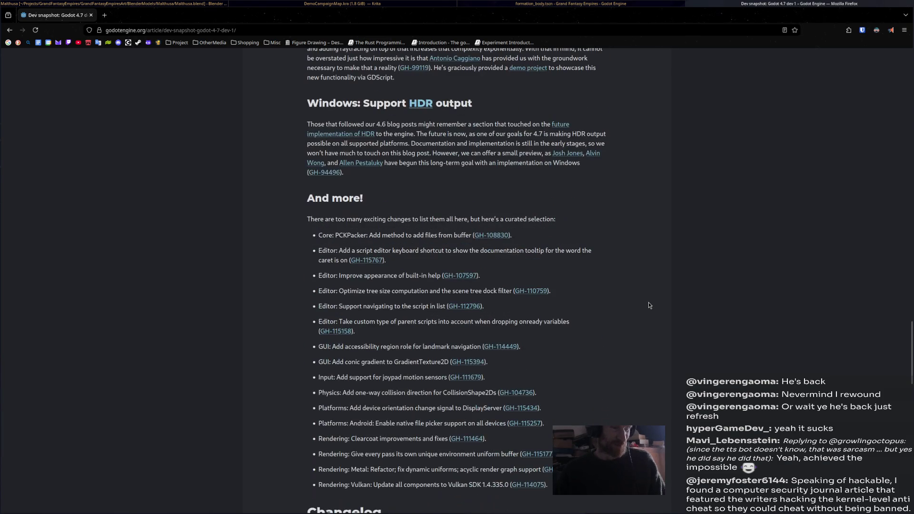
Leave the browser after reading the snapshot post
{"action": "left_click", "coordinate": [500, 4]}
{"action": "left_click", "coordinate": [405, 4]}
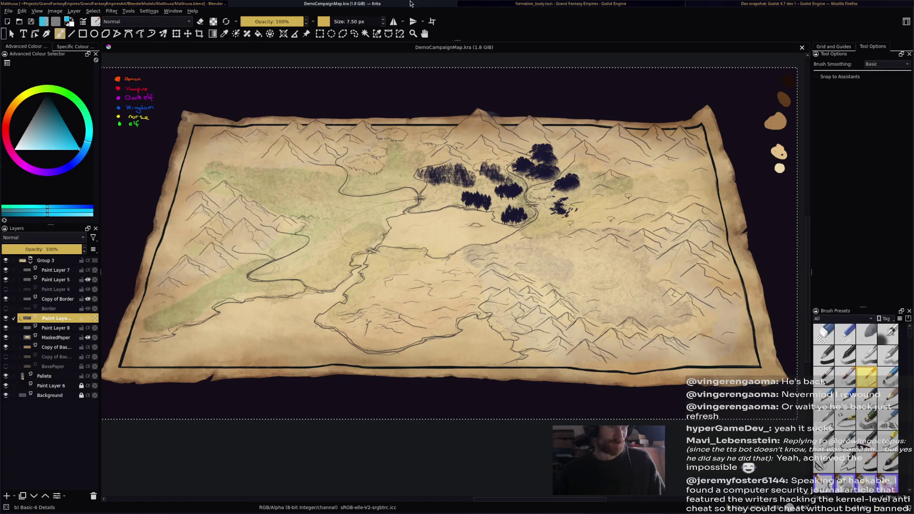
Peek at the Godot editor, return to Blender, orbit to a side view of the knight and save
{"action": "left_click", "coordinate": [537, 4]}
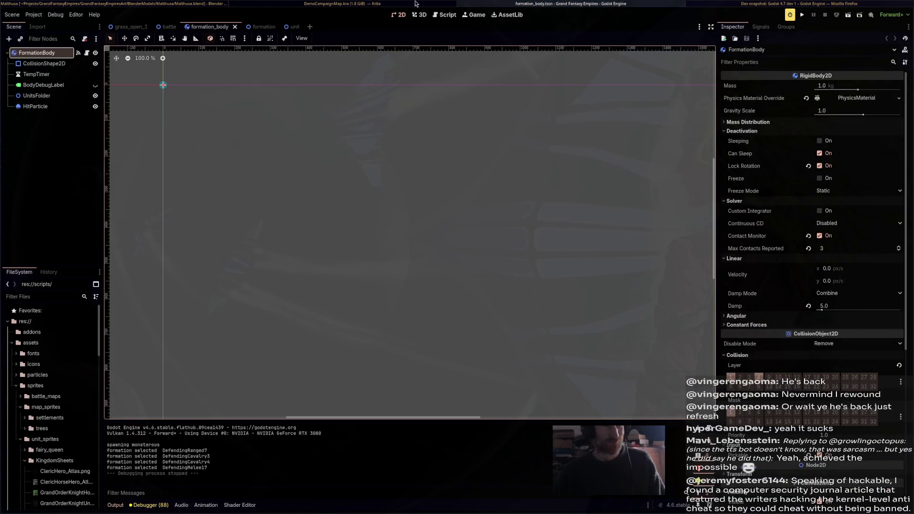
{"action": "left_click", "coordinate": [357, 3]}
{"action": "left_click", "coordinate": [156, 3]}
{"action": "mouse_move", "coordinate": [441, 170]}
{"action": "middle_mouse_down"}
{"action": "mouse_move", "coordinate": [509, 230]}
{"action": "mouse_move", "coordinate": [434, 206]}
{"action": "mouse_move", "coordinate": [443, 207]}
{"action": "middle_mouse_up"}
{"action": "key", "text": "ctrl+s"}
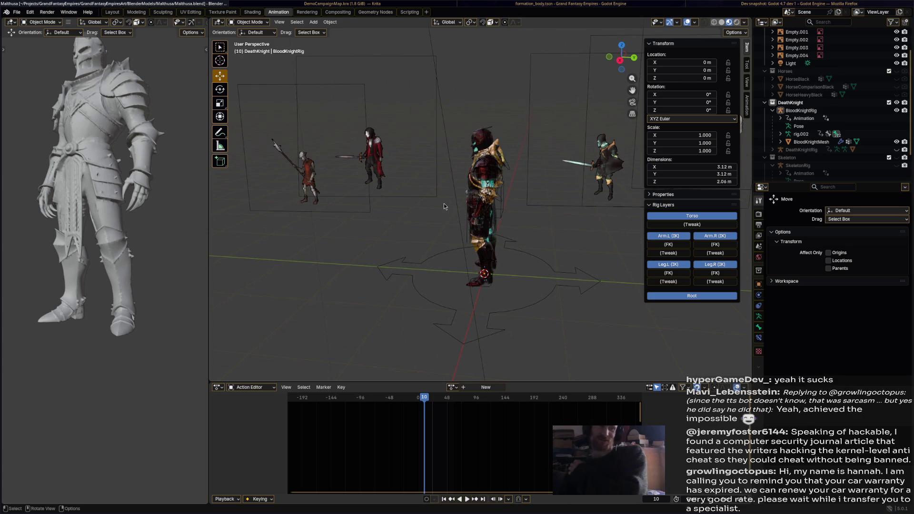
Orbit to view the BloodKnight among the background characters and save Malthusa.blend again
{"action": "middle_click_drag", "start_coordinate": [475, 230], "coordinate": [493, 230]}
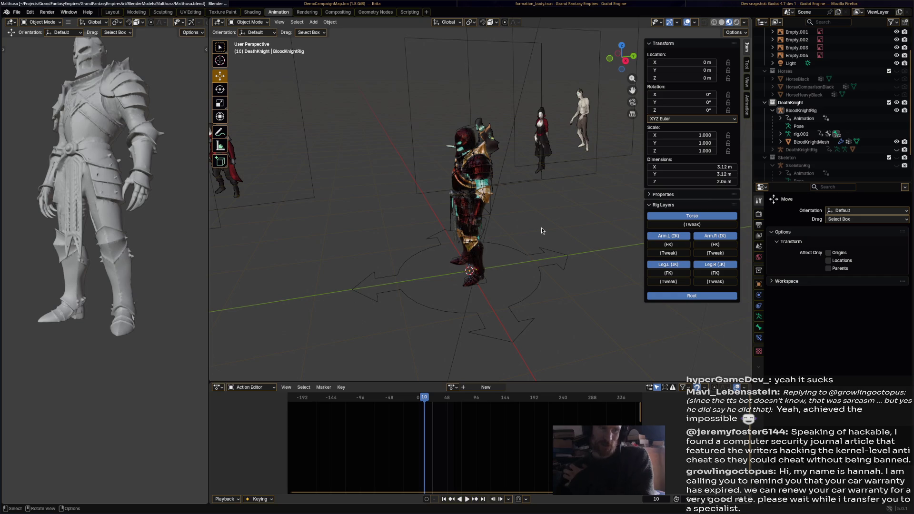
{"action": "middle_click_drag", "start_coordinate": [504, 221], "coordinate": [512, 221]}
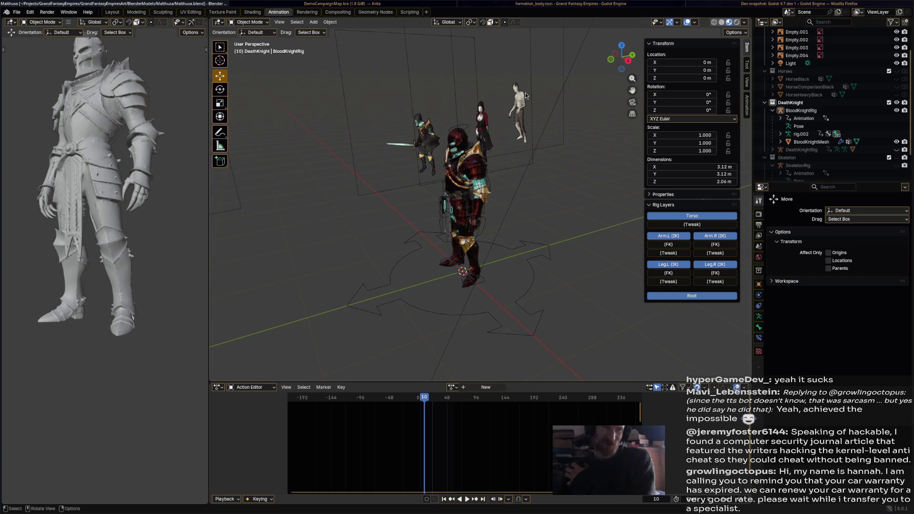
{"action": "middle_click_drag", "start_coordinate": [530, 117], "coordinate": [476, 120]}
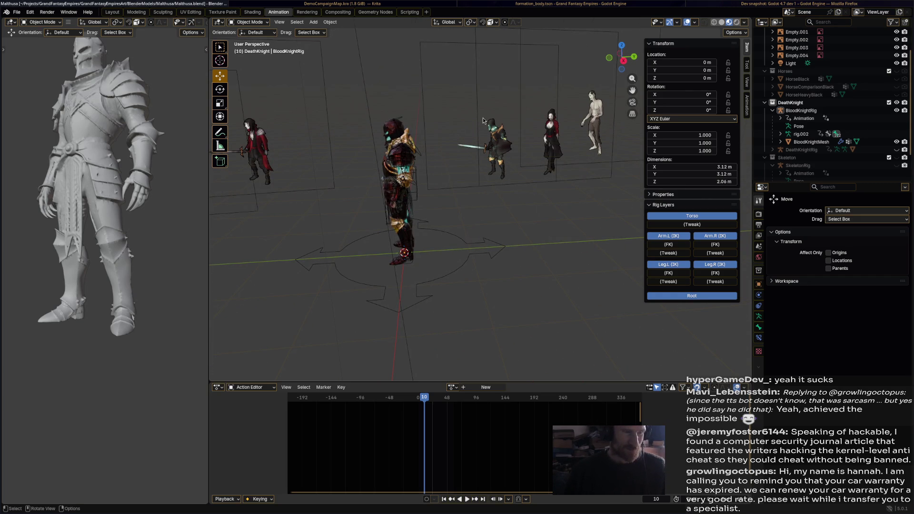
{"action": "middle_click_drag", "start_coordinate": [483, 120], "coordinate": [523, 175]}
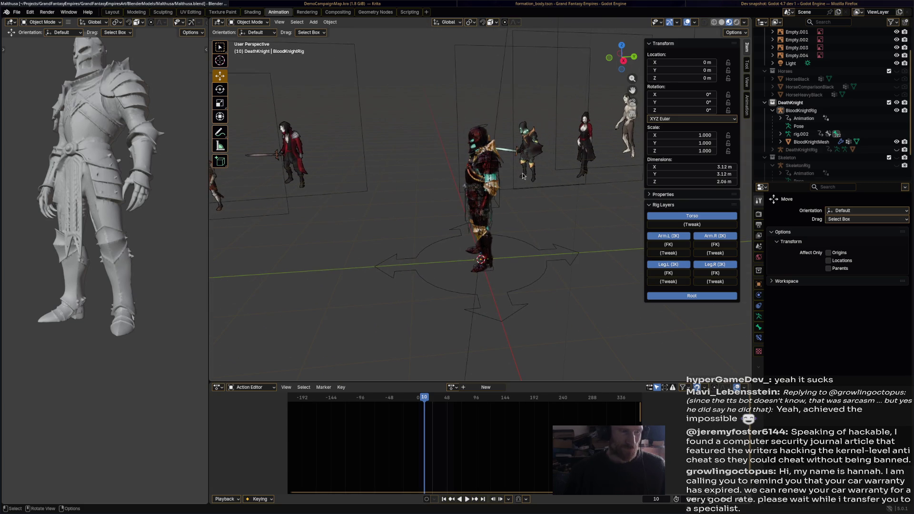
{"action": "key", "text": "ctrl+s"}
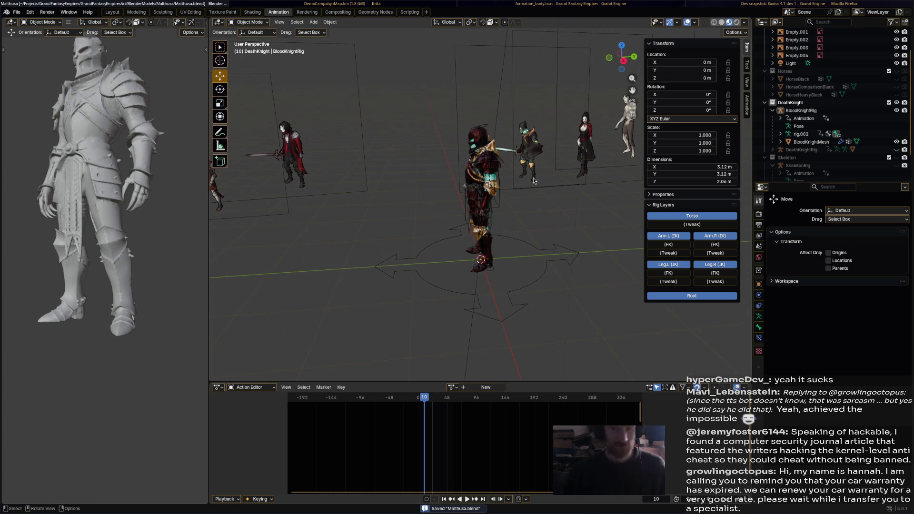